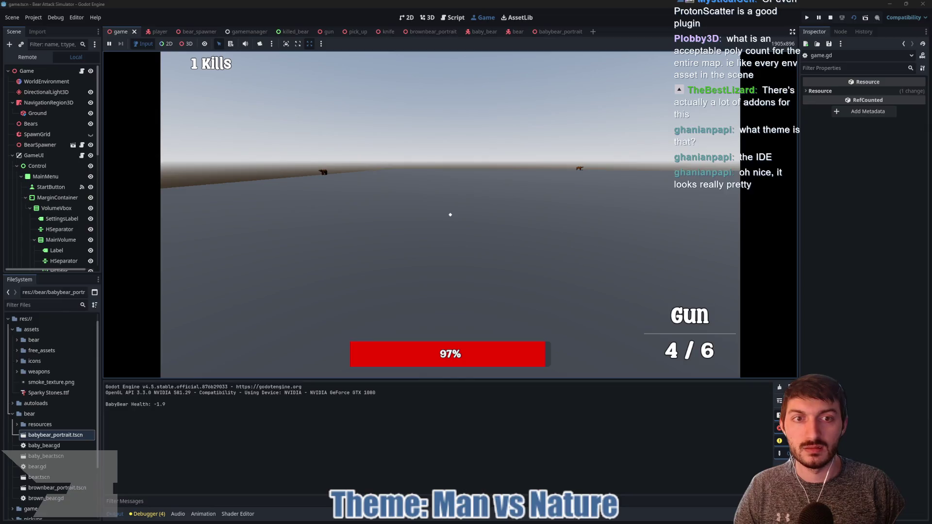
# End the game test run with F8, returning to the game.gd script
pyautogui.moveTo(450, 214)
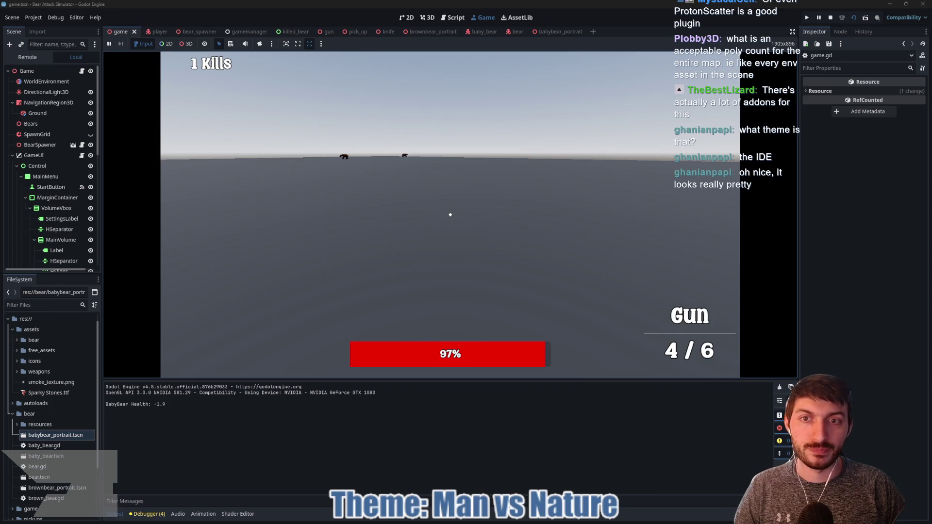
pyautogui.press('F8')
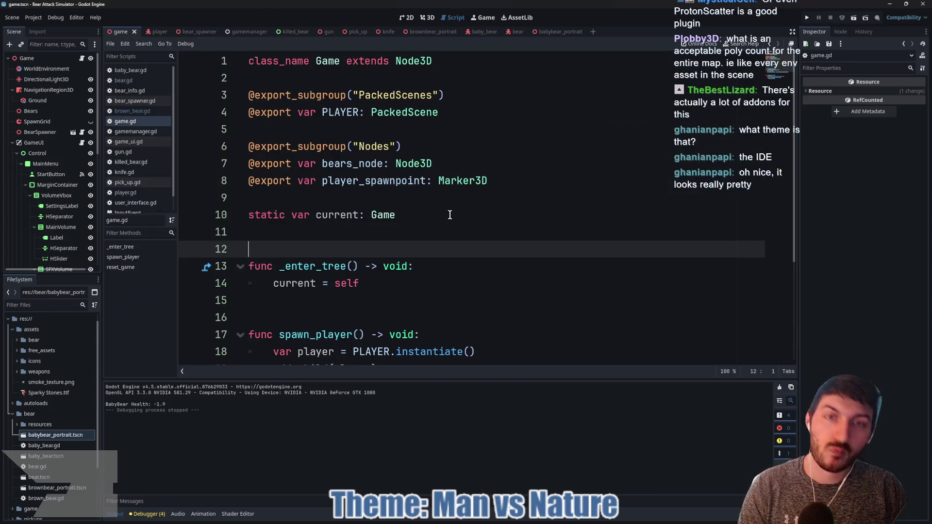
# Give BabyBear a base movement speed of 2.0 and sprint speed of 8.0, and save baby_bear
pyautogui.click(489, 33)
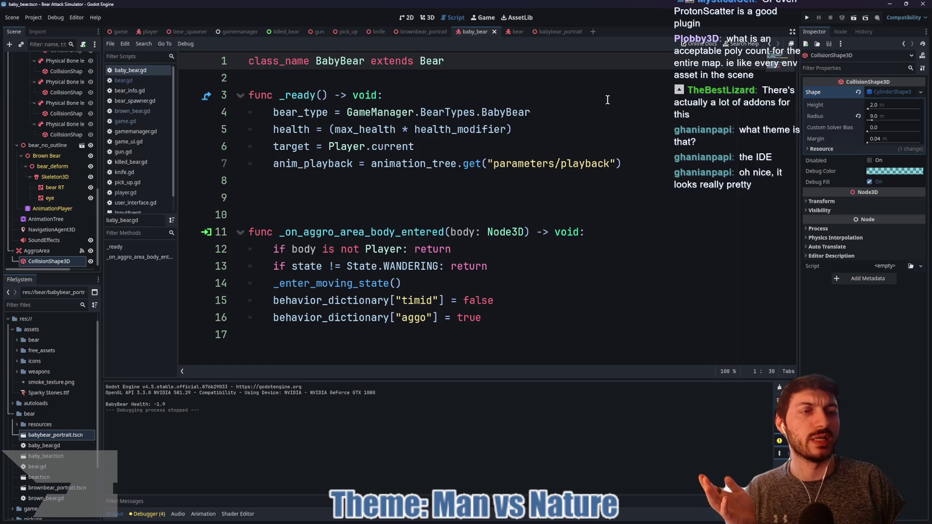
pyautogui.scroll(10, 56, 146)
pyautogui.click(68, 60)
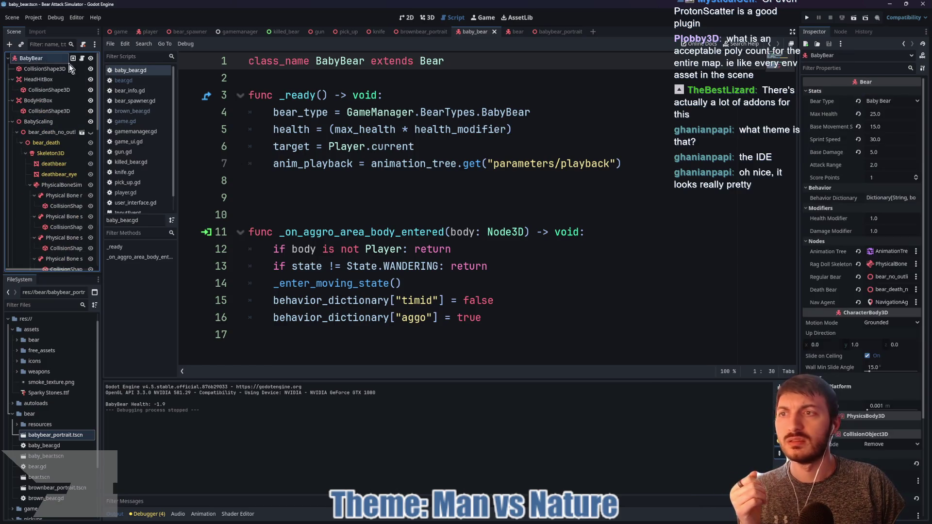
pyautogui.click(893, 115)
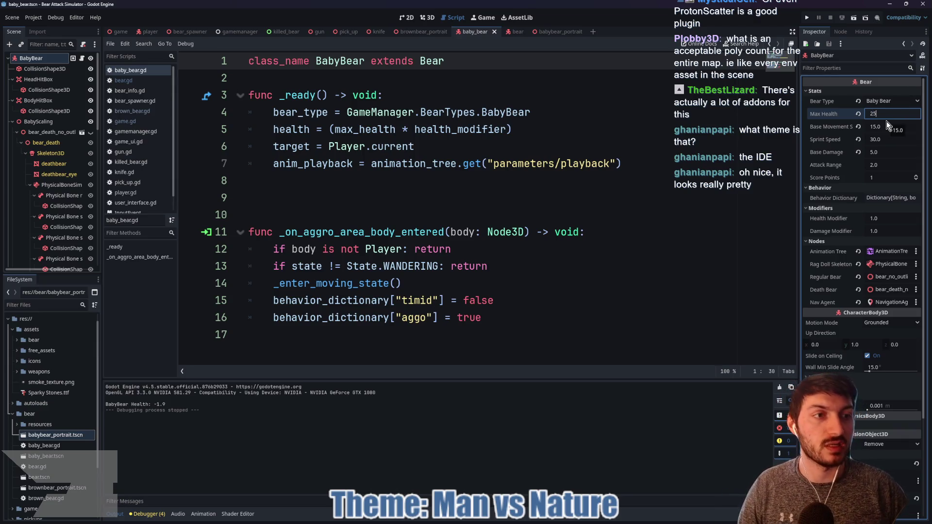
pyautogui.click(885, 126)
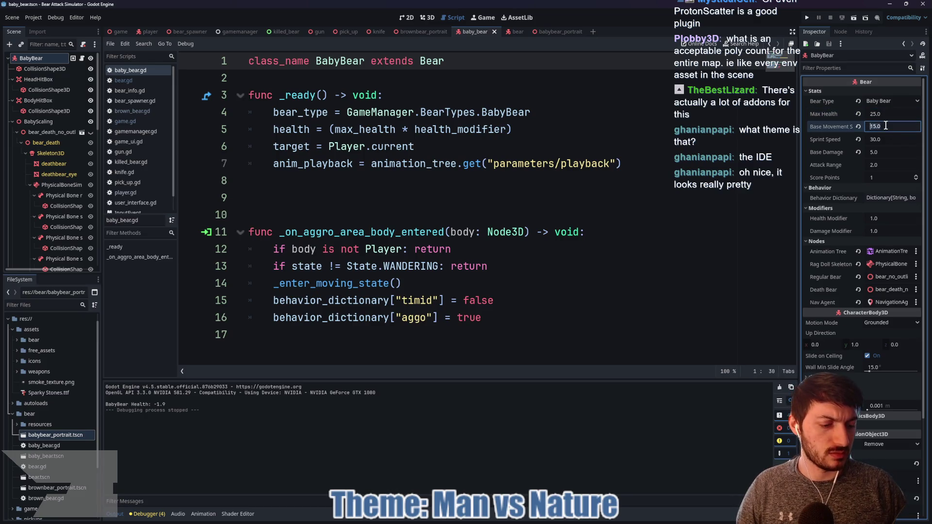
pyautogui.click(891, 138)
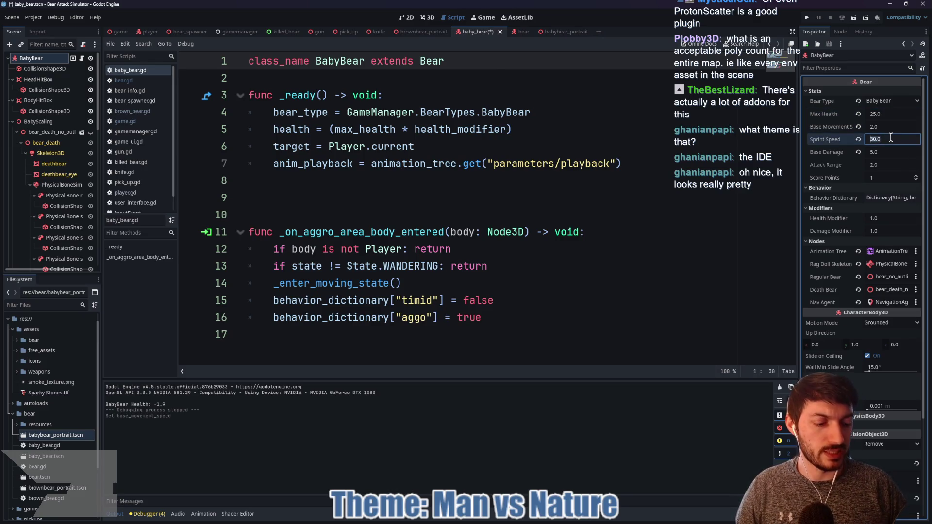
pyautogui.click(678, 156)
pyautogui.hotkey('ctrl', 's')
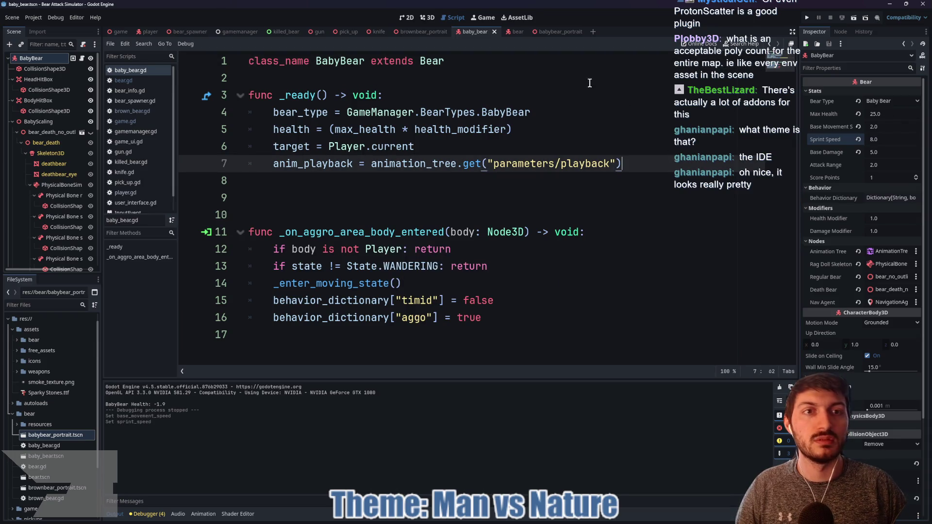
# Glance at brown_bear.gd, then go back to the game scene
pyautogui.click(514, 31)
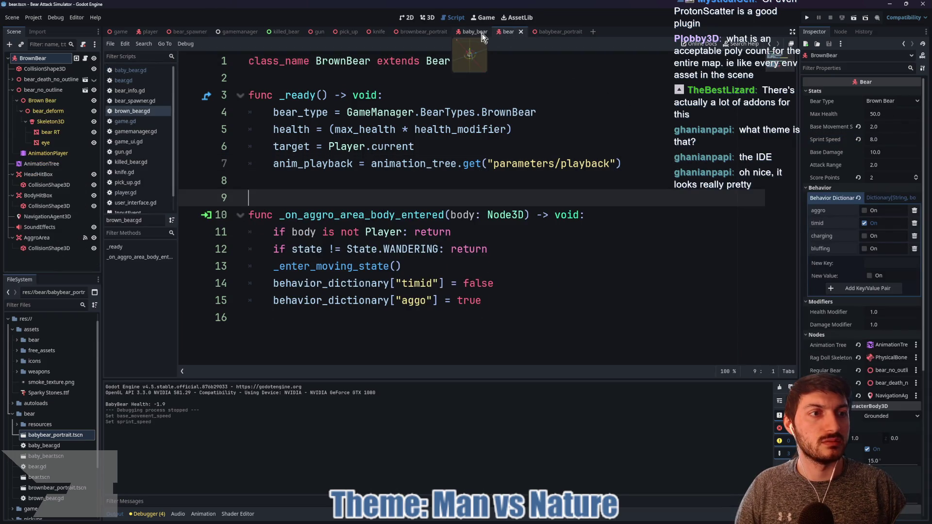
pyautogui.click(550, 173)
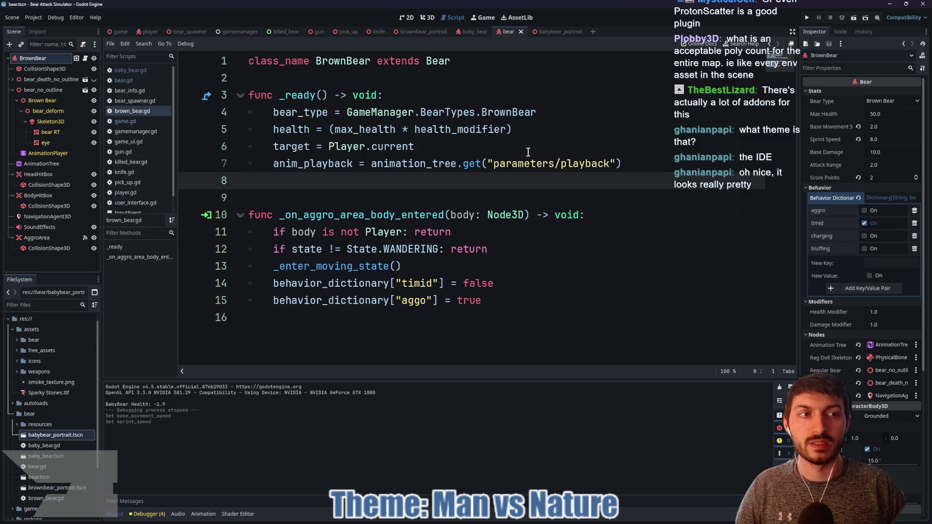
pyautogui.click(122, 31)
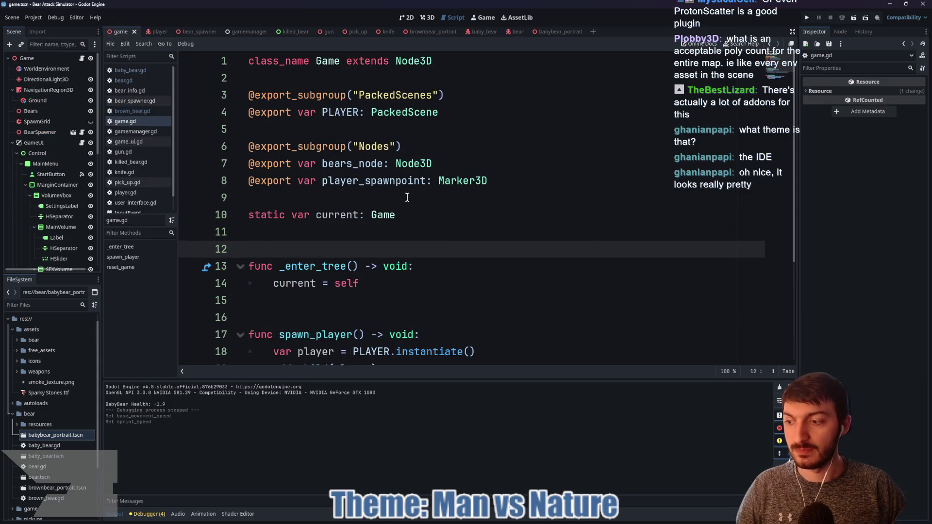
pyautogui.press('F5')
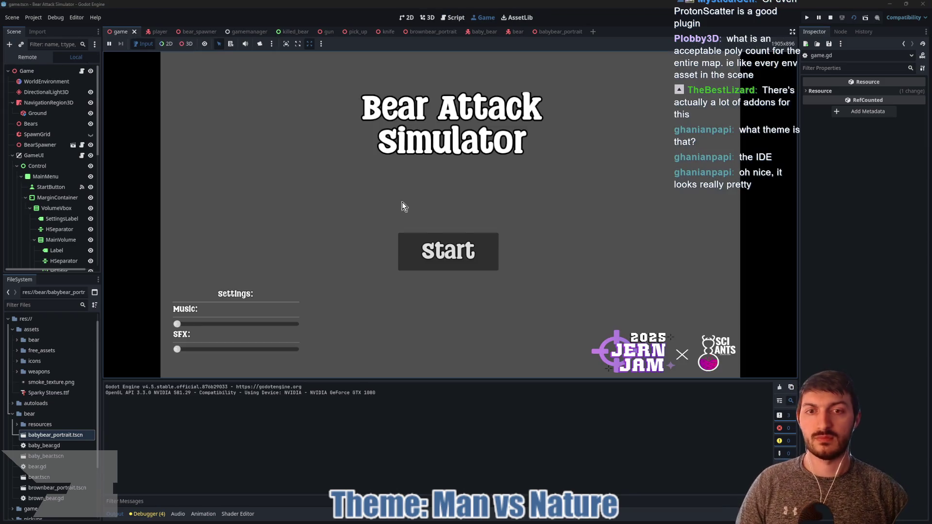
pyautogui.click(430, 254)
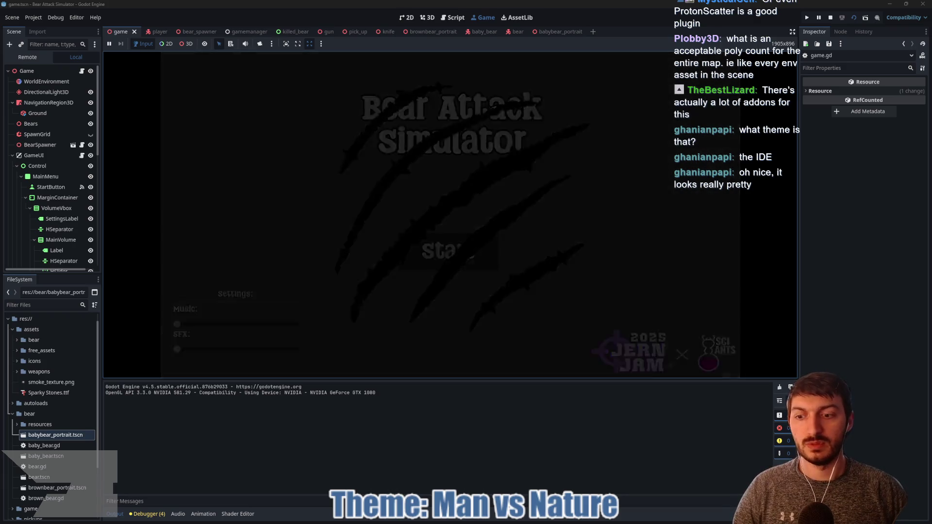
pyautogui.press('e')
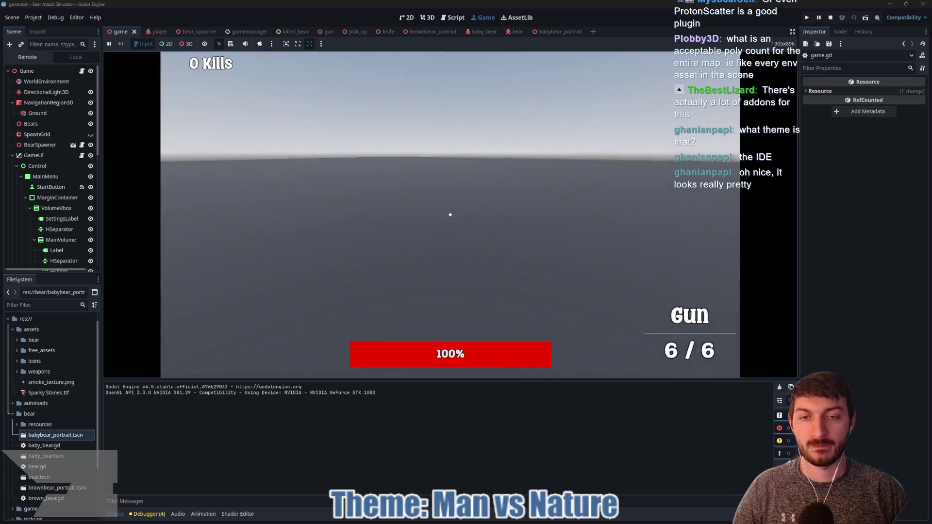
pyautogui.press('w')
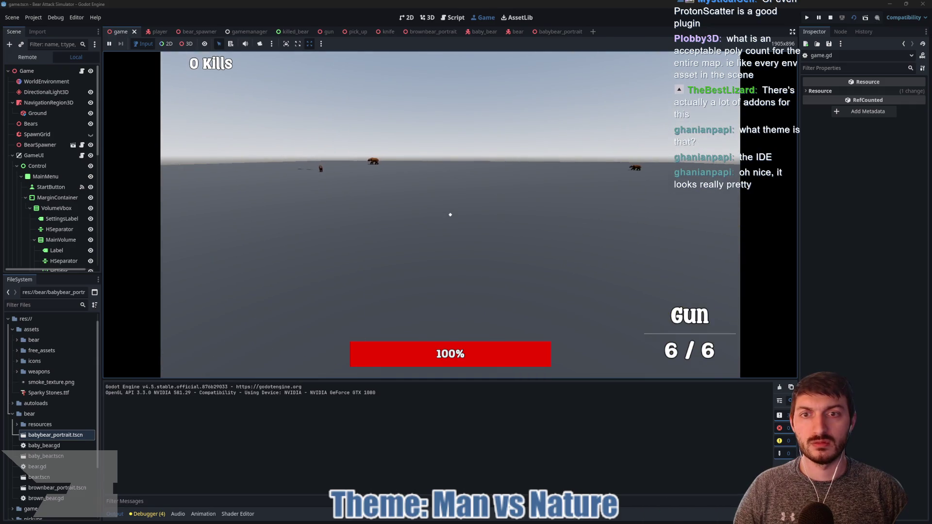
pyautogui.moveTo(450, 214)
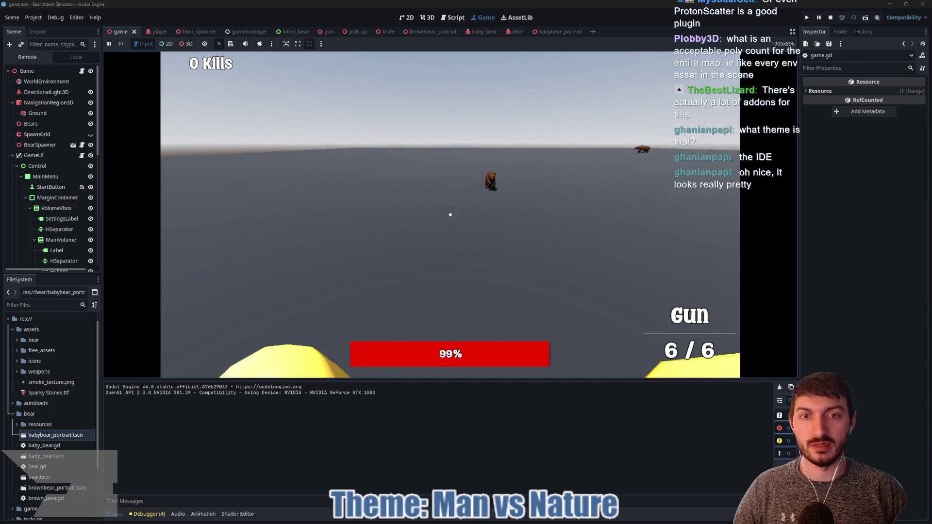
pyautogui.click(450, 215)
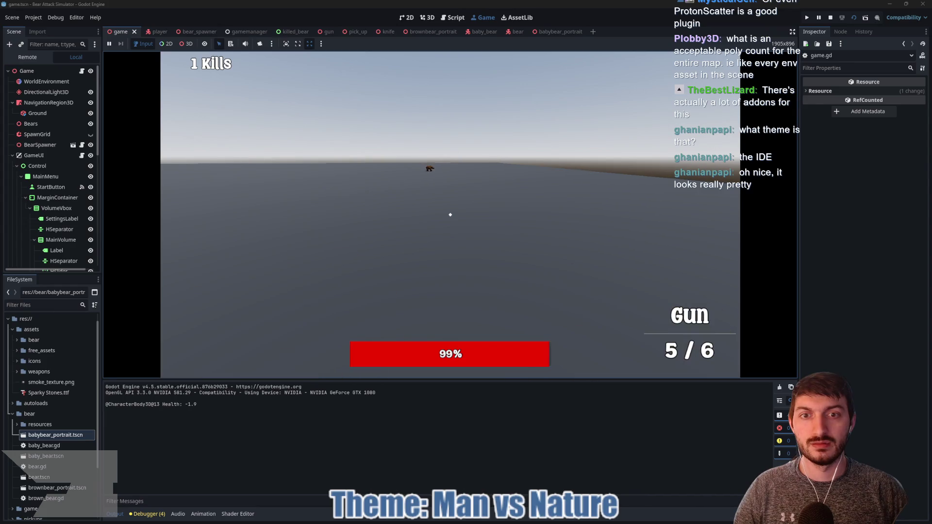
pyautogui.press('w')
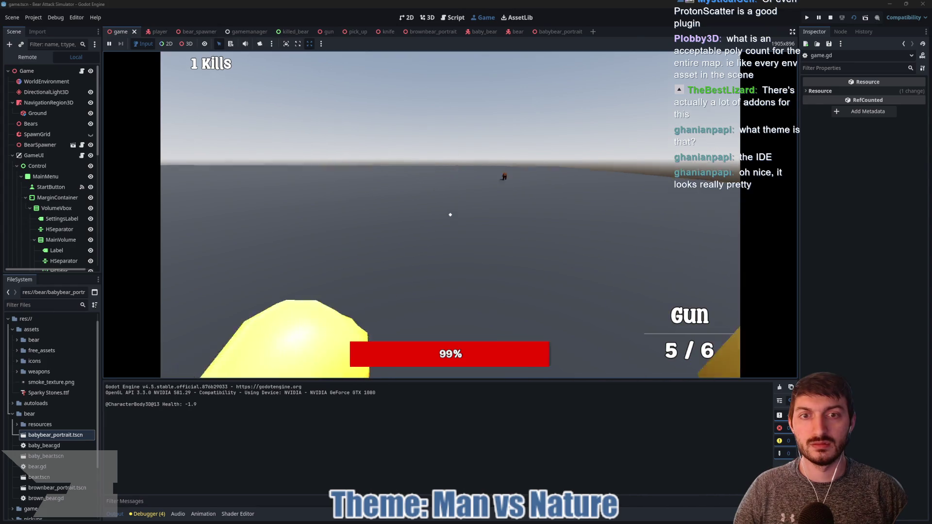
pyautogui.press('w')
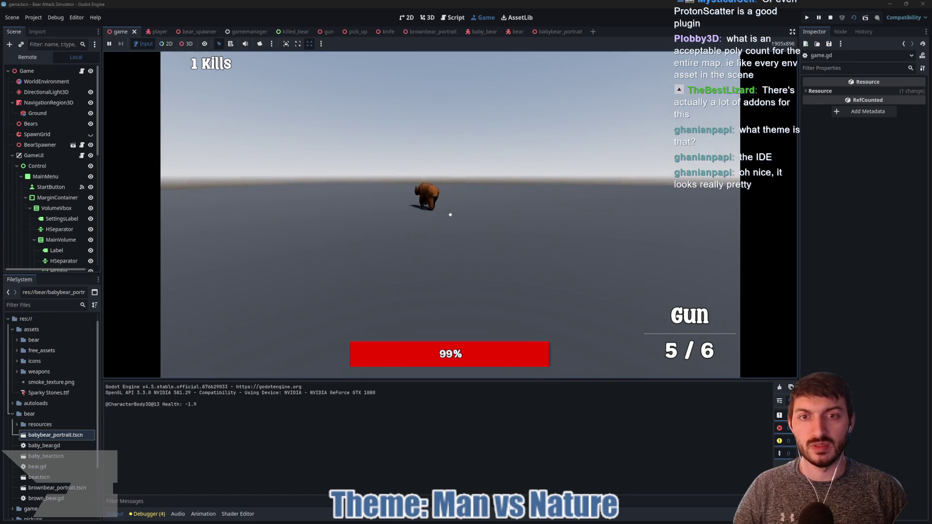
pyautogui.press('s')
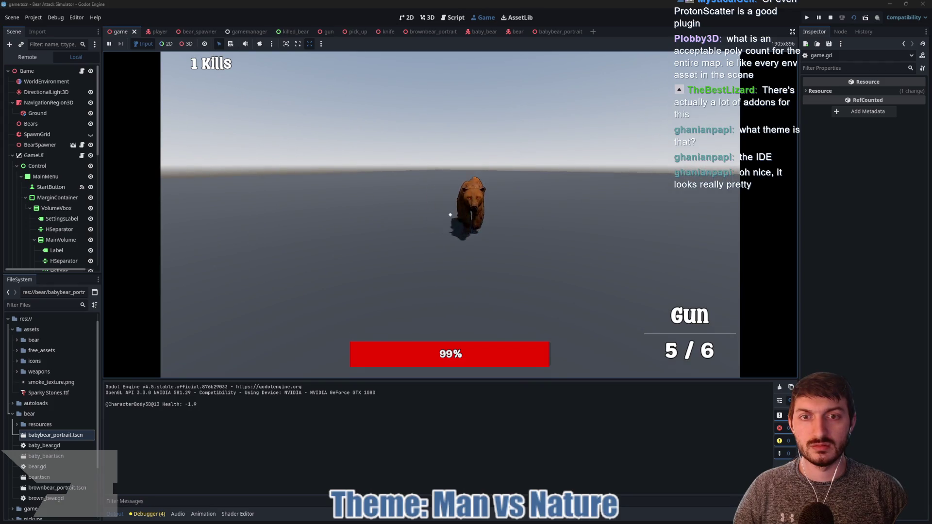
pyautogui.click(450, 214)
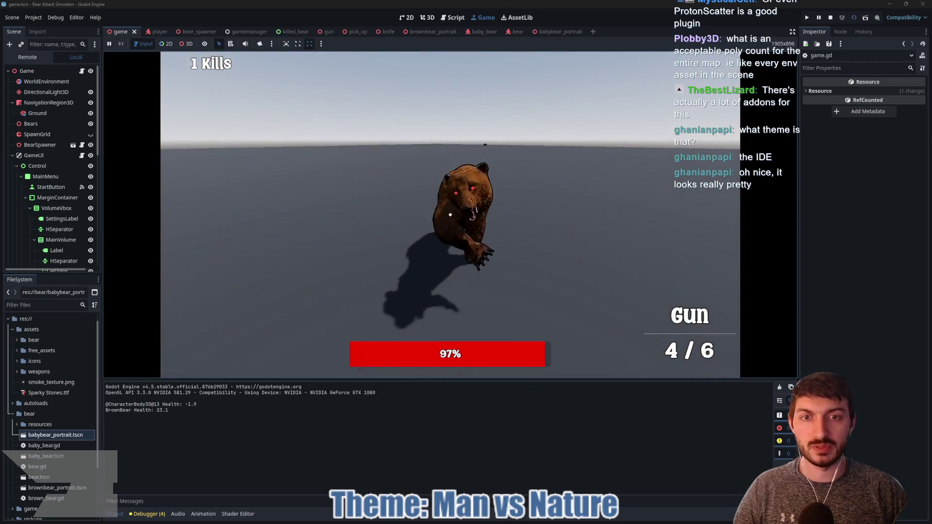
pyautogui.click(450, 214)
pyautogui.click(451, 214)
pyautogui.press('F8')
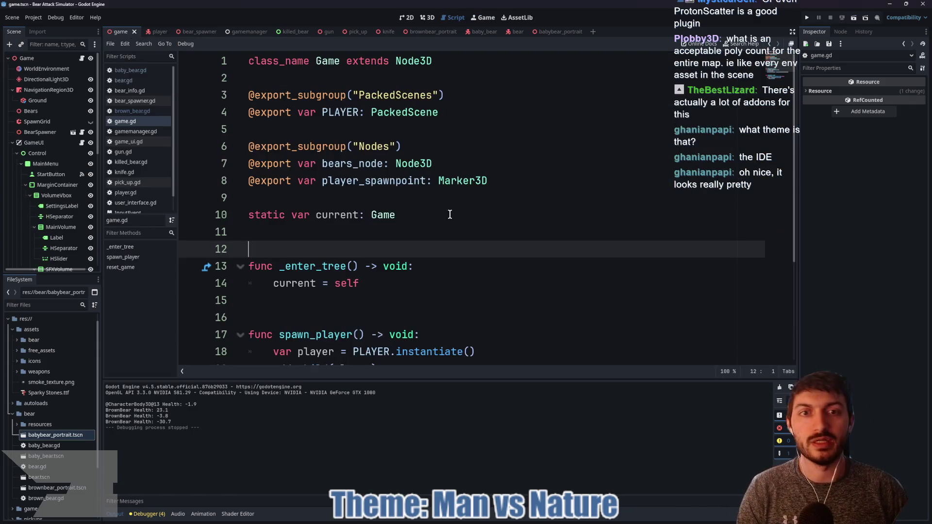
# Set the BrownBear's sprint speed to 18.0 in the bear scene
pyautogui.click(511, 33)
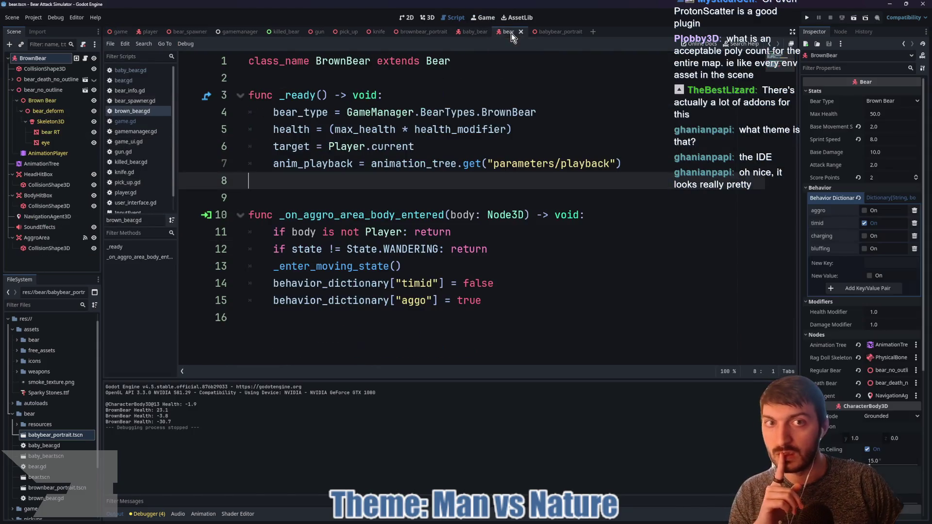
pyautogui.click(884, 137)
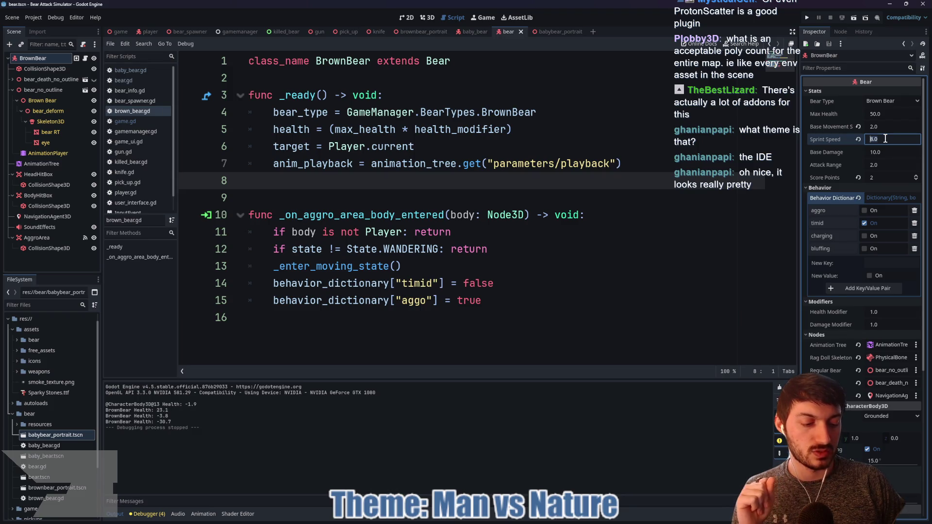
pyautogui.press('Return')
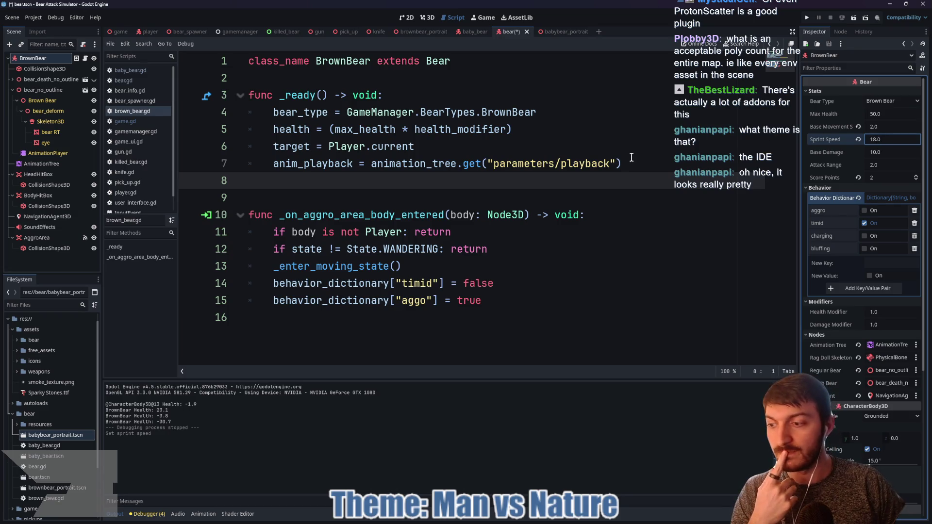
# Set the BabyBear's sprint speed to 20.0 and open the Bear base class script
pyautogui.click(473, 32)
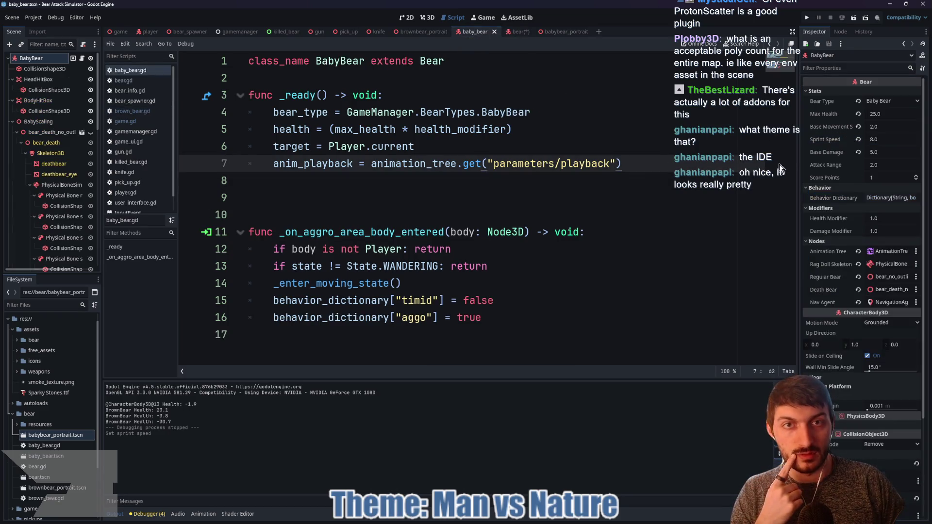
pyautogui.click(887, 138)
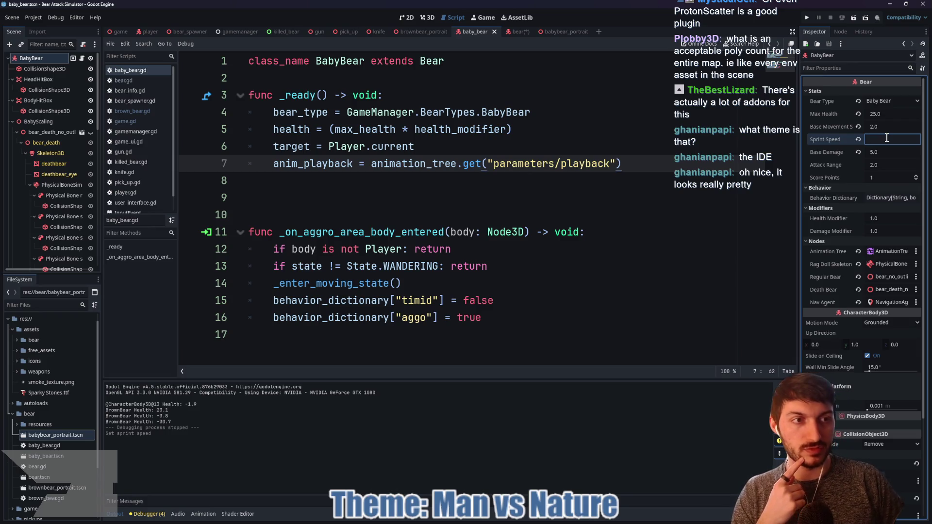
pyautogui.click(607, 167)
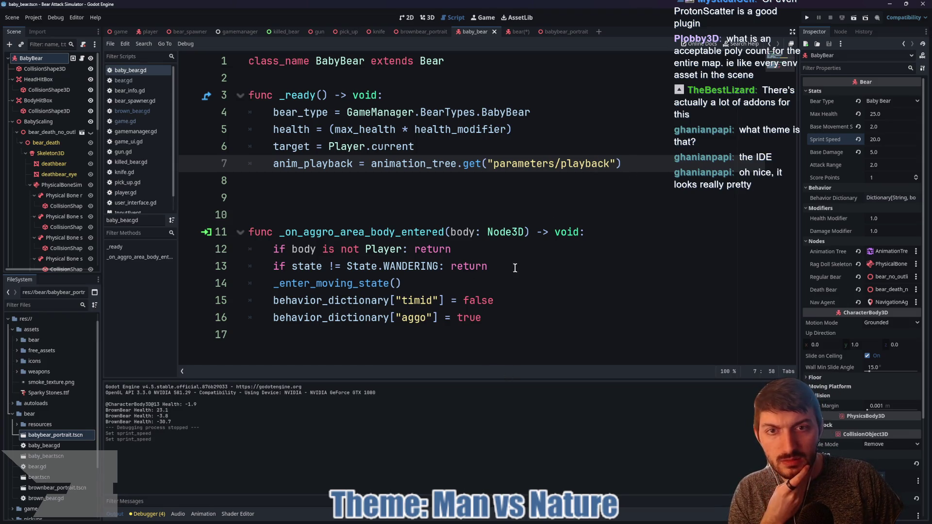
pyautogui.keyDown('ctrl'); pyautogui.click(433, 62); pyautogui.keyUp('ctrl')
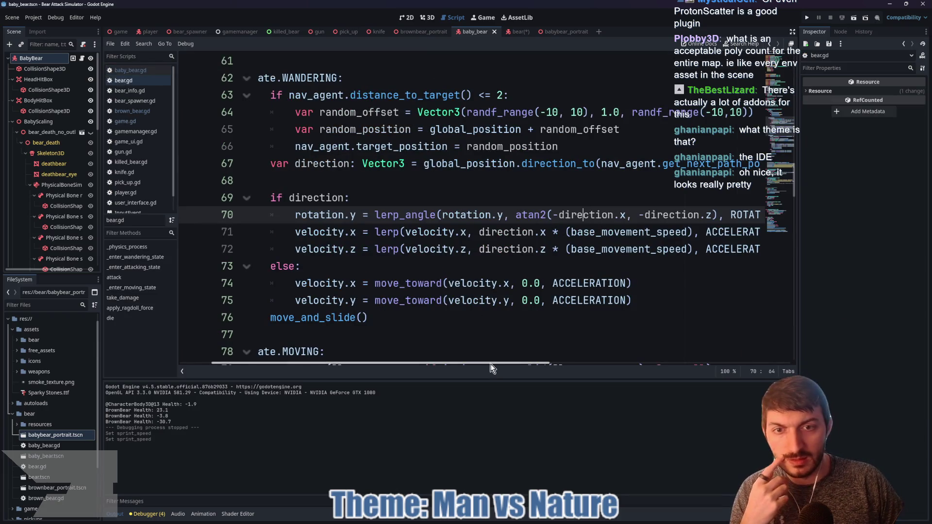
pyautogui.moveTo(473, 363)
pyautogui.mouseDown()
pyautogui.moveTo(579, 364)
pyautogui.moveTo(334, 366)
pyautogui.mouseUp()
pyautogui.scroll(5, 479, 330)
pyautogui.scroll(3, 477, 304)
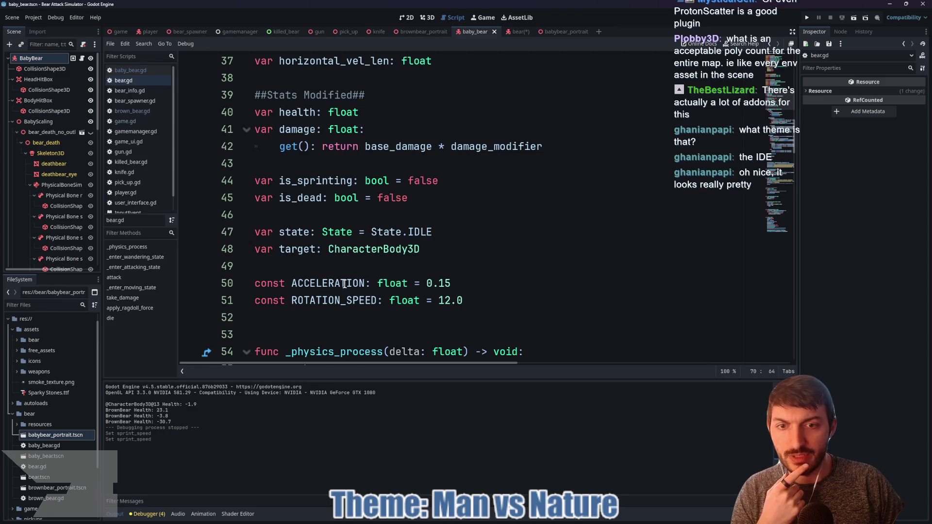
pyautogui.moveTo(460, 283); pyautogui.dragTo(378, 282)
pyautogui.scroll(-4, 518, 278)
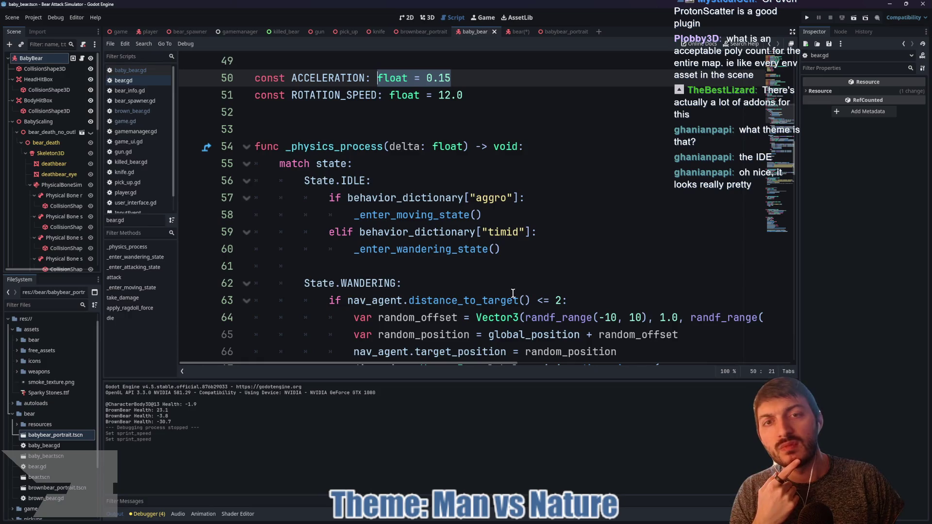
pyautogui.scroll(-4, 509, 293)
pyautogui.moveTo(462, 362)
pyautogui.mouseDown()
pyautogui.moveTo(652, 357)
pyautogui.moveTo(477, 362)
pyautogui.mouseUp()
pyautogui.scroll(-5, 563, 292)
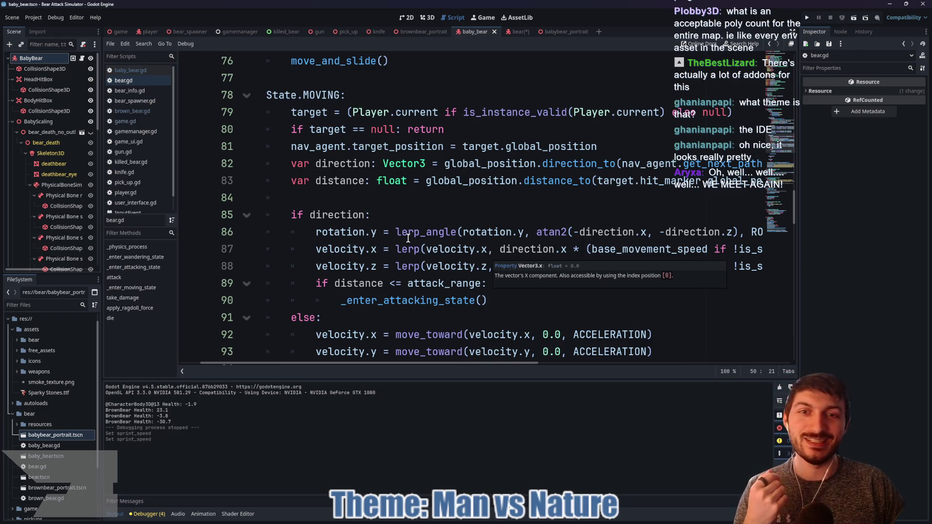
pyautogui.scroll(5, 409, 242)
pyautogui.scroll(6, 409, 249)
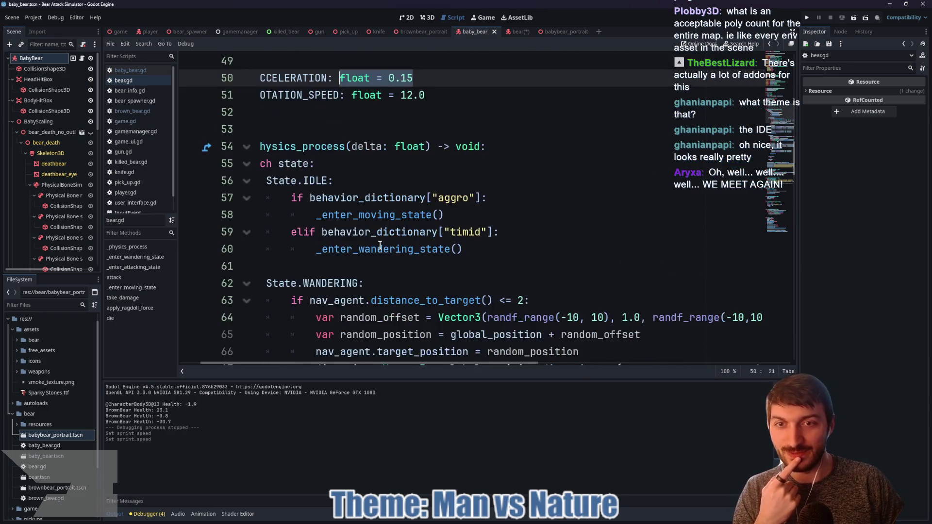
pyautogui.click(425, 188)
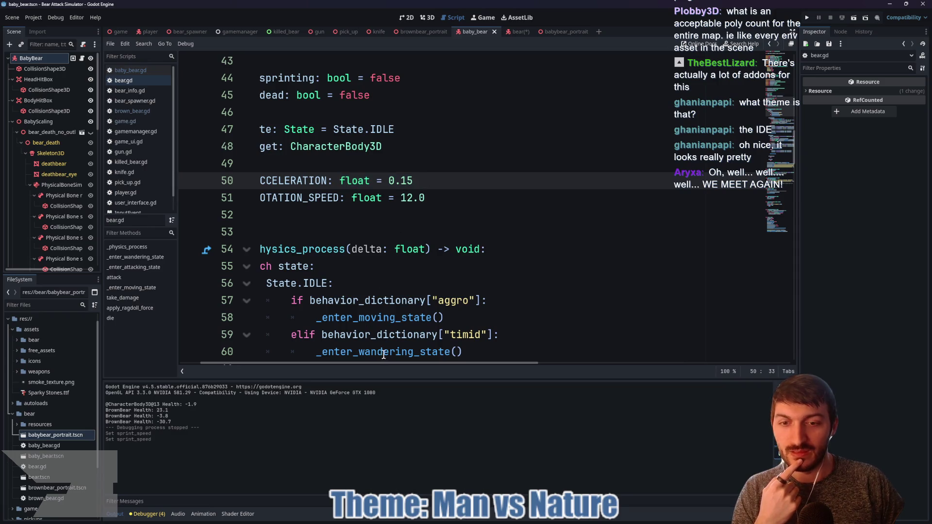
pyautogui.hscroll(-2, 384, 362)
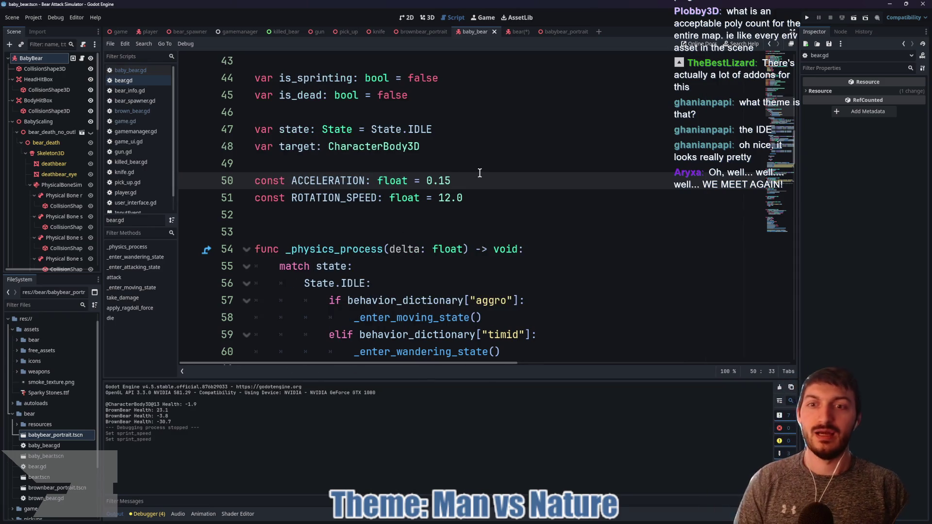
# Add a float constant SPRINT_ACCELERATION set to 0.3 below ACCELERATION and save
pyautogui.press('Return')
pyautogui.write('const ')
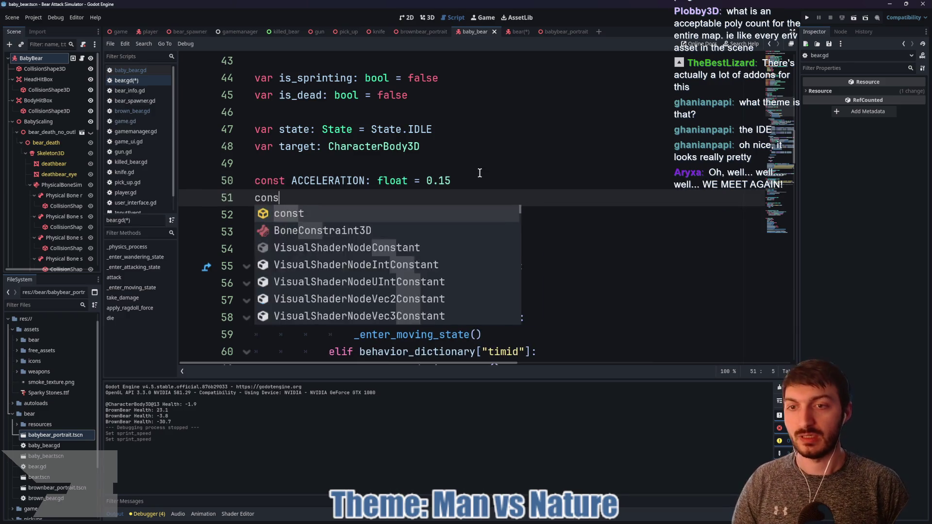
pyautogui.write('SPRINT_ACCE')
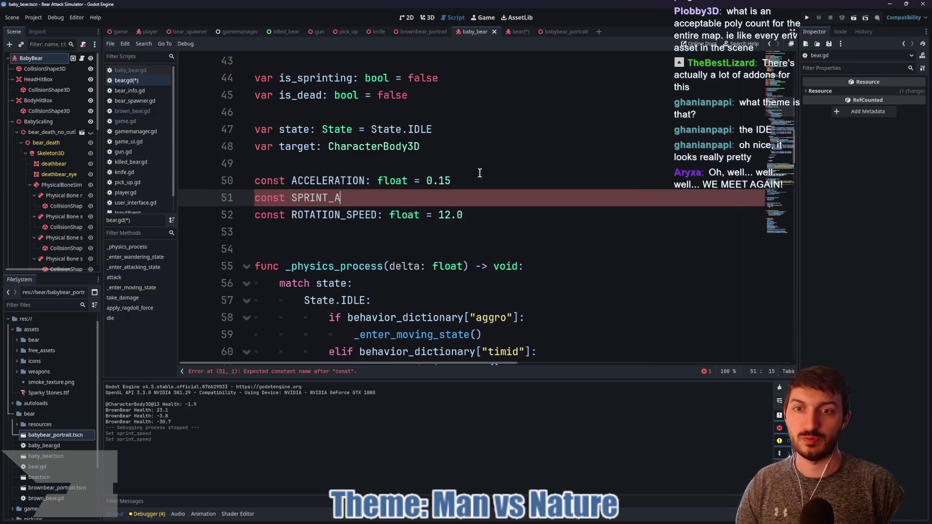
pyautogui.write('LERATION: f')
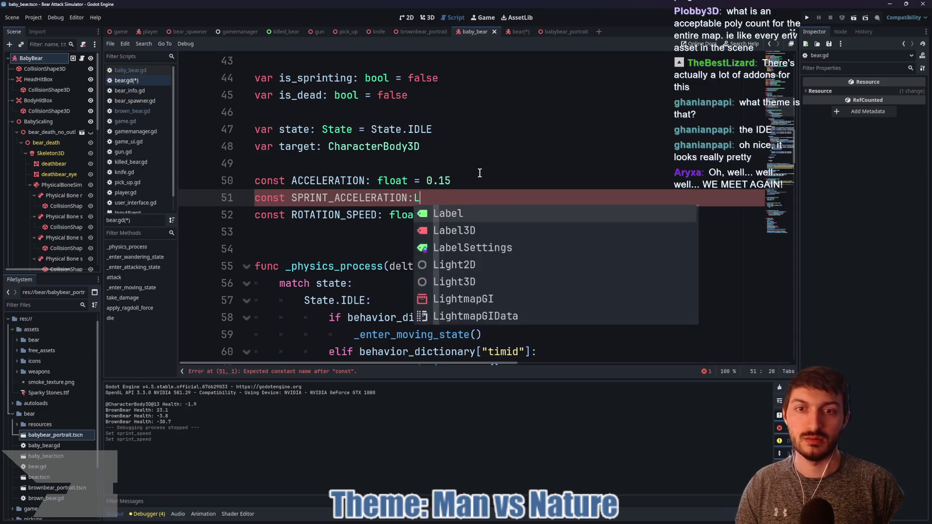
pyautogui.write('lp')
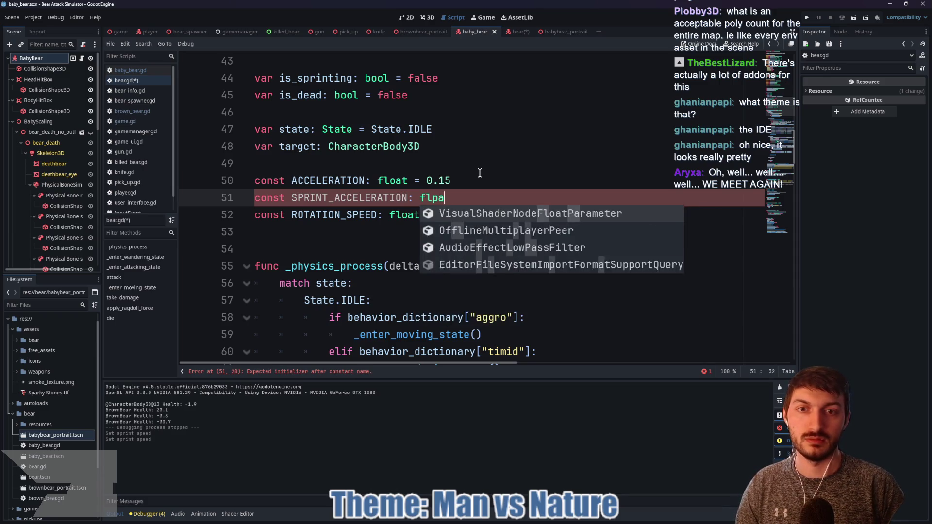
pyautogui.press('BackSpace')
pyautogui.write('oat = ')
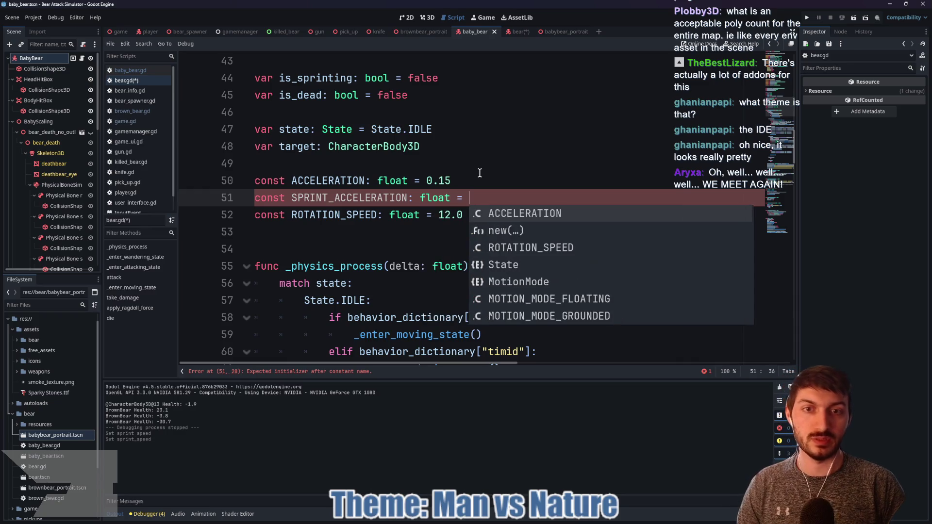
pyautogui.write('0')
pyautogui.press('BackSpace')
pyautogui.write('5')
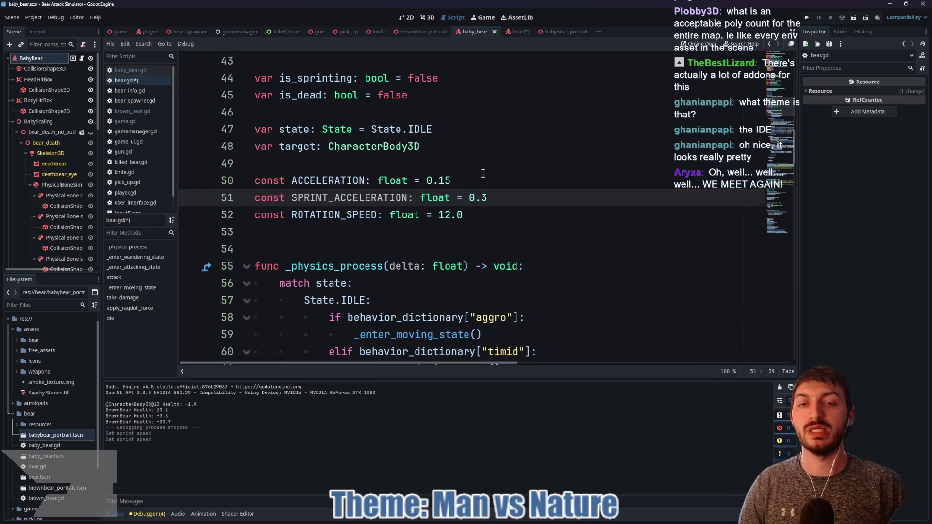
pyautogui.hotkey('ctrl', 's')
# Append 'if !is_sprint else SPRINT_ACCELERATION' to the acceleration on lines 88 and 89
pyautogui.scroll(-6, 513, 284)
pyautogui.scroll(8, 513, 284)
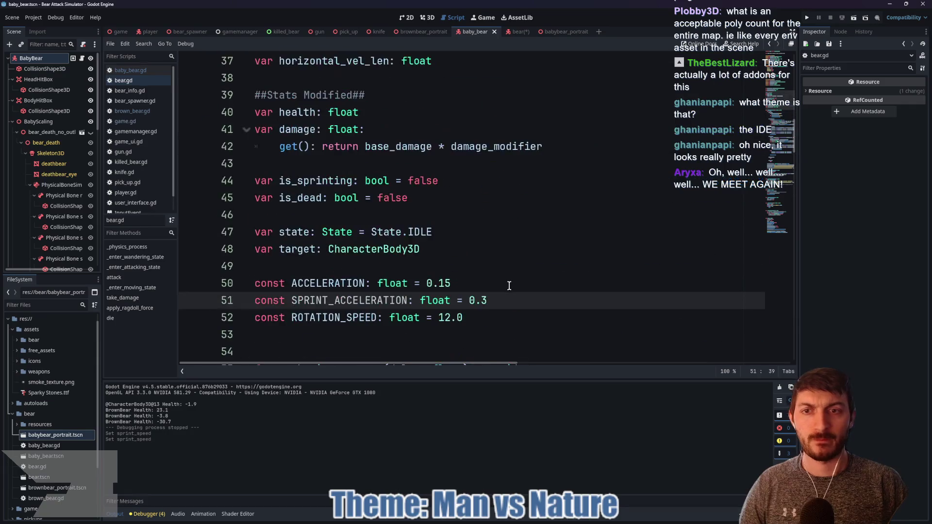
pyautogui.scroll(-12, 509, 286)
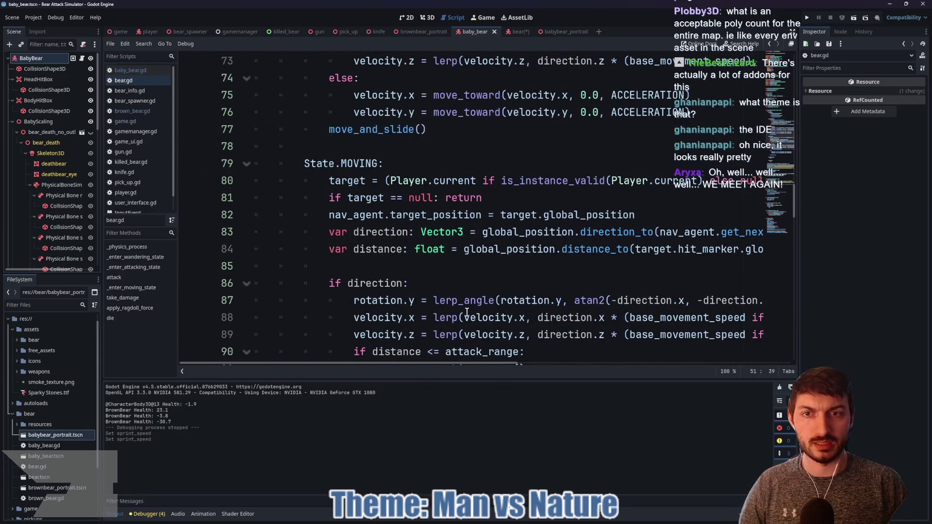
pyautogui.scroll(-1, 467, 312)
pyautogui.moveTo(433, 362); pyautogui.dragTo(662, 358)
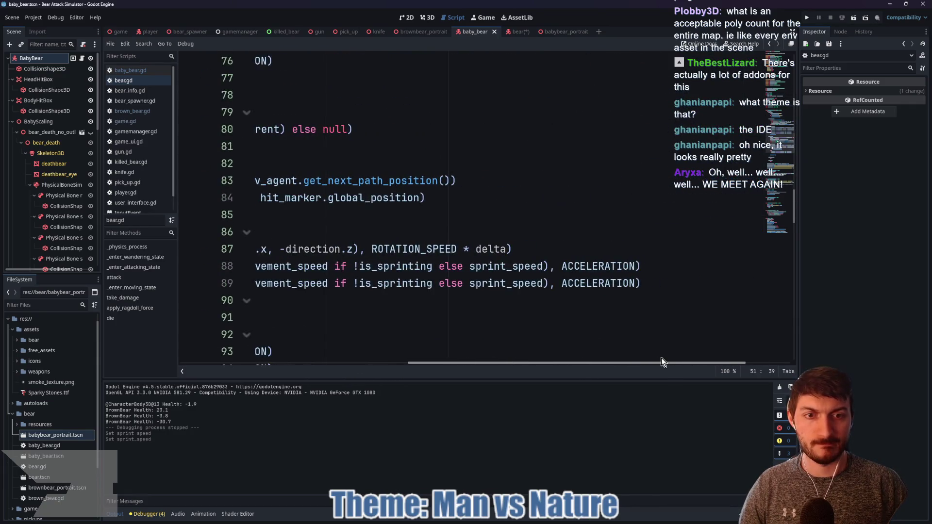
pyautogui.click(635, 268)
pyautogui.keyDown('alt'); pyautogui.click(638, 286); pyautogui.keyUp('alt')
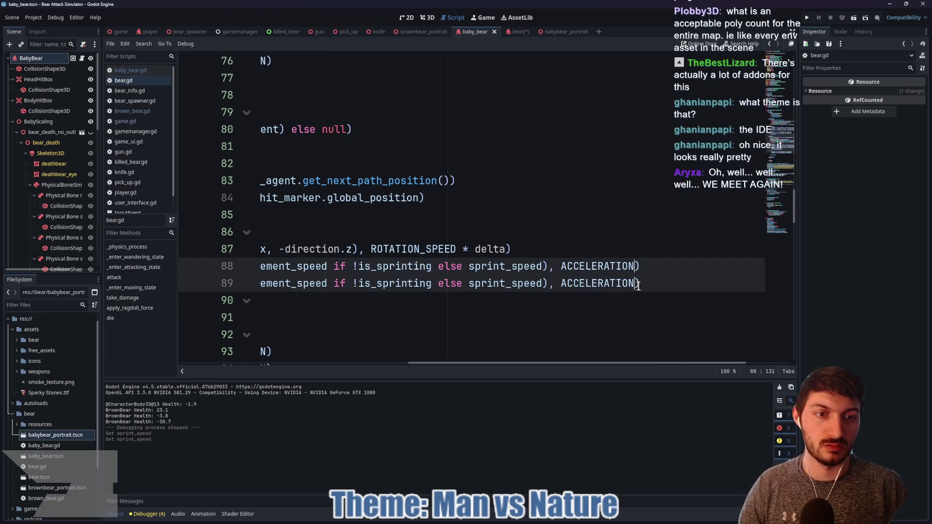
pyautogui.write('if !is_')
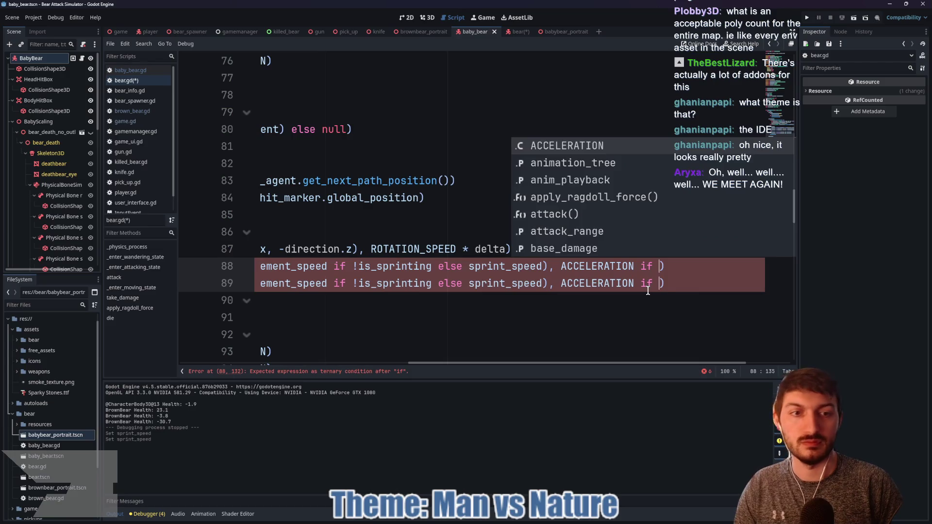
pyautogui.write('sprint else')
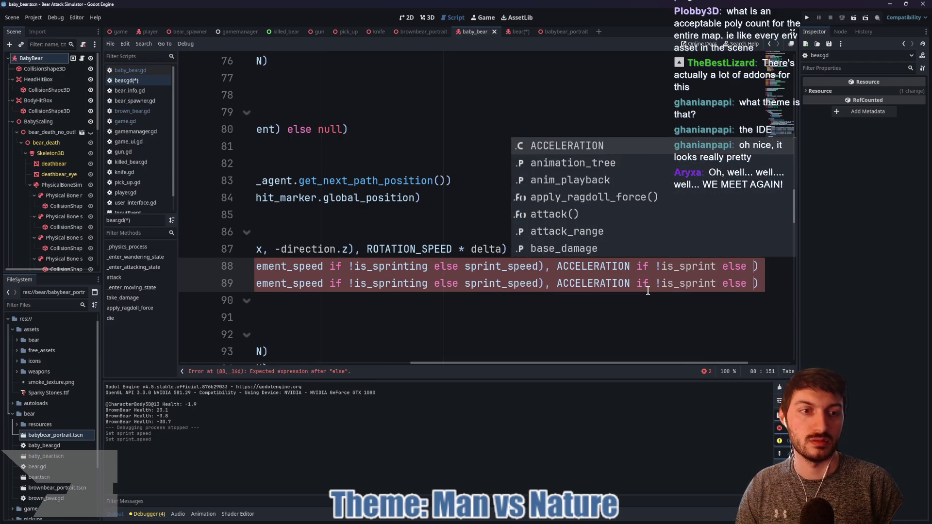
pyautogui.write(' SPRINT_ACCELERATION')
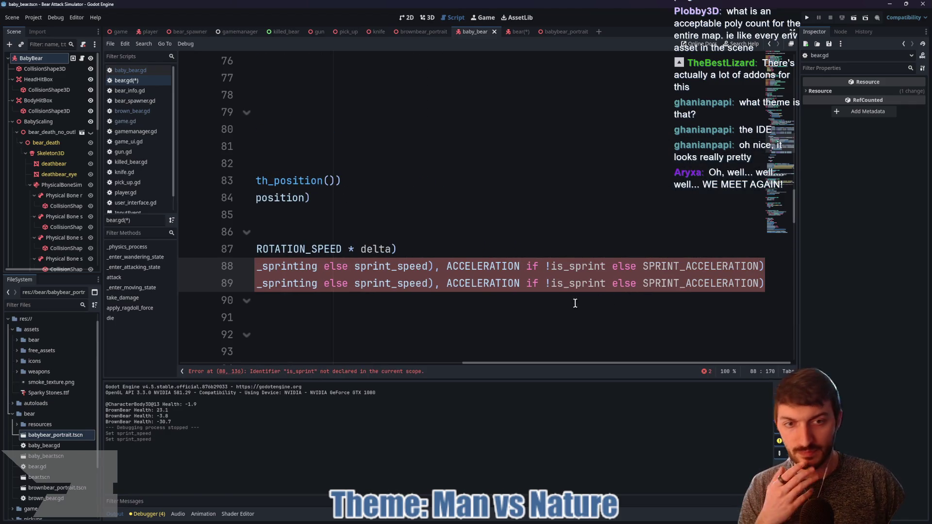
# Wrap both expressions as (ACCELERATION if !is_sprinting else SPRINT_ACCELERATION) and save bear.gd
pyautogui.click(447, 265)
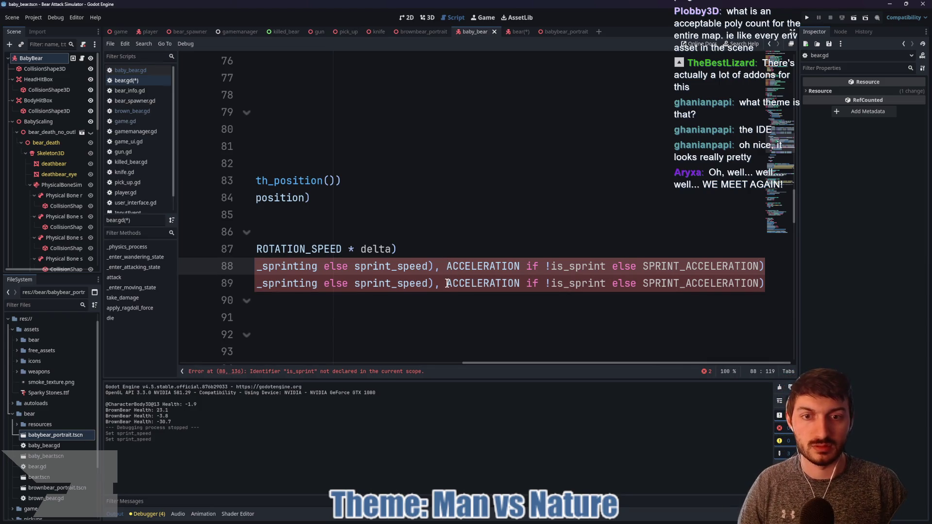
pyautogui.moveTo(446, 265); pyautogui.dragTo(758, 263)
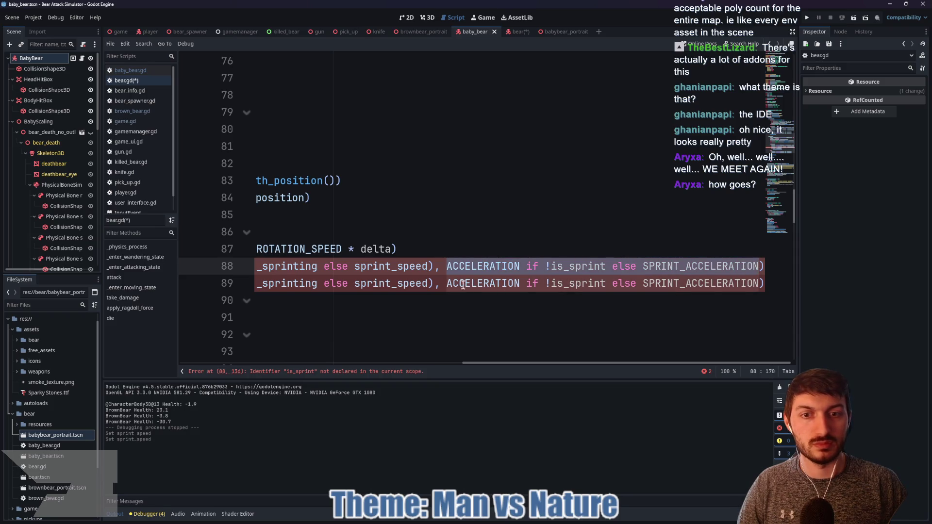
pyautogui.hotkey('ctrl', 'd')
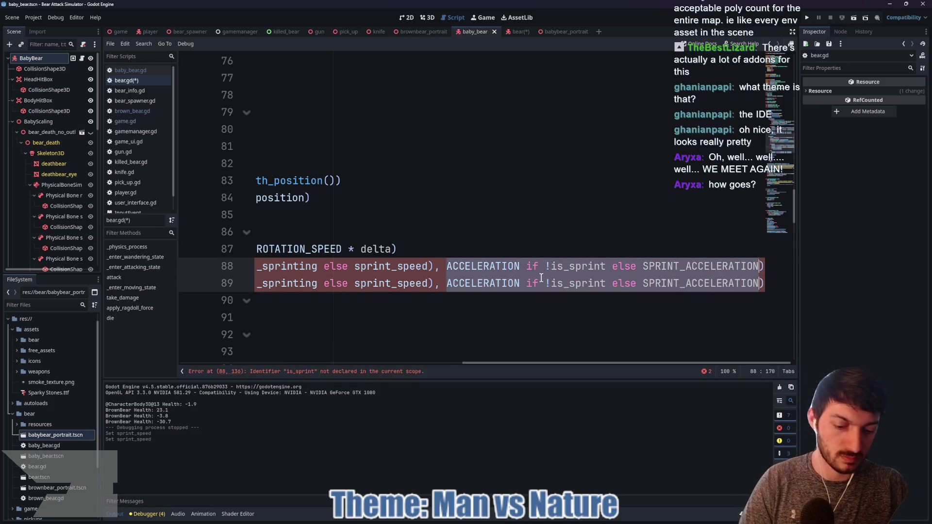
pyautogui.write('(')
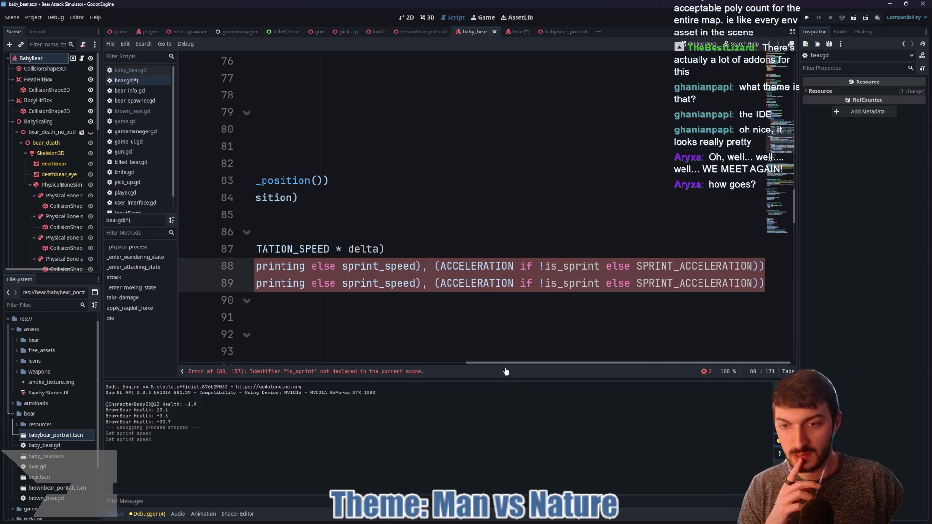
pyautogui.hotkey('ctrl', 'Left')
pyautogui.hotkey('ctrl', 'Left')
pyautogui.press('Left')
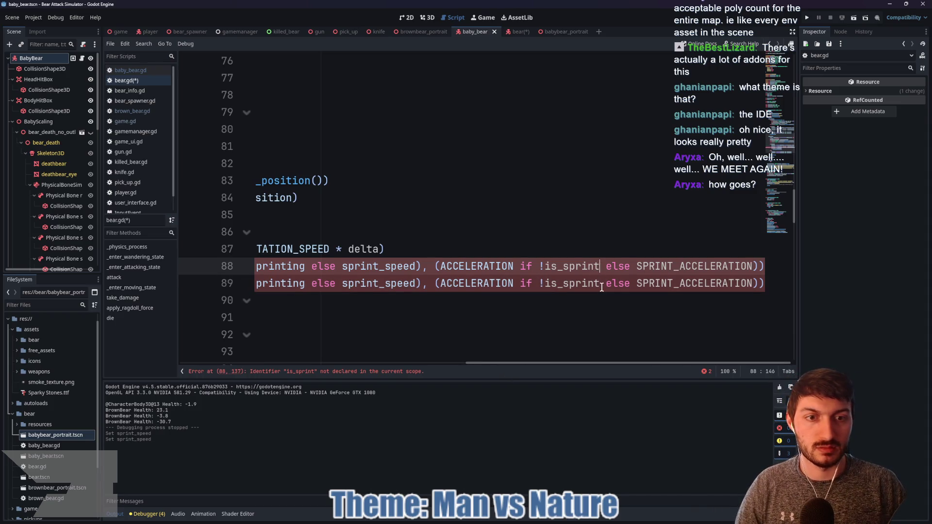
pyautogui.write('ing')
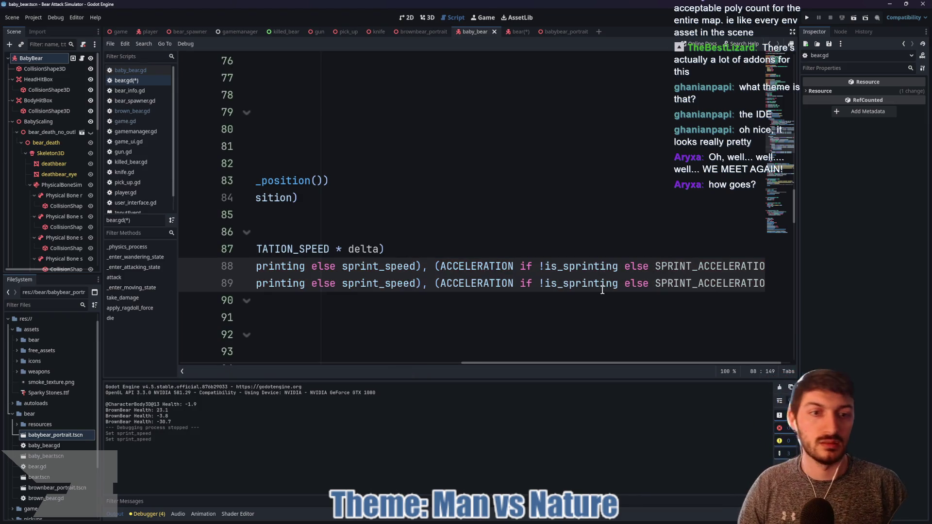
pyautogui.hotkey('ctrl', 's')
# Drop back to a single edit point and switch to the game.gd script
pyautogui.moveTo(528, 362); pyautogui.dragTo(212, 371)
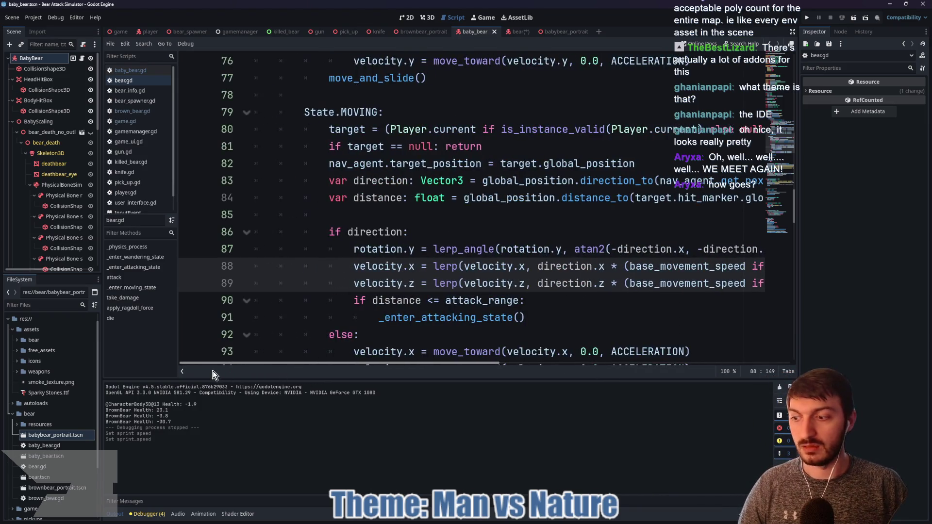
pyautogui.click(403, 266)
pyautogui.scroll(-1, 437, 281)
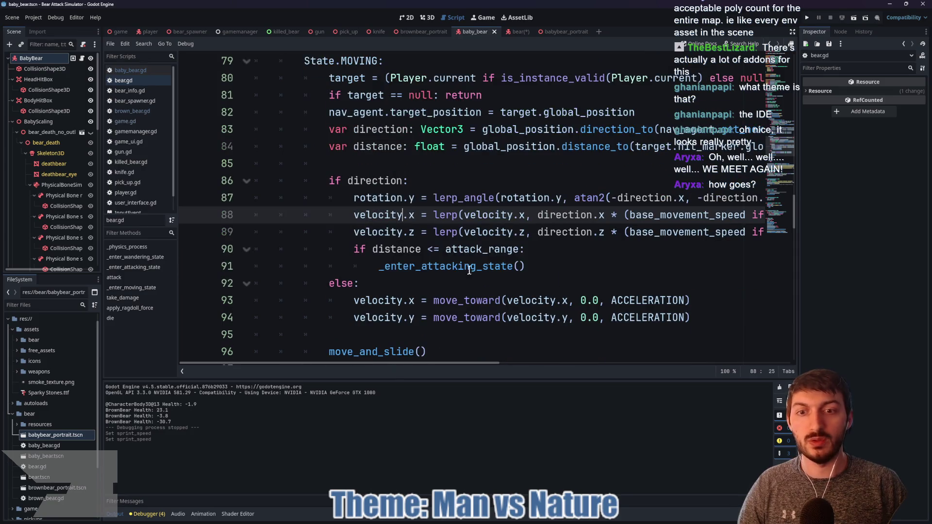
pyautogui.click(119, 31)
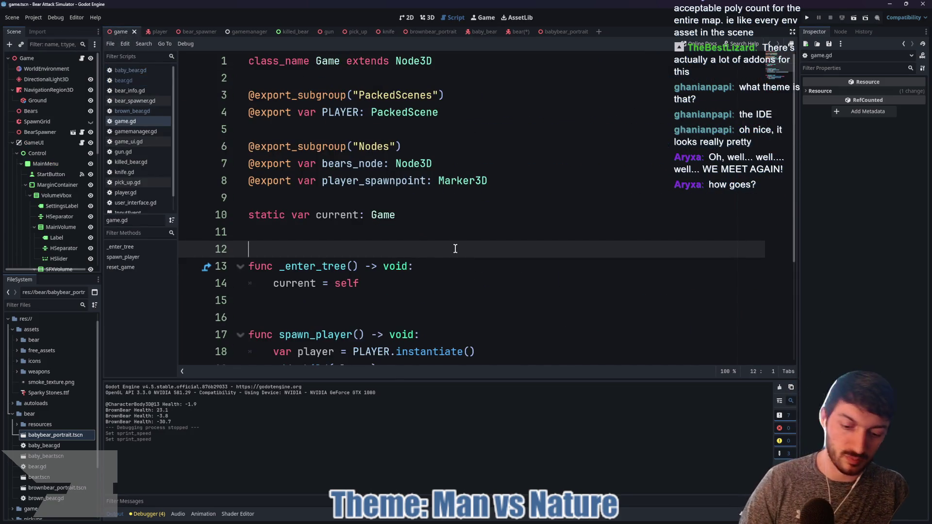
# Launch the game with F5, start from the main menu, and shoot the charging bears
pyautogui.press('F5')
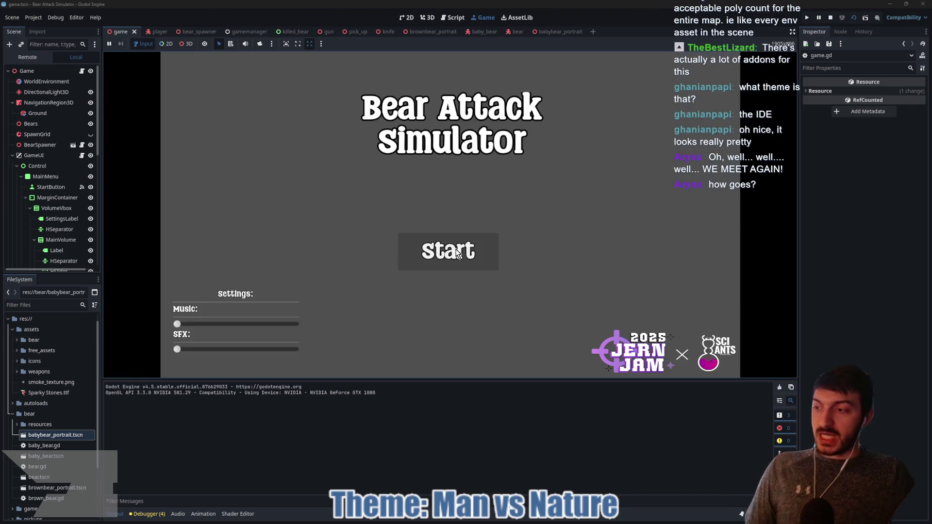
pyautogui.click(456, 252)
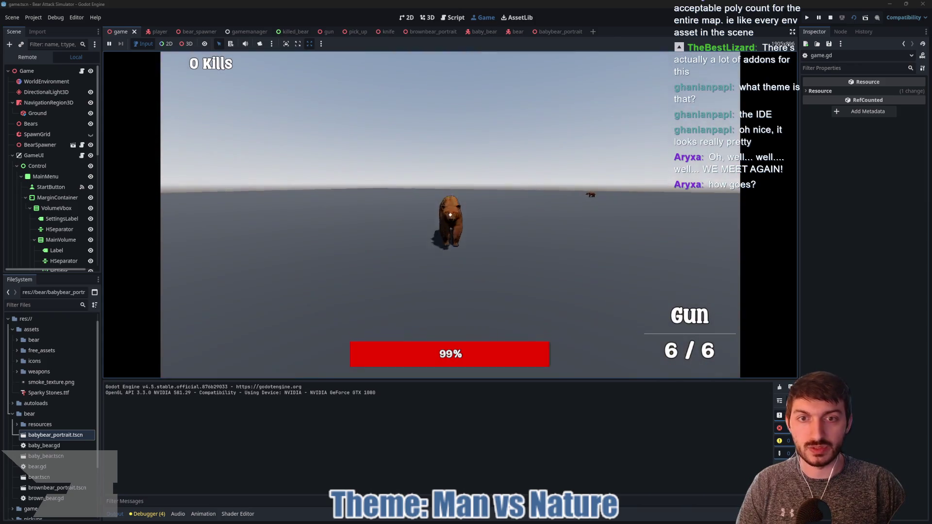
pyautogui.click(450, 215)
pyautogui.click(450, 215)
pyautogui.click(450, 215)
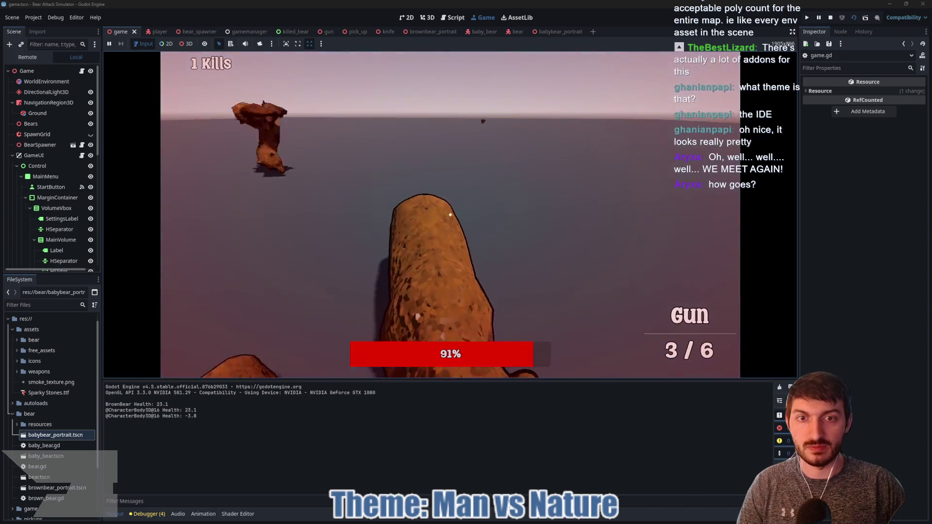
pyautogui.click(451, 215)
pyautogui.click(450, 214)
pyautogui.click(450, 214)
# Punch the brown and baby bears away, walk off the platform edge, and stop with F8
pyautogui.click(450, 214)
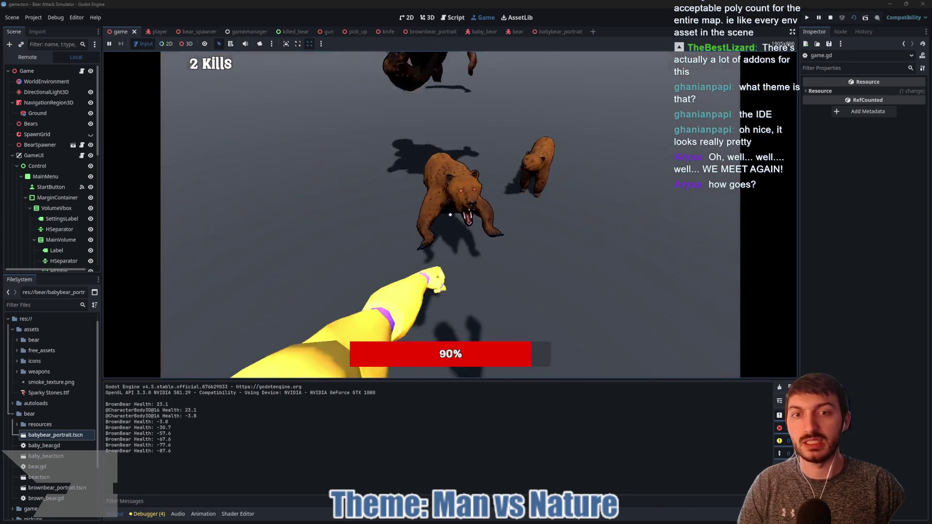
pyautogui.click(450, 214)
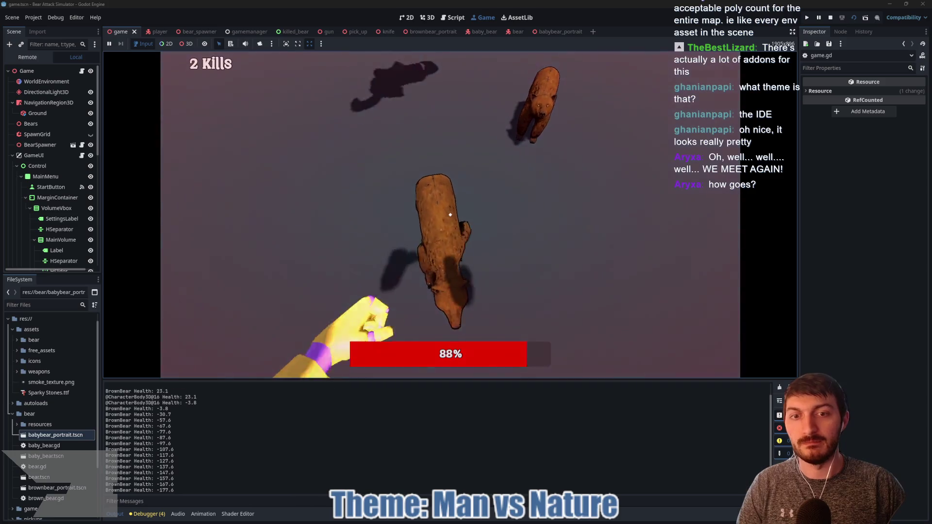
pyautogui.click(450, 215)
pyautogui.click(450, 215)
pyautogui.click(450, 215)
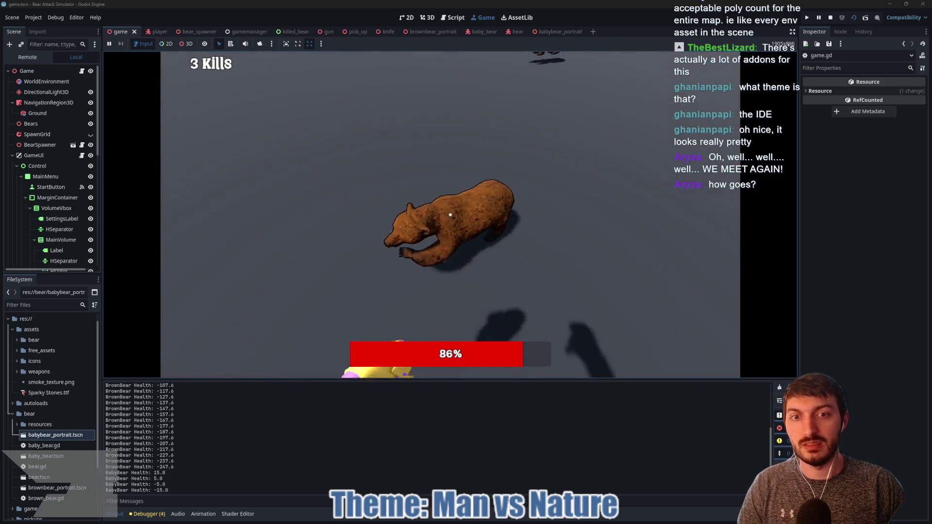
pyautogui.click(450, 214)
pyautogui.click(450, 214)
pyautogui.click(450, 215)
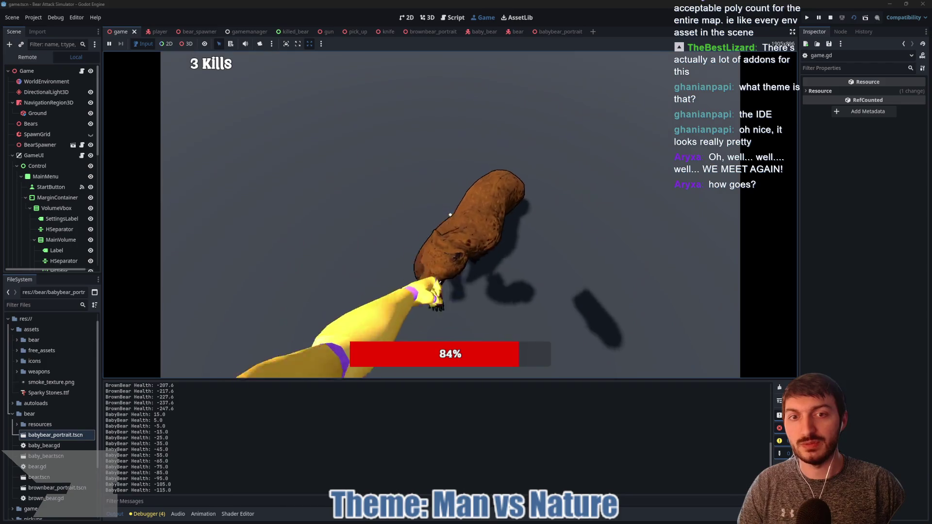
pyautogui.click(451, 214)
pyautogui.click(450, 215)
pyautogui.click(451, 215)
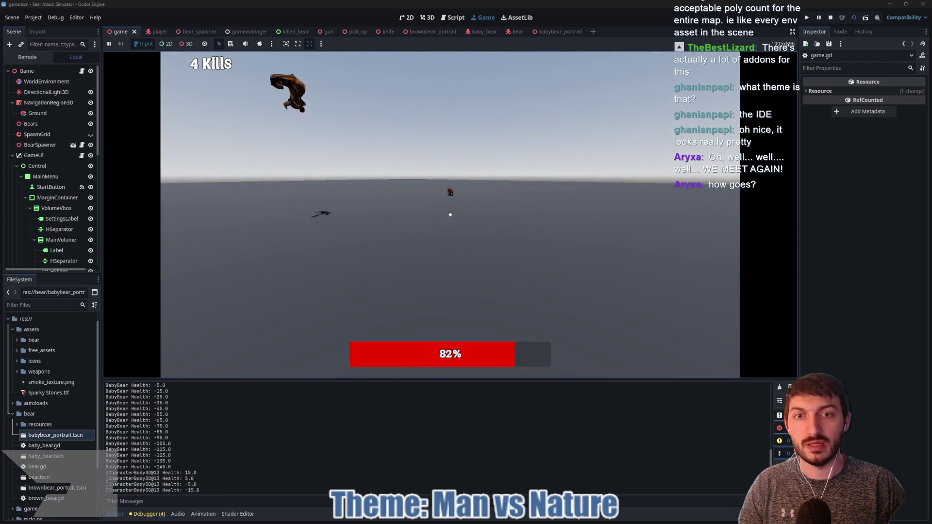
pyautogui.click(450, 215)
pyautogui.click(450, 214)
pyautogui.click(450, 214)
pyautogui.click(450, 215)
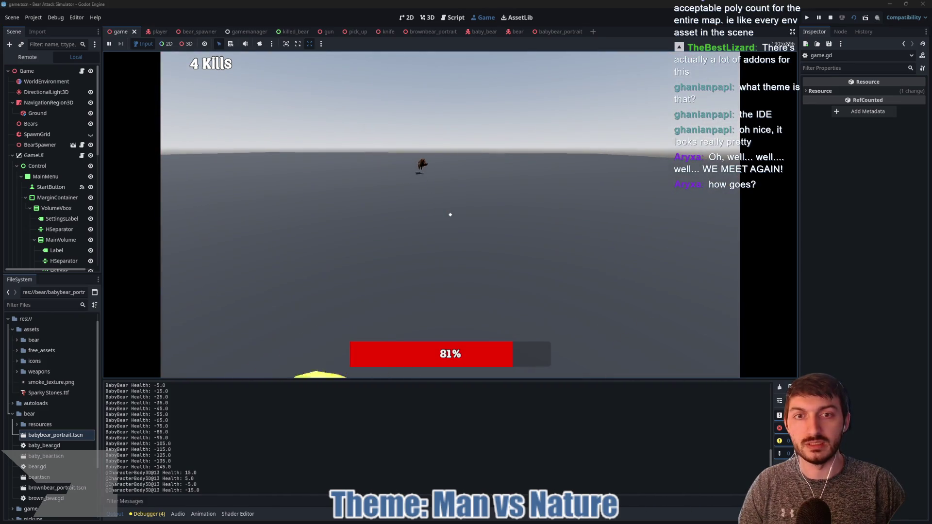
pyautogui.click(450, 215)
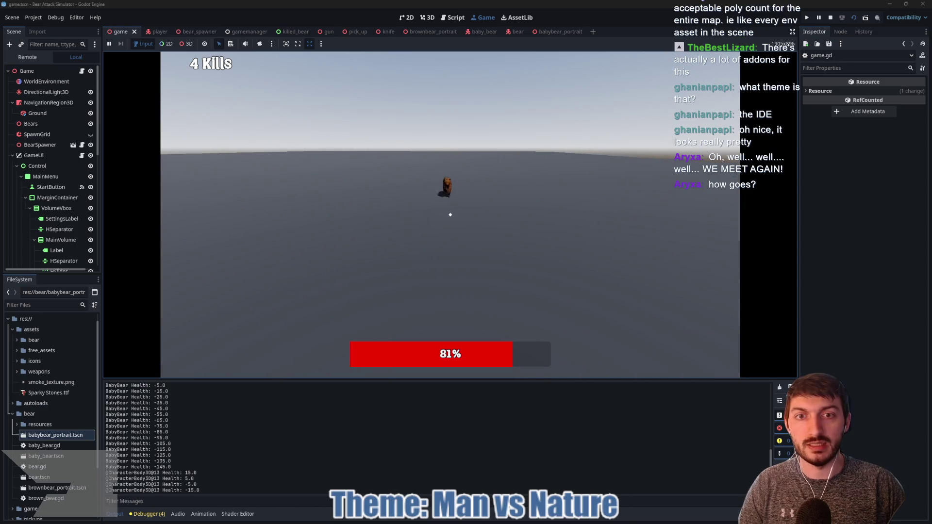
pyautogui.click(450, 214)
pyautogui.press('w')
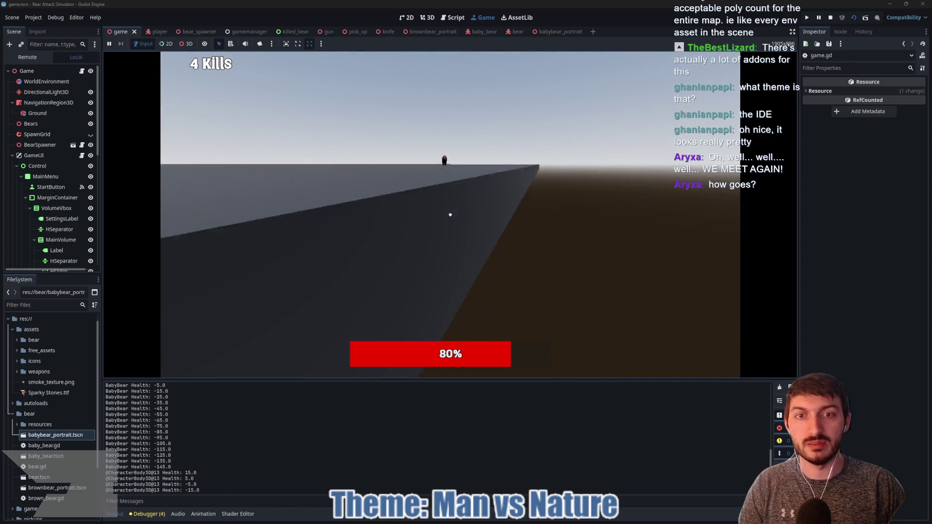
pyautogui.press('F8')
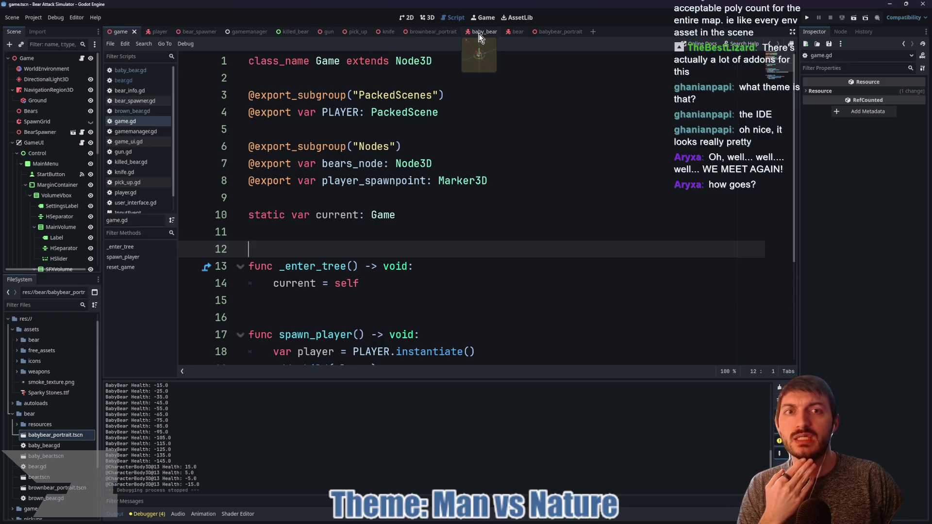
# Switch to the bear scene and open bear.gd at its behavior_dictionary flags
pyautogui.click(516, 32)
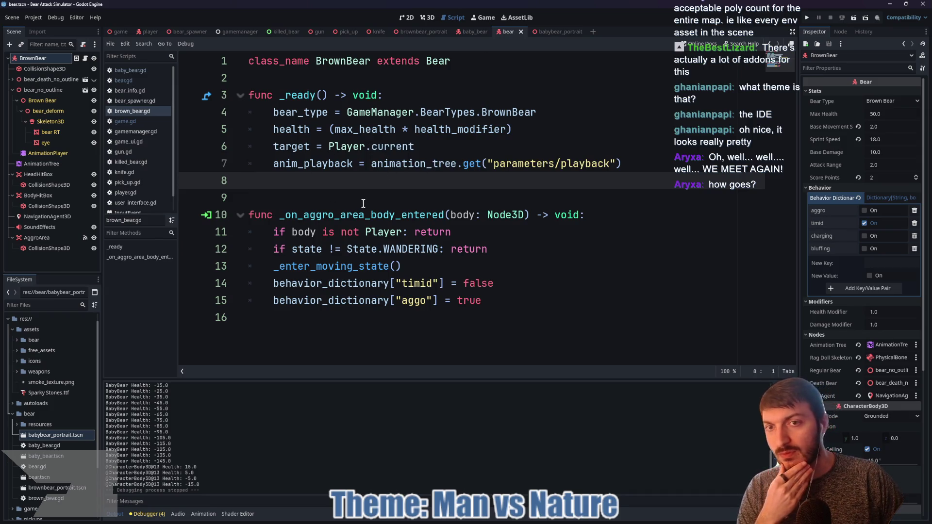
pyautogui.keyDown('ctrl'); pyautogui.click(440, 62); pyautogui.keyUp('ctrl')
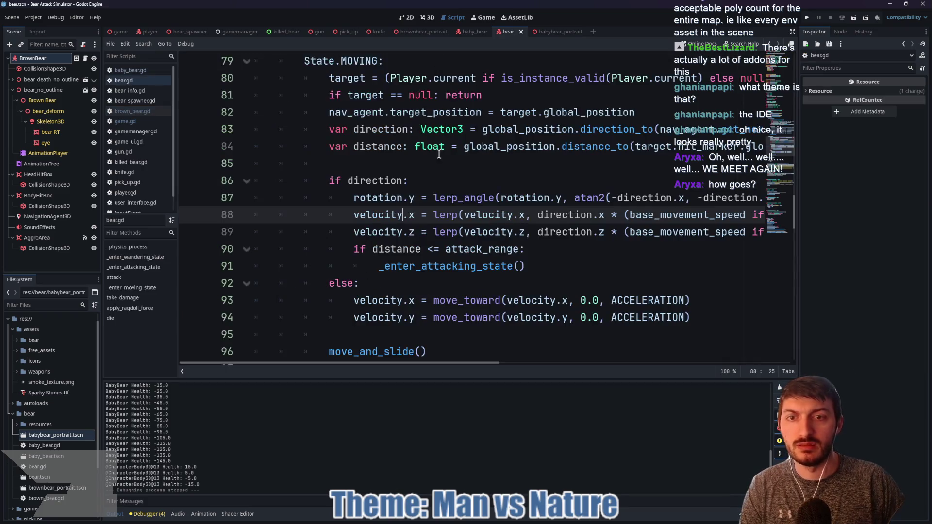
pyautogui.scroll(20, 427, 219)
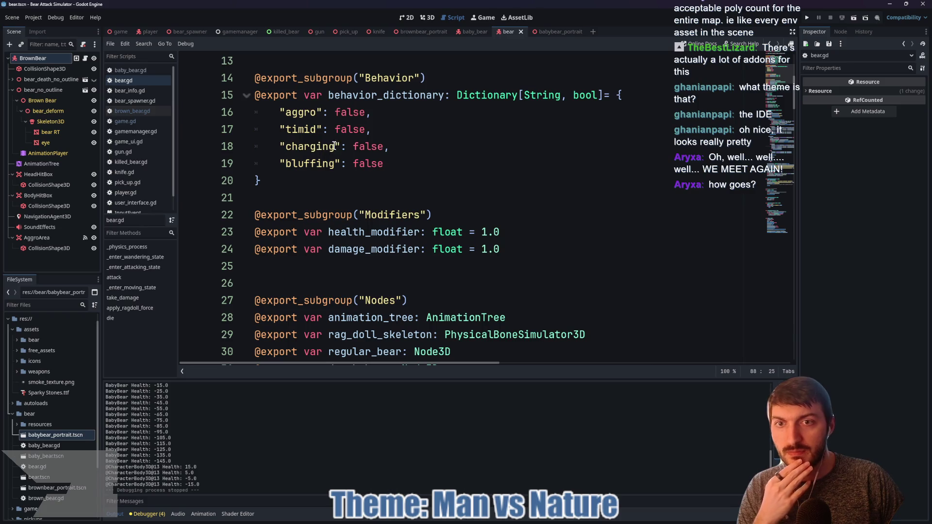
# Rename 'charging' to 'can_charge' on line 18 of bear.gd and save
pyautogui.moveTo(334, 146); pyautogui.dragTo(286, 146)
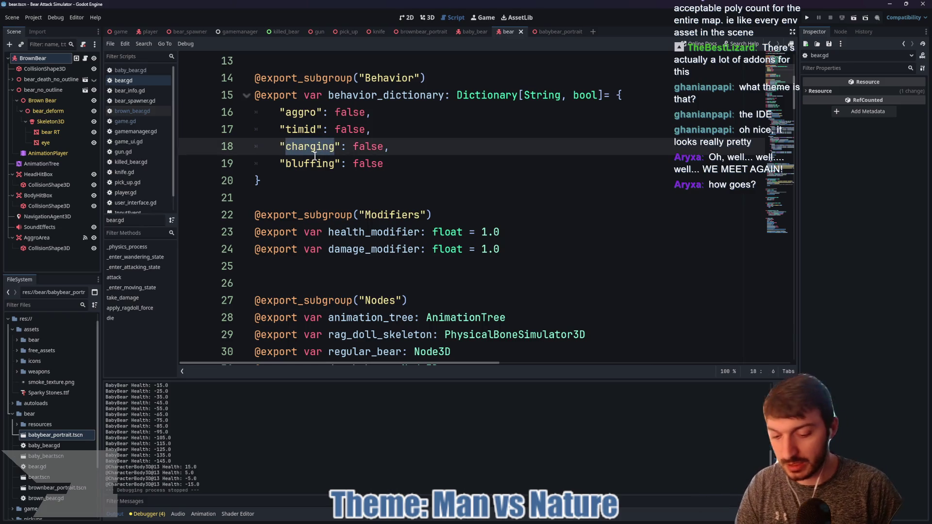
pyautogui.write('can_charge')
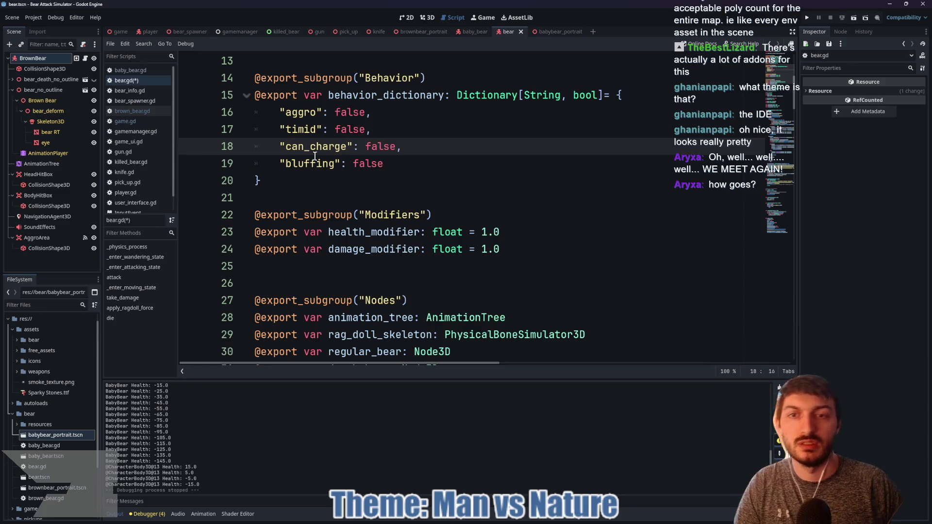
pyautogui.click(426, 148)
pyautogui.hotkey('ctrl', 's')
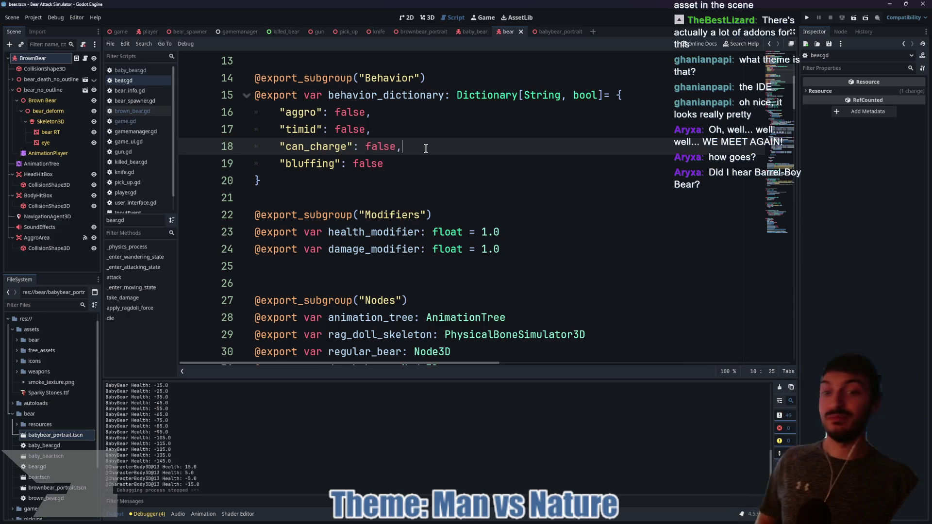
pyautogui.click(417, 164)
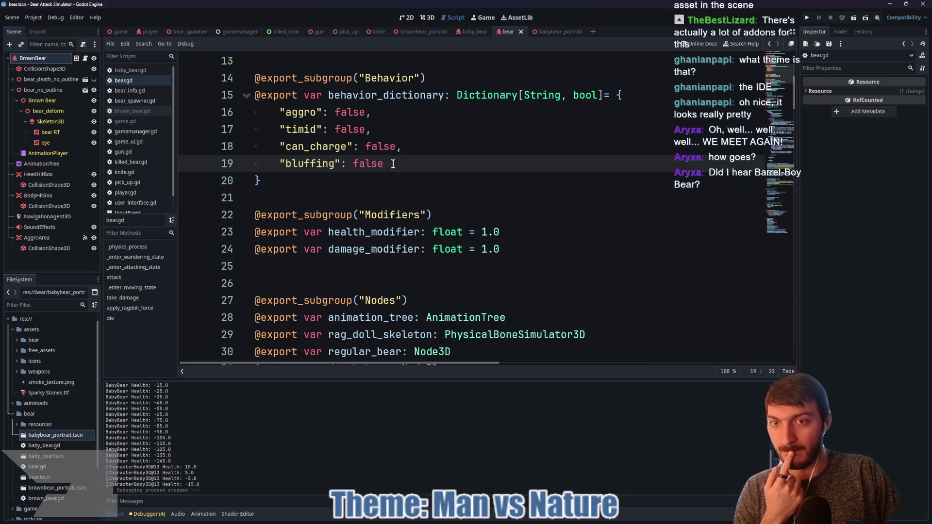
pyautogui.scroll(-3, 388, 164)
pyautogui.scroll(3, 378, 164)
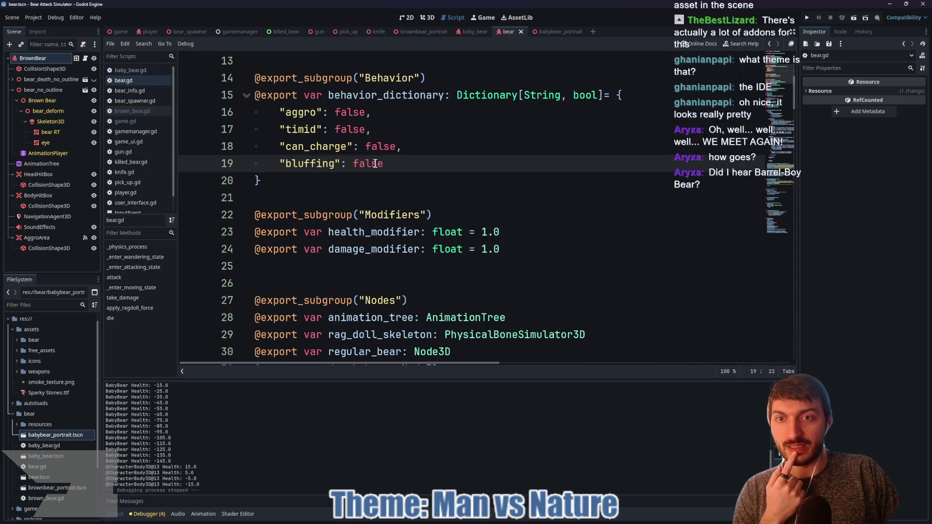
pyautogui.scroll(-7, 396, 161)
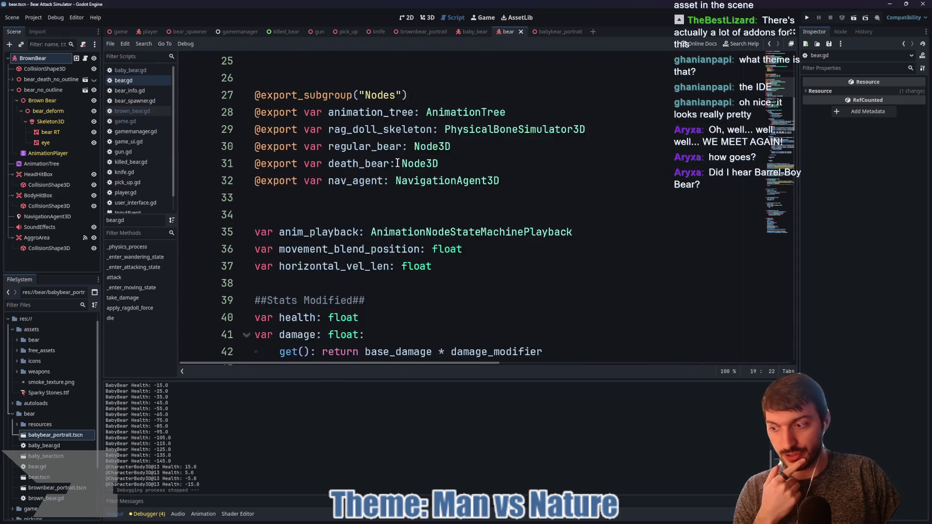
# Scroll through bear.gd's _physics_process and state functions, then switch to the Game view
pyautogui.scroll(-4, 397, 161)
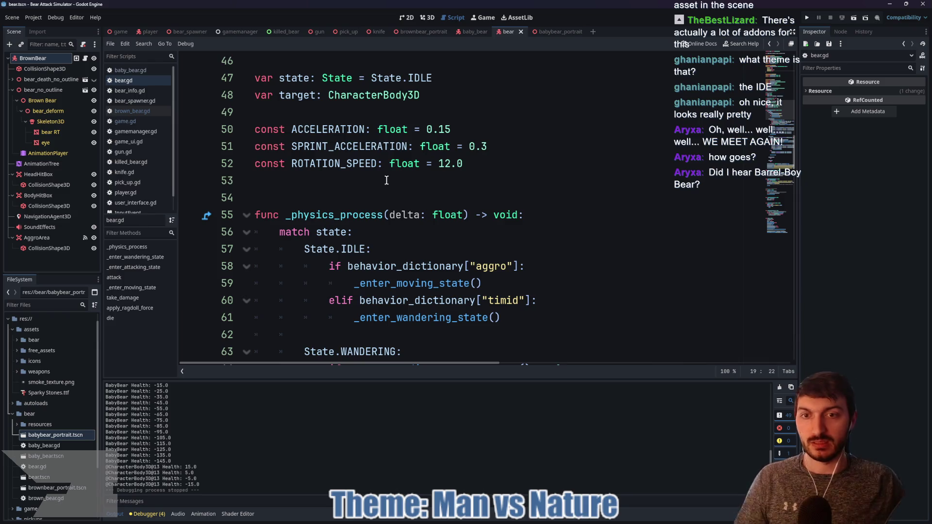
pyautogui.scroll(-4, 366, 200)
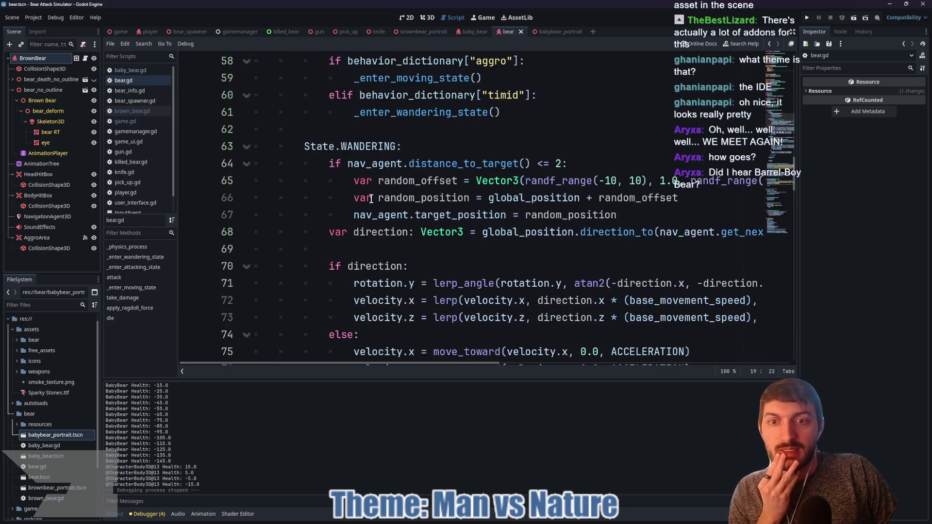
pyautogui.scroll(-3, 448, 148)
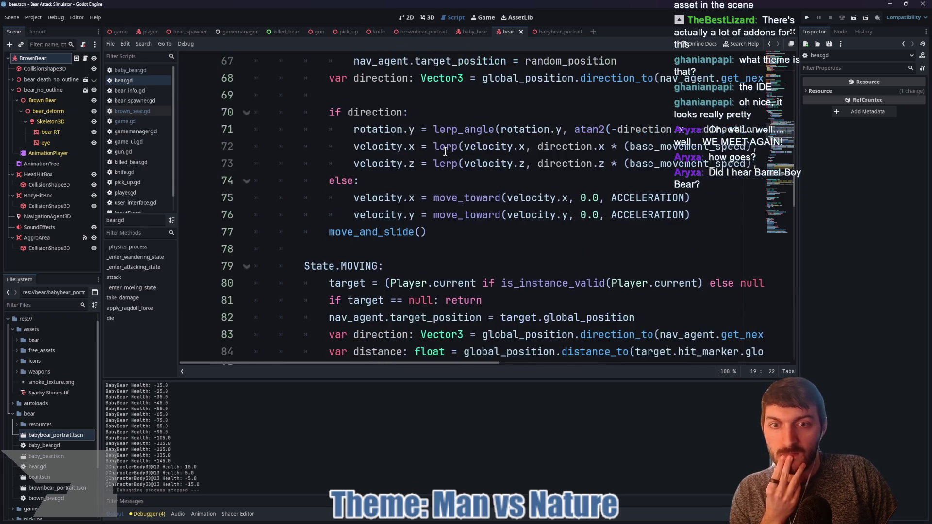
pyautogui.scroll(-8, 445, 152)
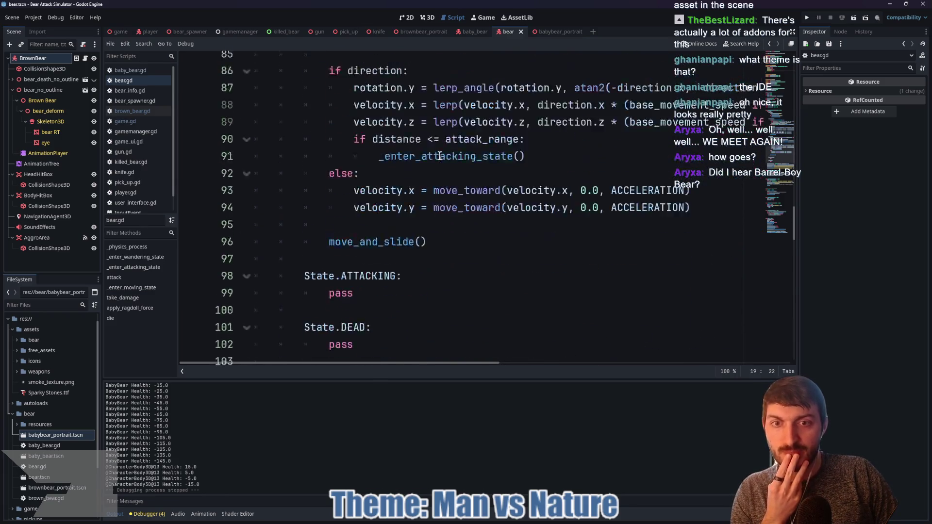
pyautogui.scroll(-4, 431, 156)
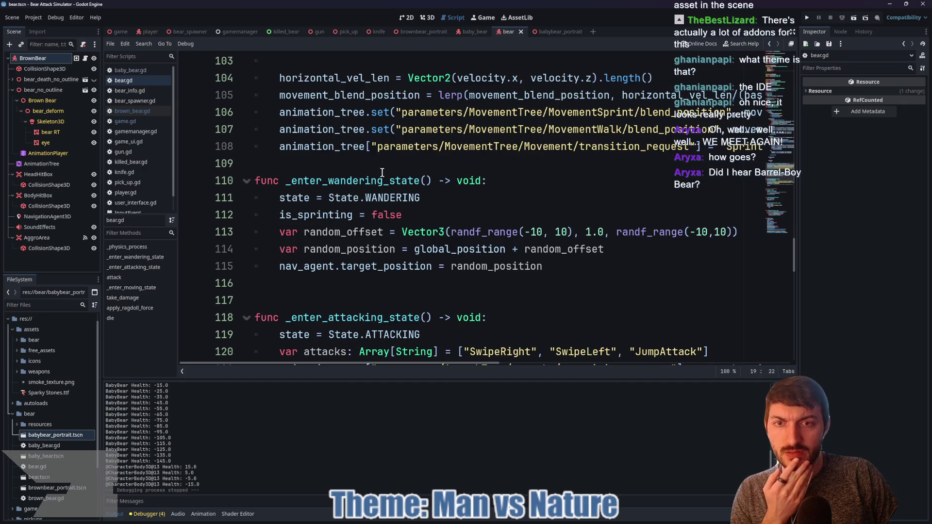
pyautogui.scroll(-2, 381, 173)
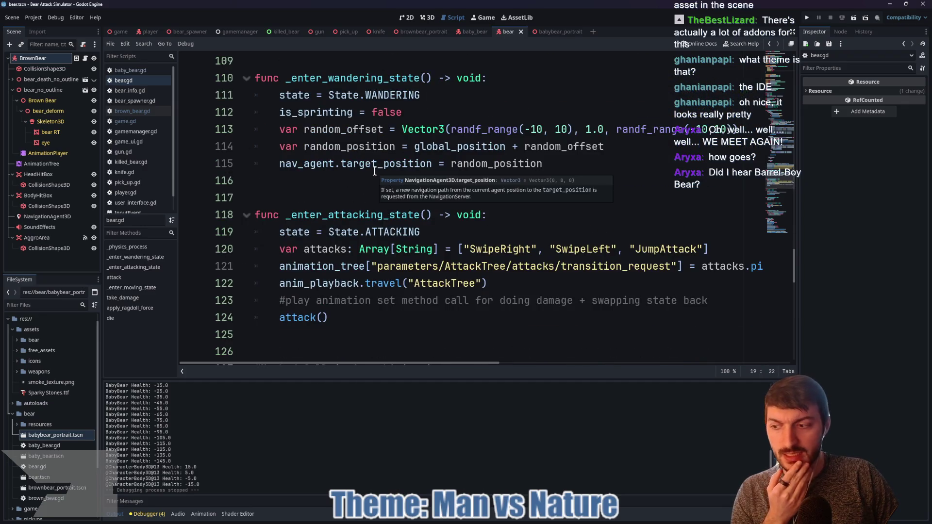
pyautogui.moveTo(374, 171)
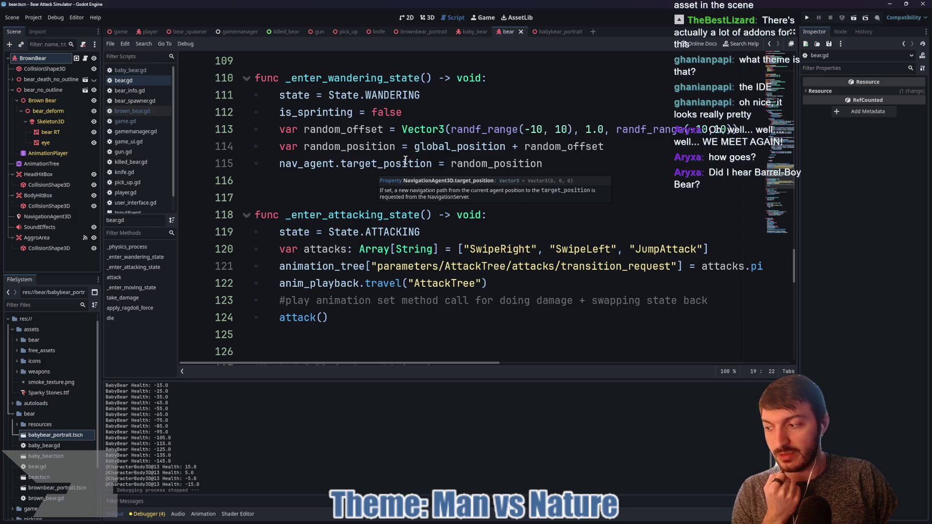
pyautogui.click(485, 16)
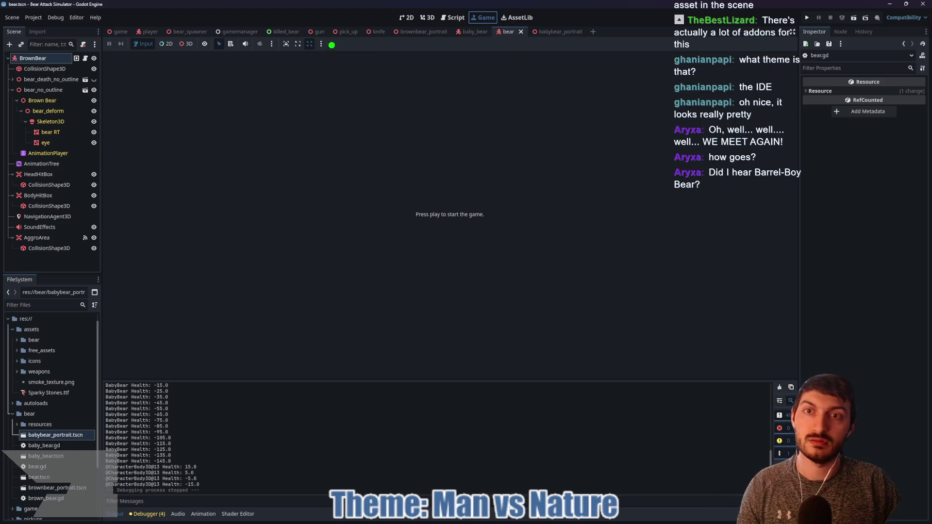
# Open and close the Game view's embed options, then return to bear.gd in the Script workspace
pyautogui.click(321, 44)
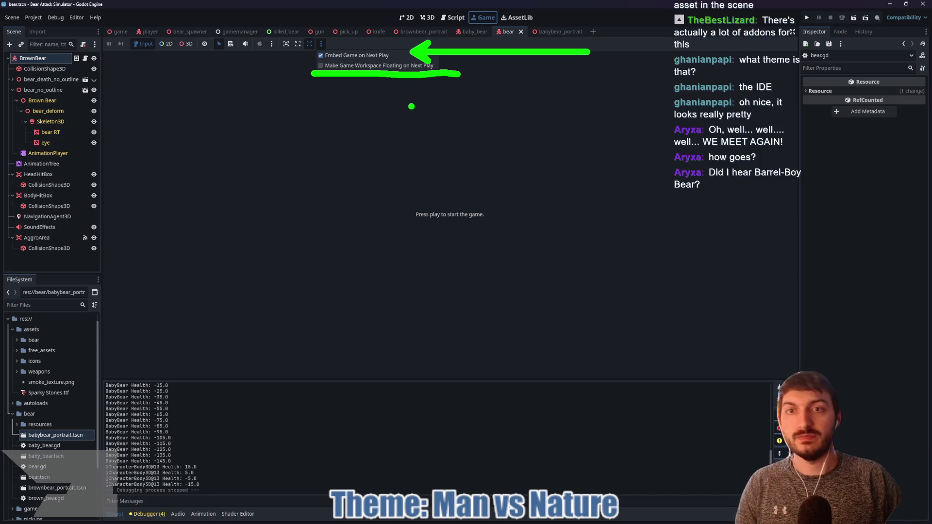
pyautogui.click(409, 108)
pyautogui.click(455, 18)
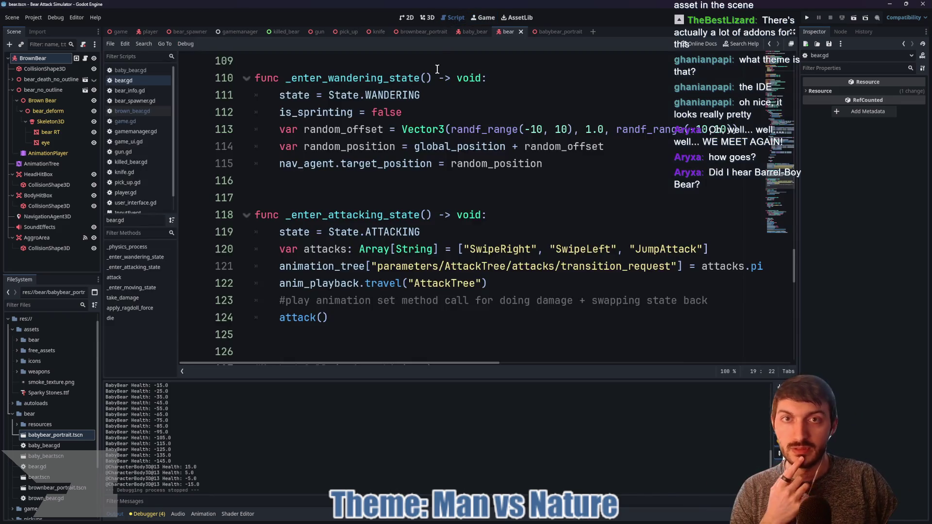
pyautogui.click(390, 318)
pyautogui.scroll(-2, 421, 278)
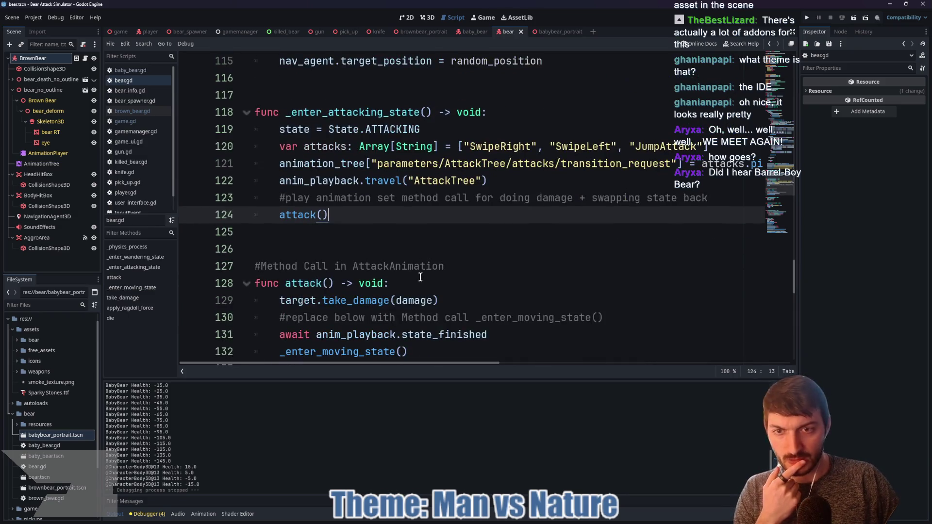
pyautogui.scroll(-2, 432, 230)
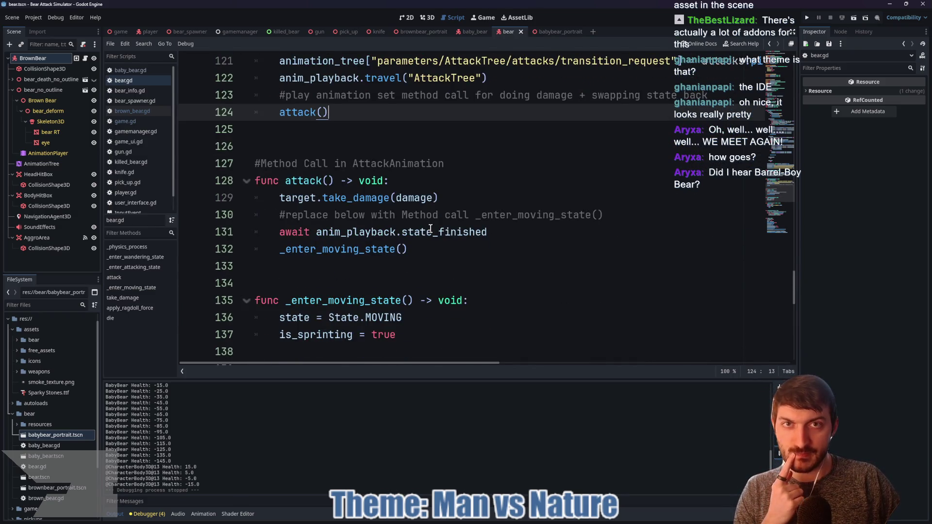
pyautogui.scroll(-2, 420, 232)
pyautogui.scroll(-4, 418, 233)
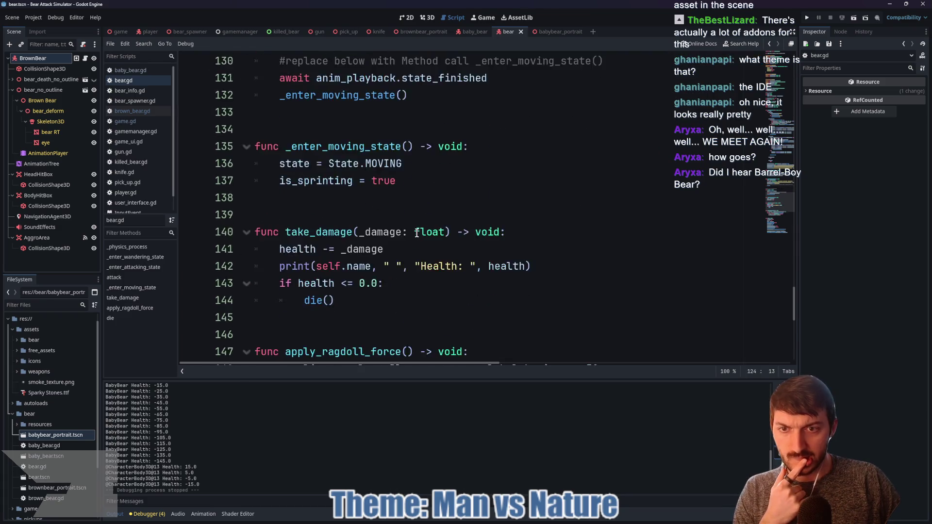
pyautogui.scroll(2, 465, 144)
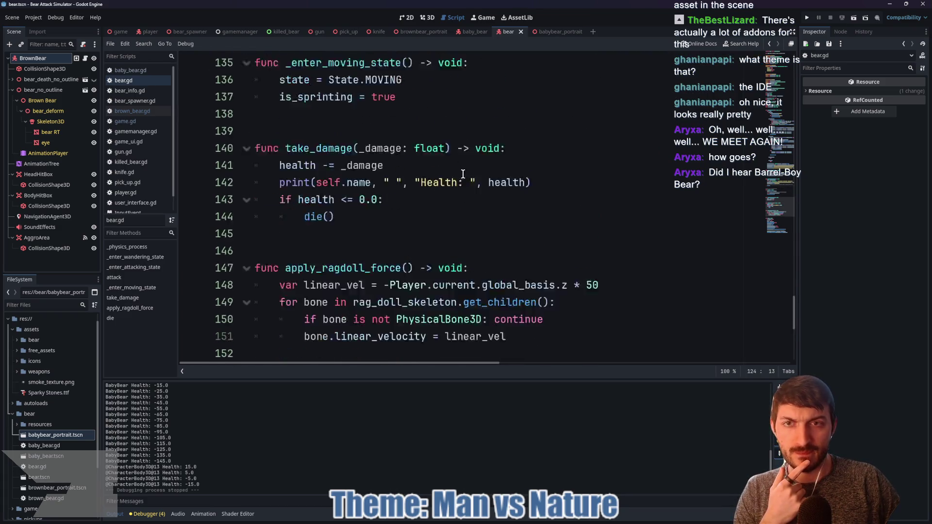
# Delete the health print line from take_damage and save bear.gd
pyautogui.moveTo(534, 214); pyautogui.dragTo(249, 216)
pyautogui.press('BackSpace')
pyautogui.press('BackSpace')
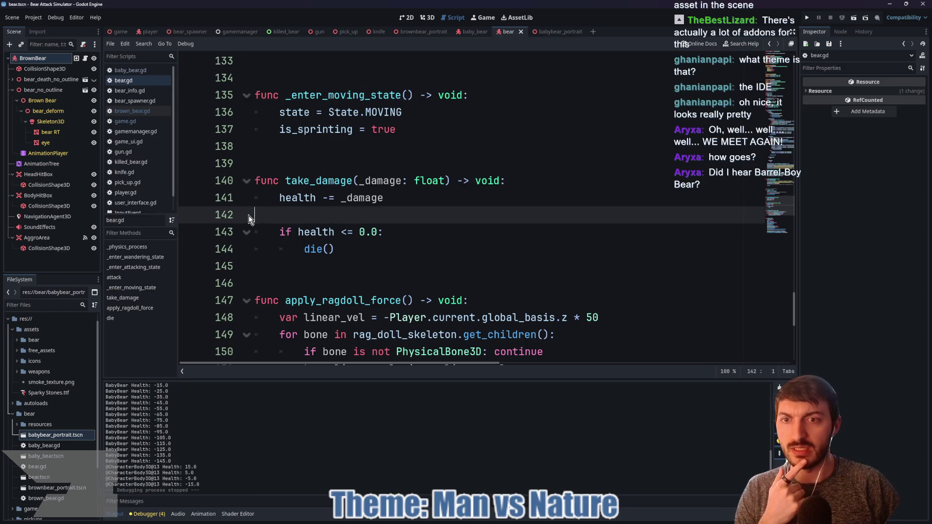
pyautogui.hotkey('ctrl', 's')
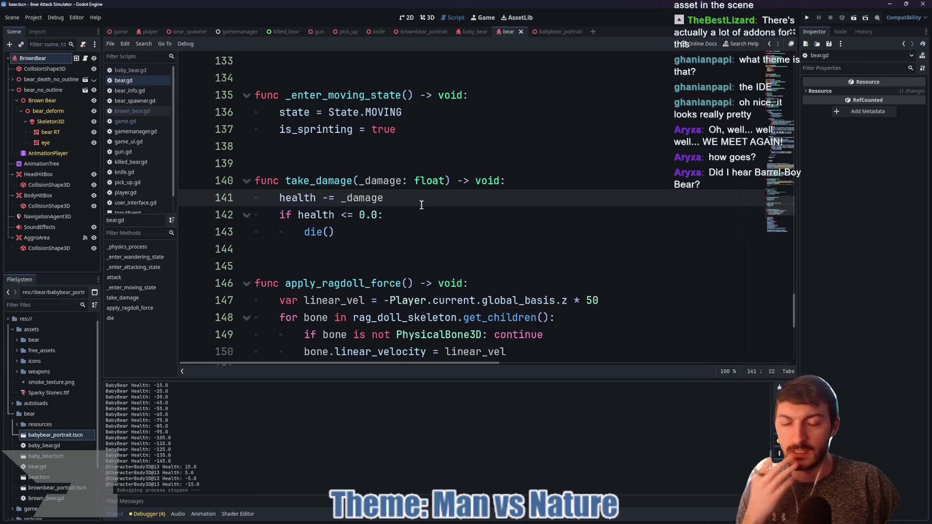
pyautogui.scroll(-3, 421, 204)
# Move apply_ragdoll_force() below physical_bones_start_simulation() in die() and save
pyautogui.moveTo(520, 198); pyautogui.dragTo(304, 199)
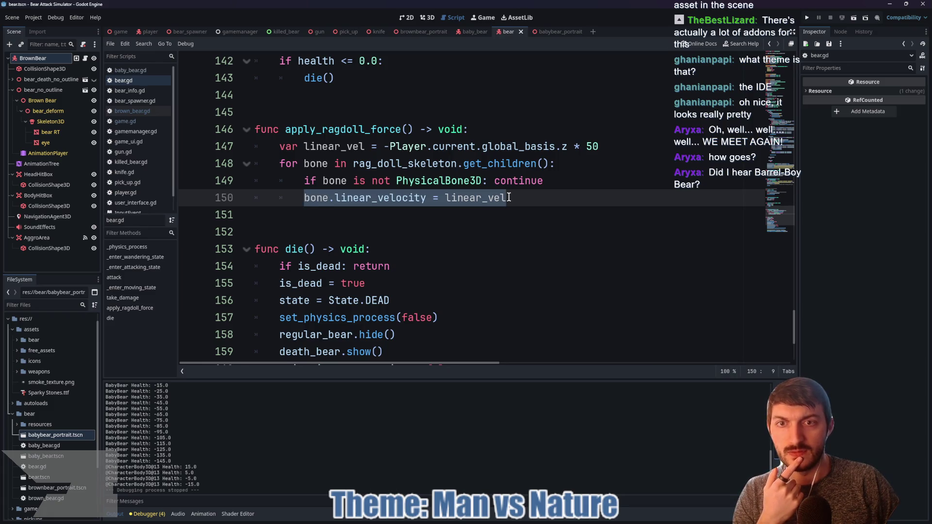
pyautogui.scroll(3, 509, 197)
pyautogui.scroll(-6, 386, 197)
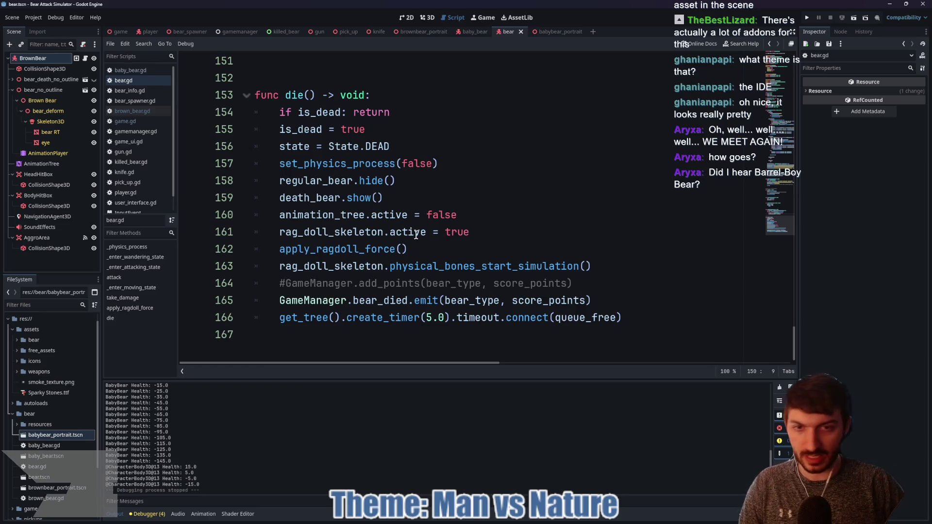
pyautogui.moveTo(409, 249); pyautogui.dragTo(262, 250)
pyautogui.hotkey('alt', 'Down')
pyautogui.click(462, 266)
pyautogui.hotkey('ctrl', 's')
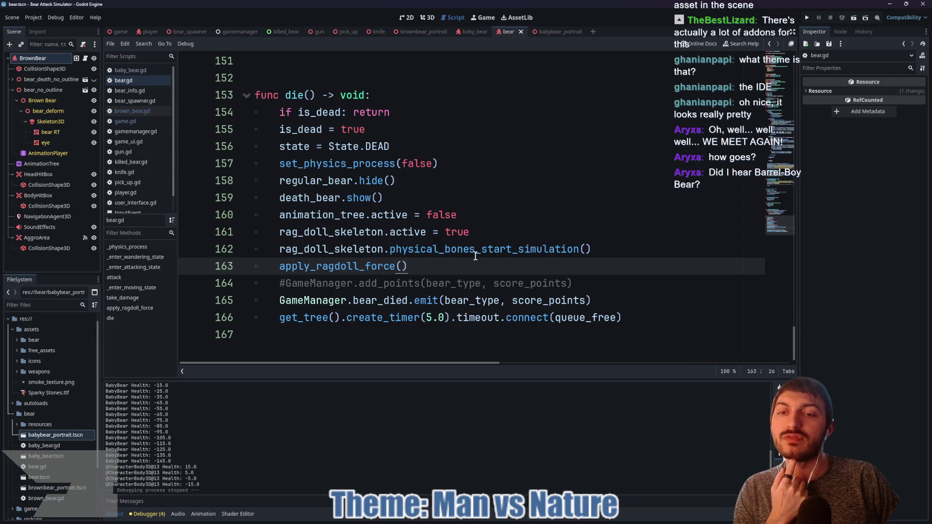
pyautogui.scroll(4, 522, 247)
# Start a bone.angular_velocity = line in the bone loop after checking a Physical Bone's properties
pyautogui.click(522, 248)
pyautogui.press('Return')
pyautogui.write('bone.angu')
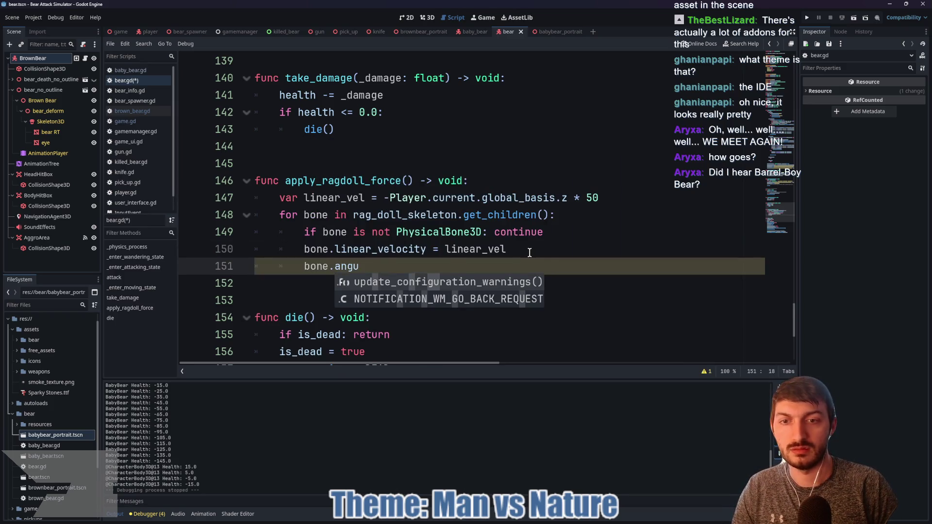
pyautogui.press('BackSpace')
pyautogui.press('BackSpace')
pyautogui.press('BackSpace')
pyautogui.press('BackSpace')
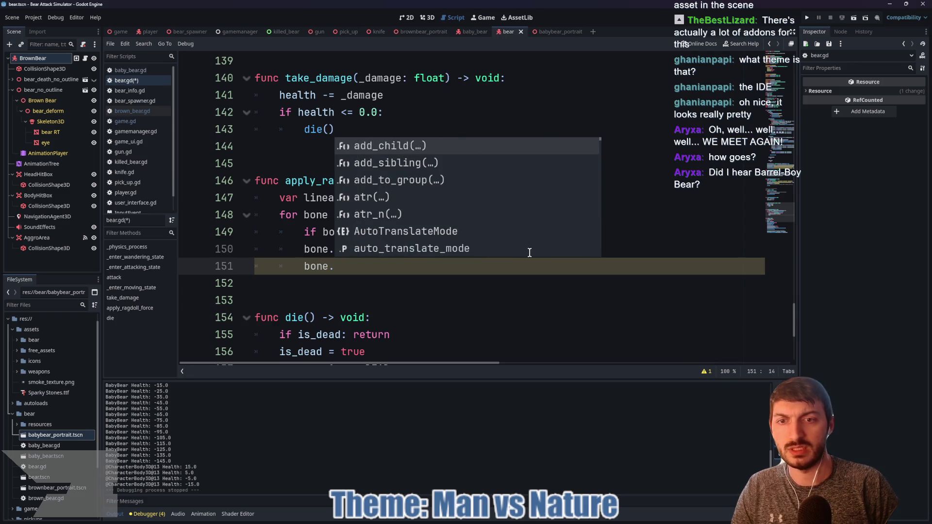
pyautogui.press('Escape')
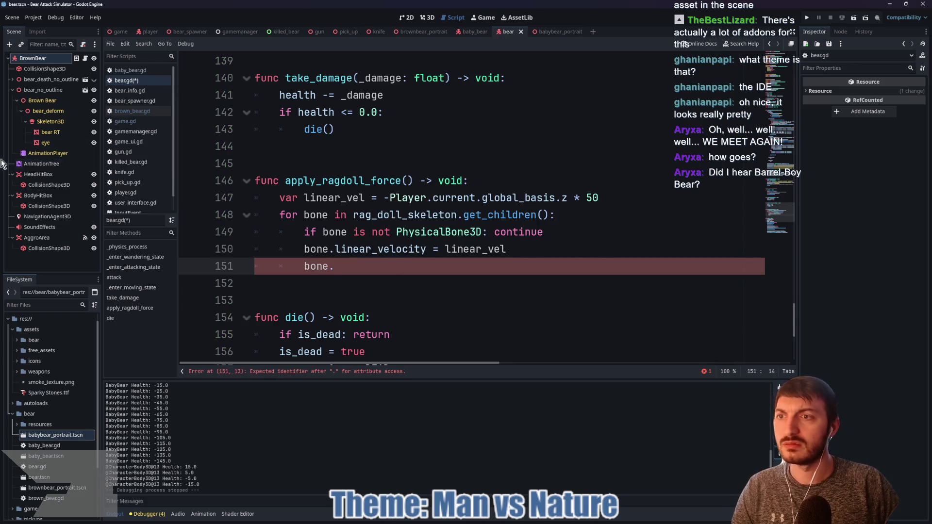
pyautogui.click(13, 90)
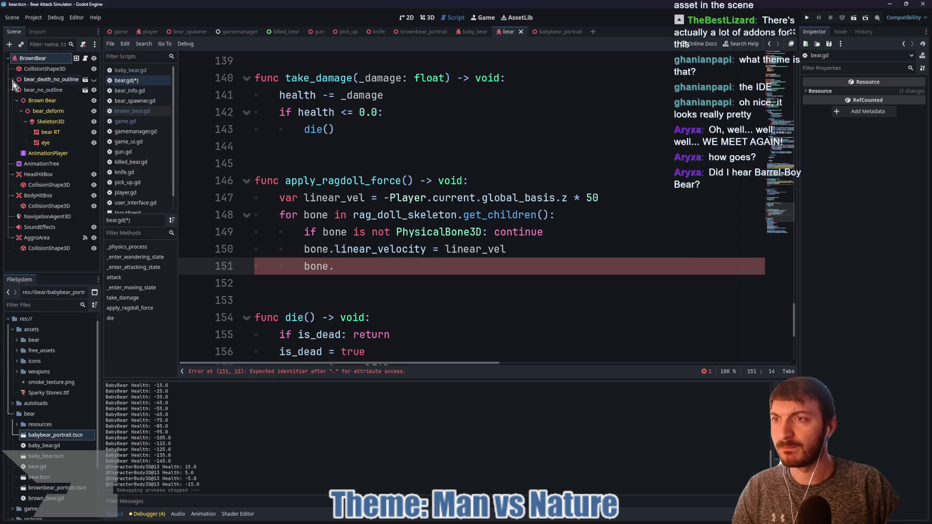
pyautogui.click(12, 79)
pyautogui.click(52, 143)
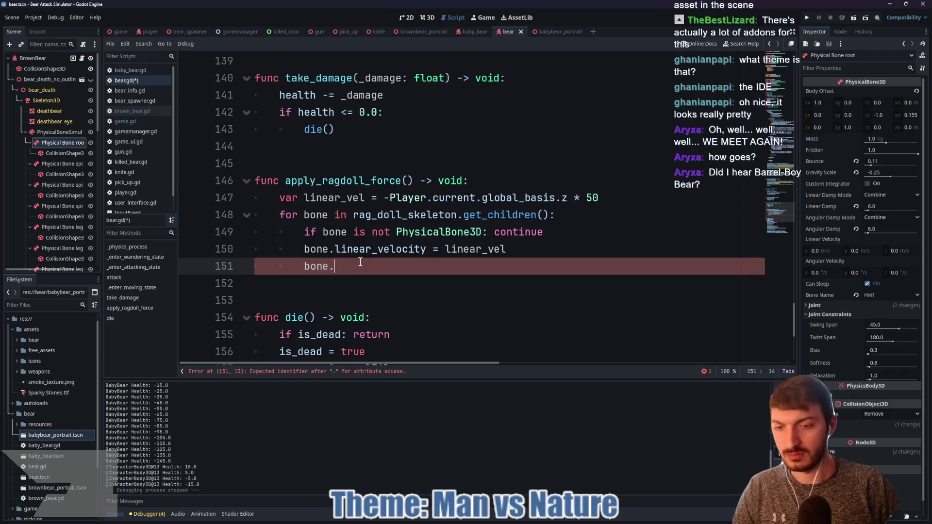
pyautogui.write('angular_velocity =')
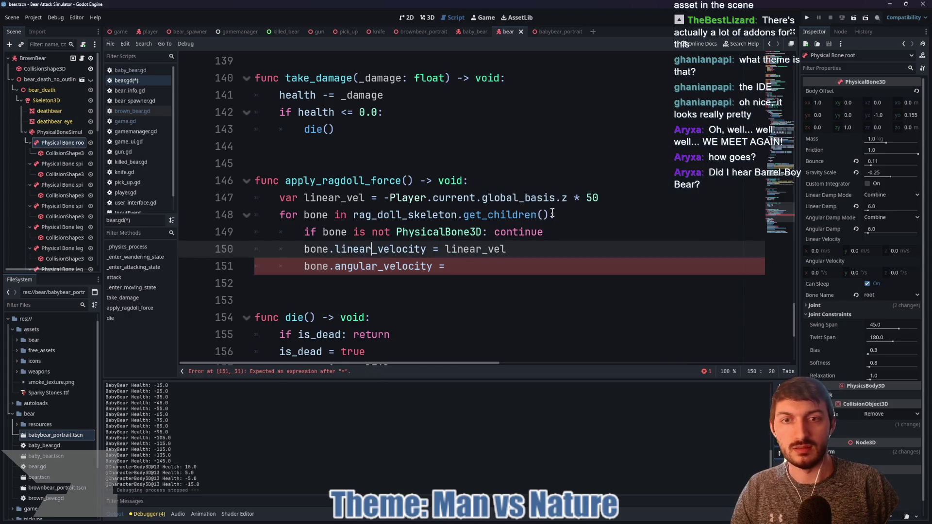
# Declare var angular_vel = -Player.current.global_basis.z * 10 below the linear_vel line
pyautogui.click(608, 197)
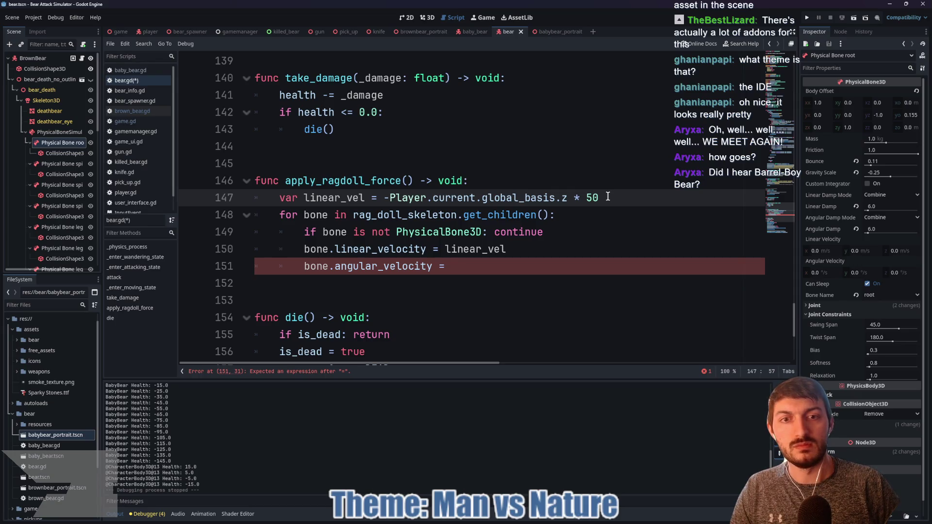
pyautogui.press('Return')
pyautogui.write('var angul')
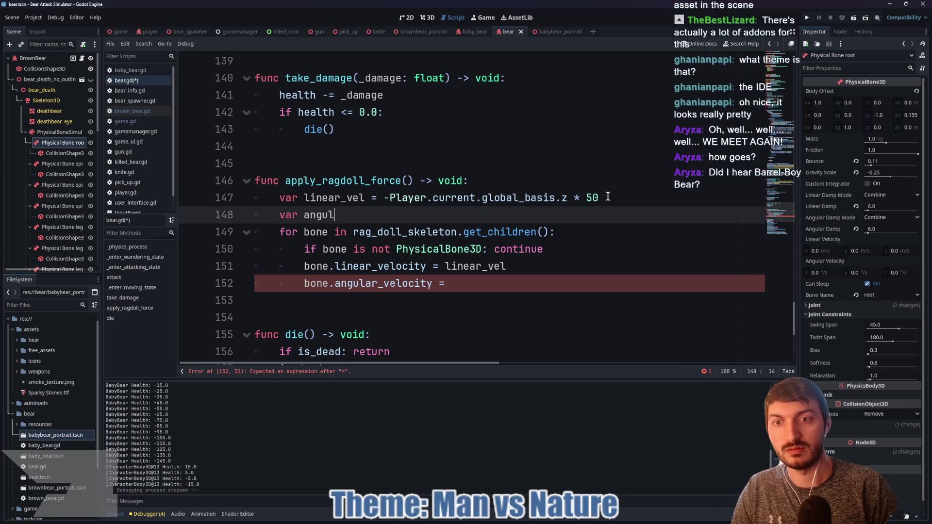
pyautogui.press('BackSpace')
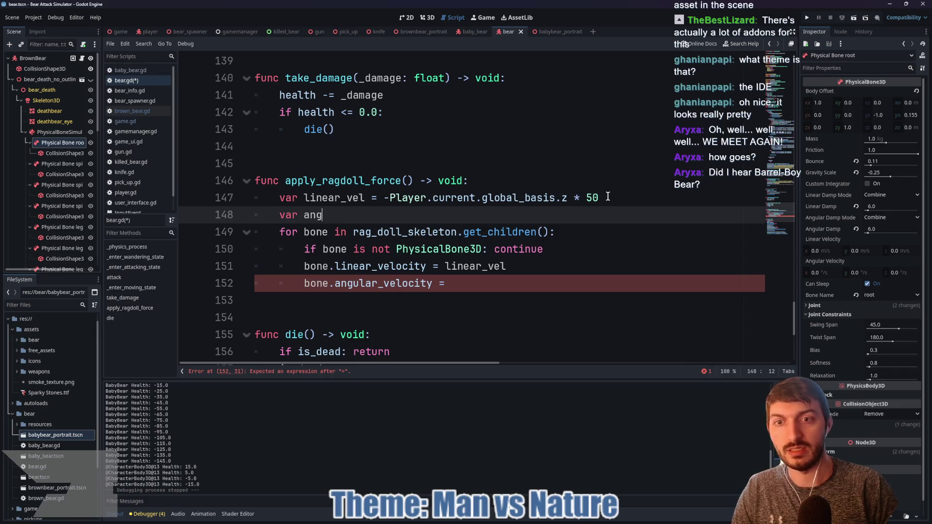
pyautogui.write('ular_be')
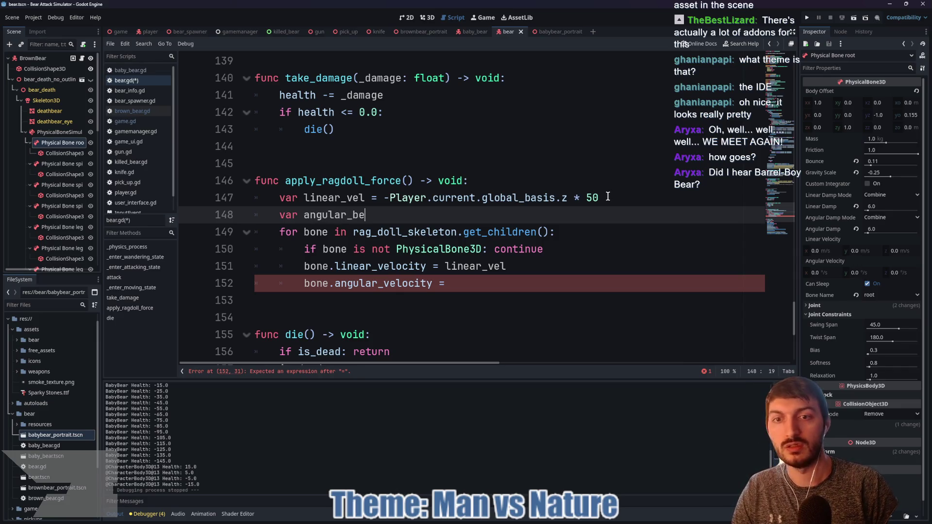
pyautogui.press('BackSpace')
pyautogui.press('BackSpace')
pyautogui.write('vel = -')
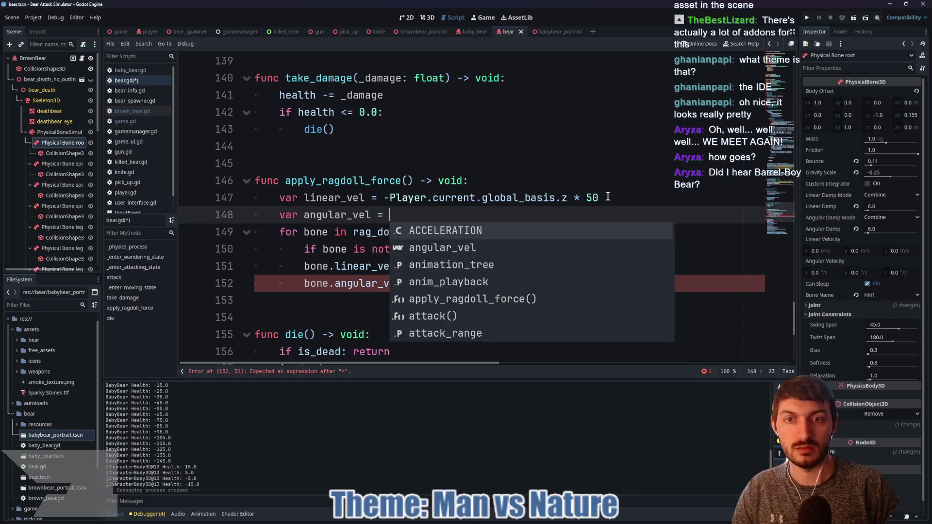
pyautogui.write('Player.cur')
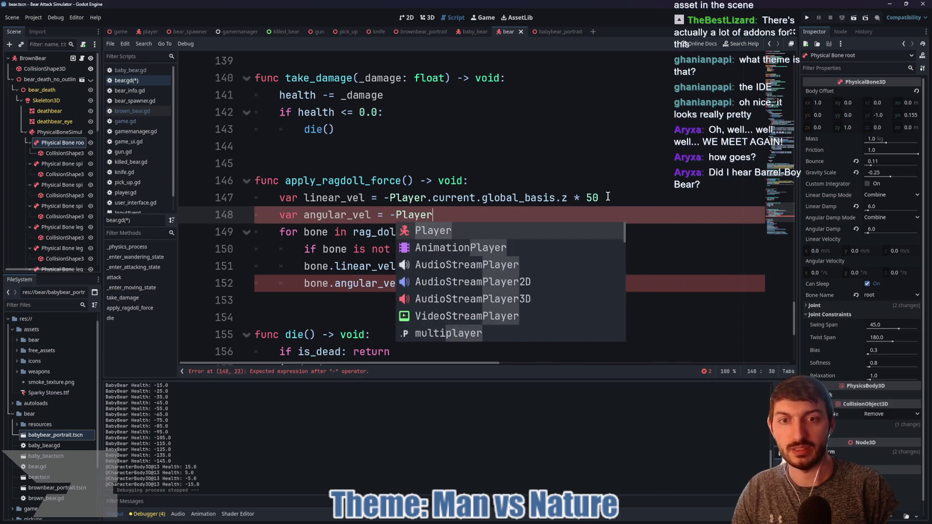
pyautogui.press('Return')
pyautogui.write('.glo')
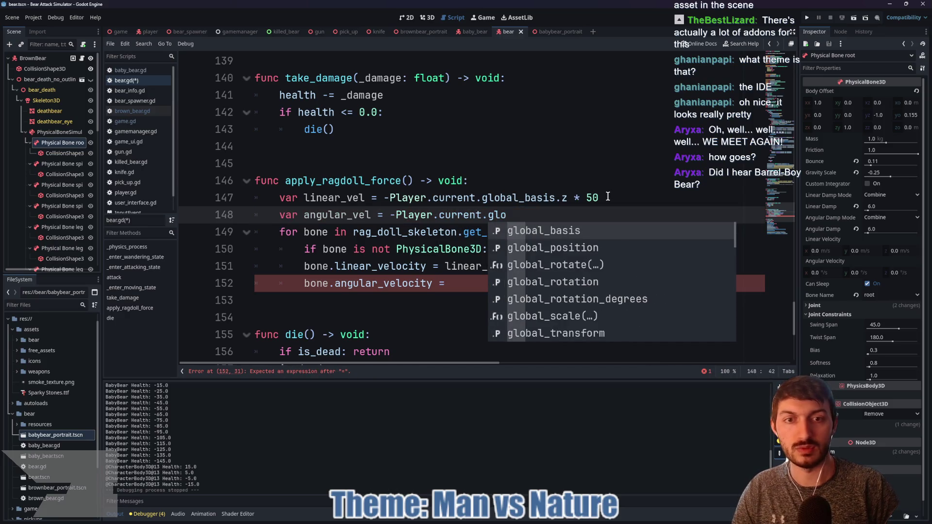
pyautogui.press('Return')
pyautogui.write('.z')
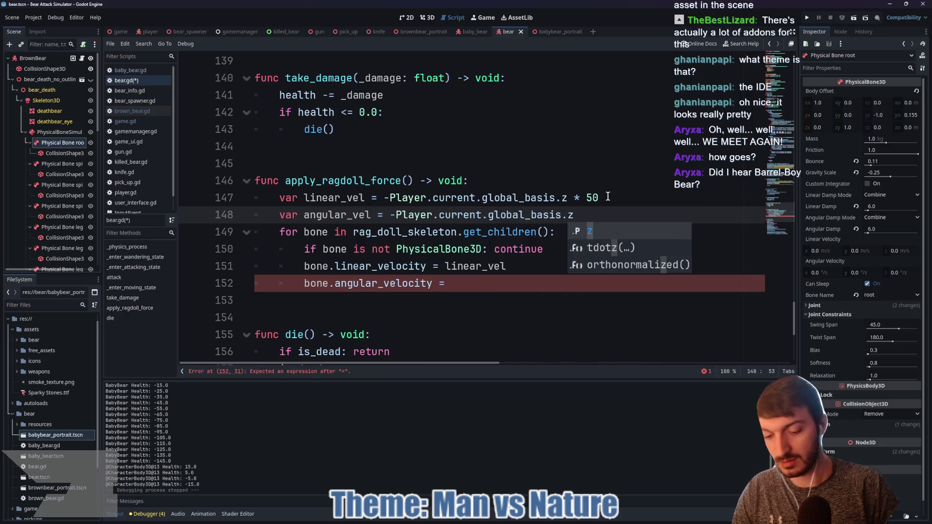
pyautogui.write(' * 10')
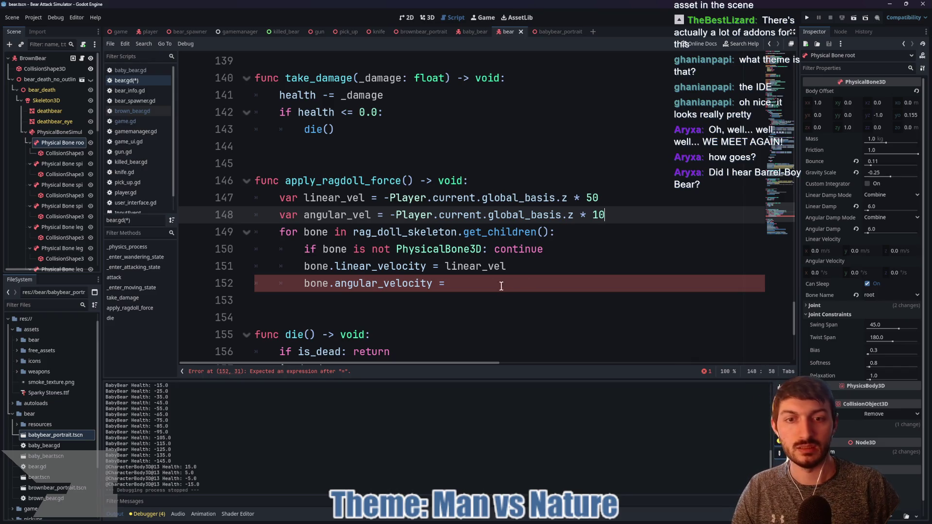
# Assign angular_vel to bone.angular_velocity and save bear.gd
pyautogui.click(493, 284)
pyautogui.write('ang')
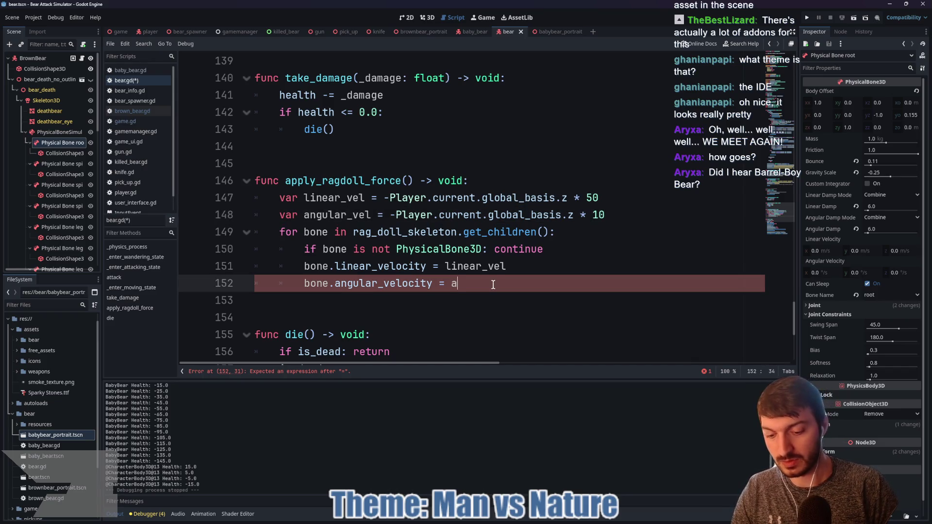
pyautogui.press('Return')
pyautogui.hotkey('ctrl', 's')
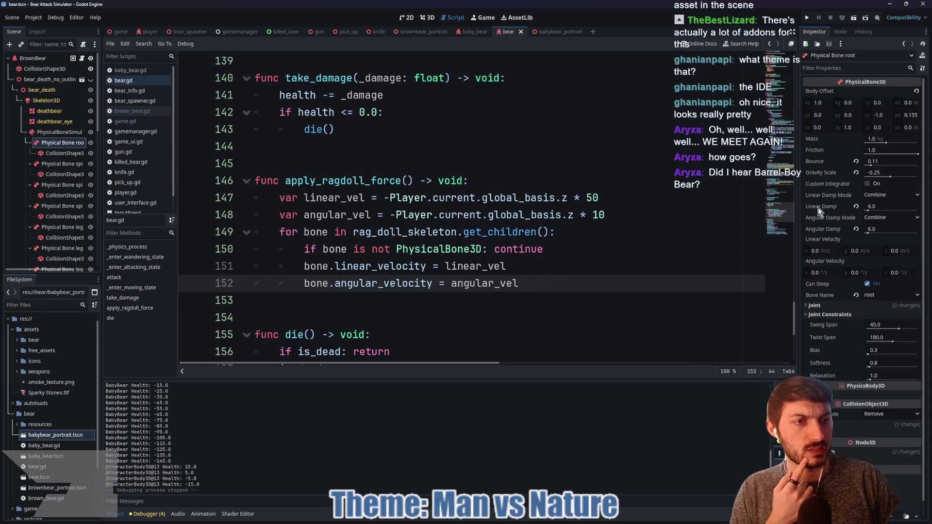
# Check the root physical bone's Joint section, save the scene, and switch to brown_bear.gd
pyautogui.moveTo(818, 208)
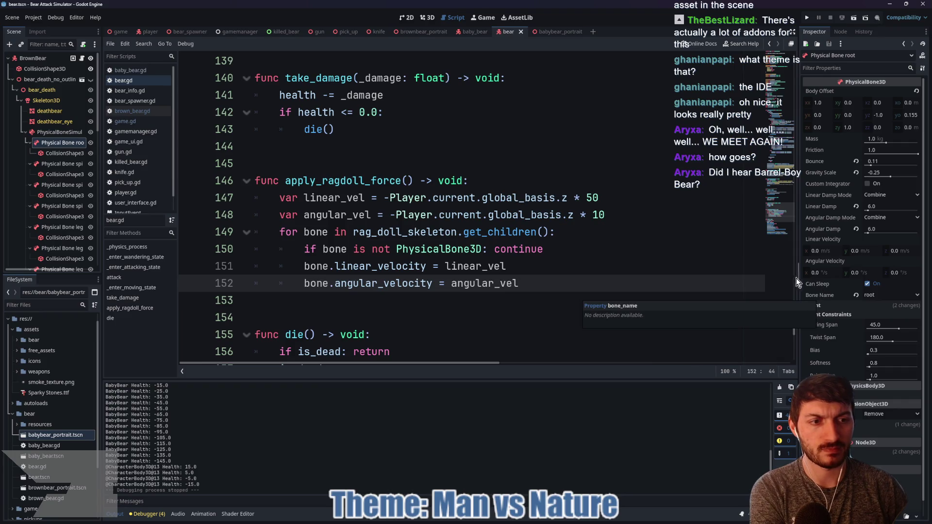
pyautogui.click(820, 306)
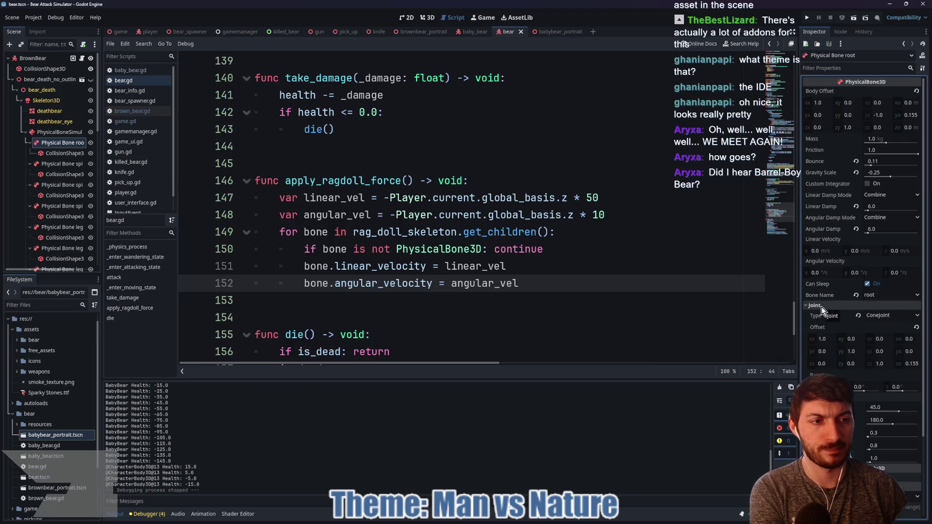
pyautogui.click(821, 307)
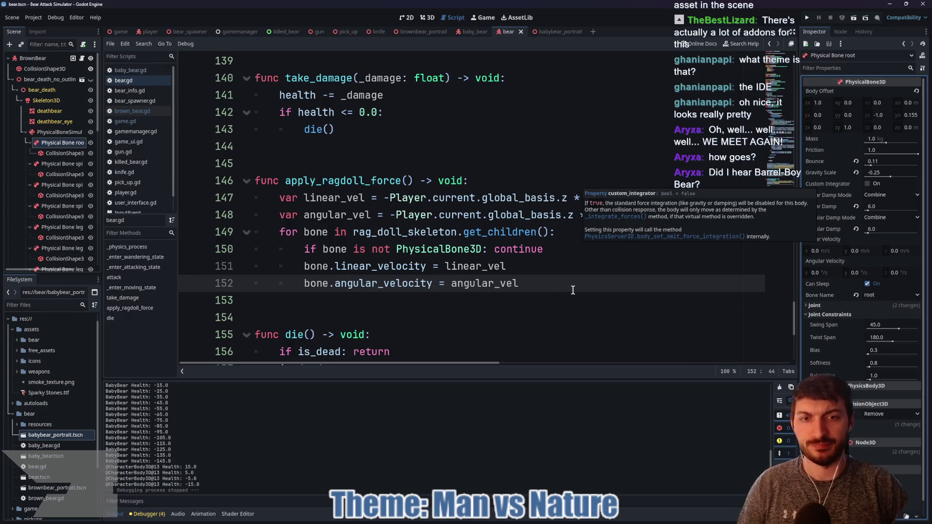
pyautogui.hotkey('ctrl', 's')
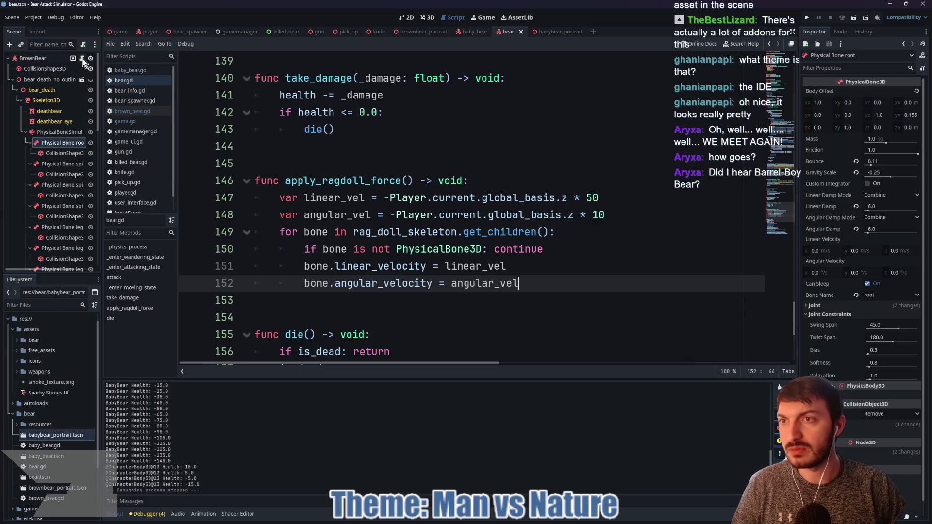
pyautogui.click(132, 110)
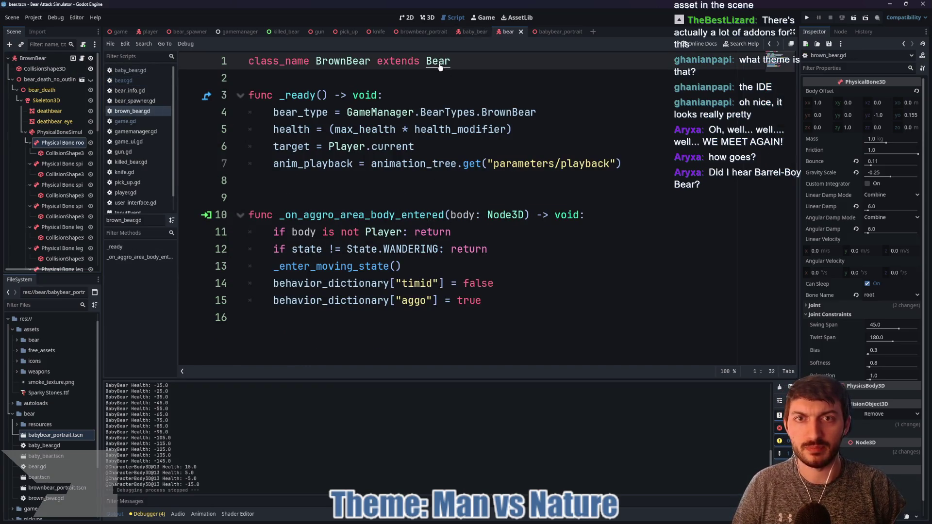
# Jump to bear.gd via the Bear class name, read through _physics_process, and stop at line 61
pyautogui.keyDown('ctrl'); pyautogui.click(438, 62); pyautogui.keyUp('ctrl')
pyautogui.scroll(10, 488, 204)
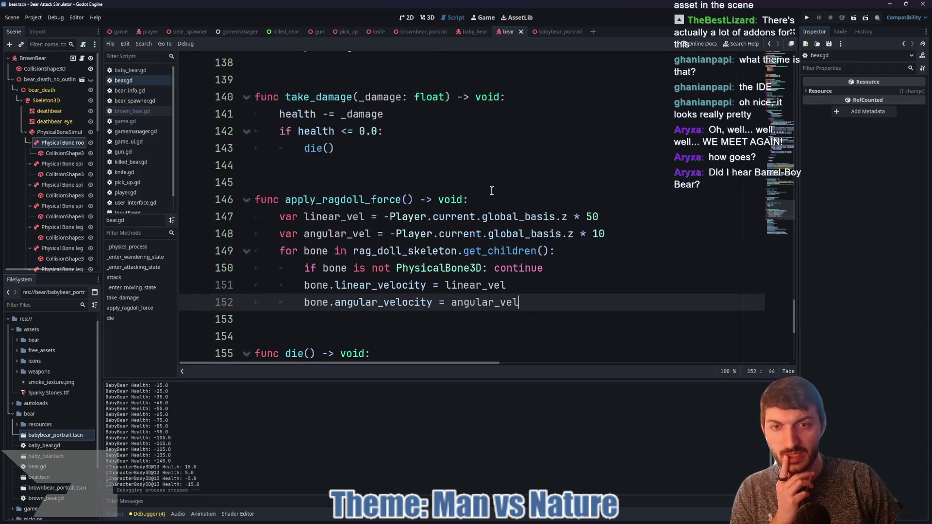
pyautogui.scroll(1, 487, 227)
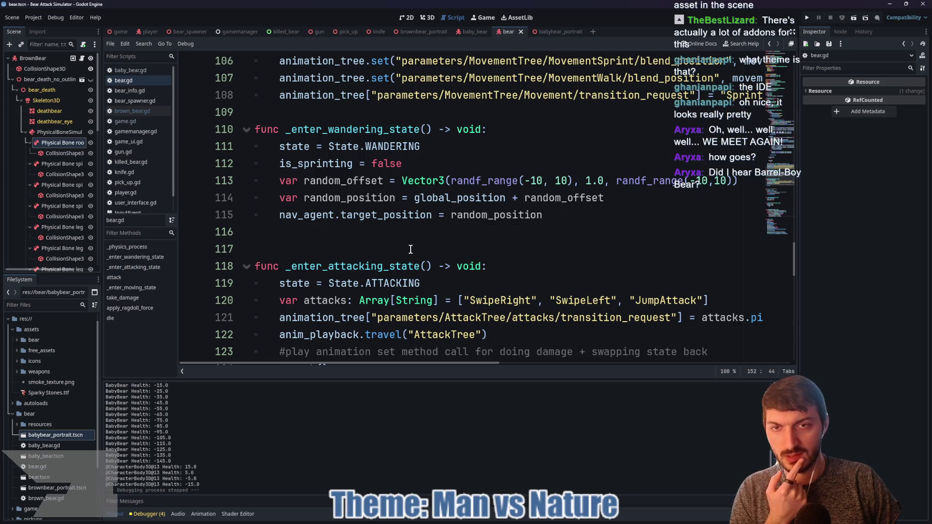
pyautogui.scroll(-1, 409, 249)
pyautogui.scroll(2, 411, 249)
pyautogui.scroll(2, 411, 248)
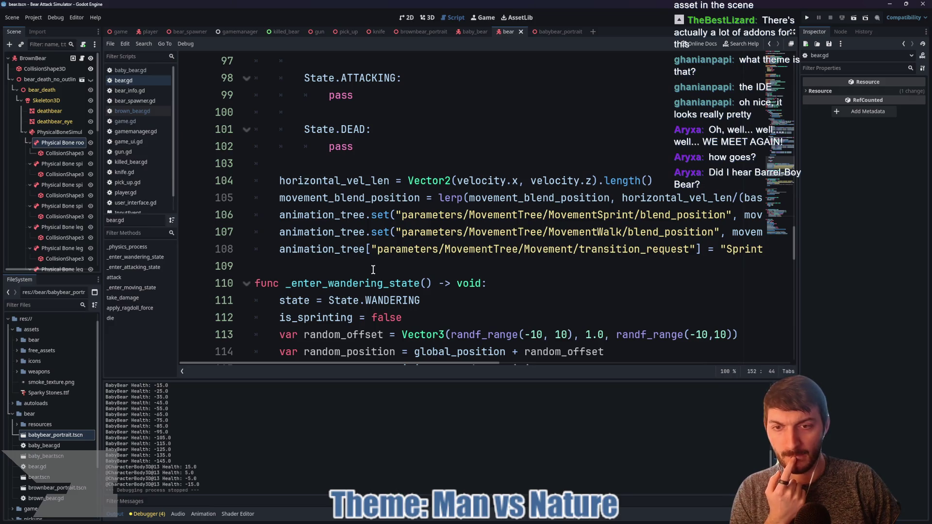
pyautogui.scroll(-1, 374, 269)
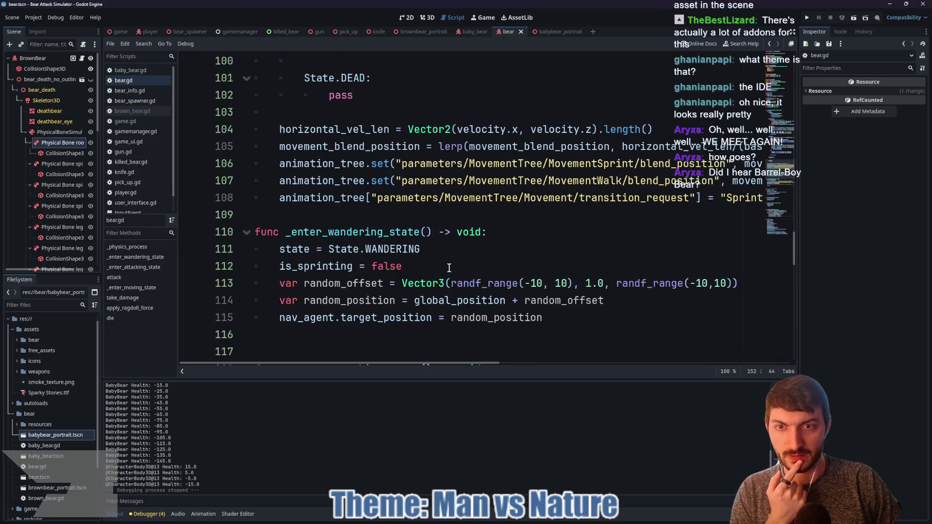
pyautogui.scroll(6, 449, 268)
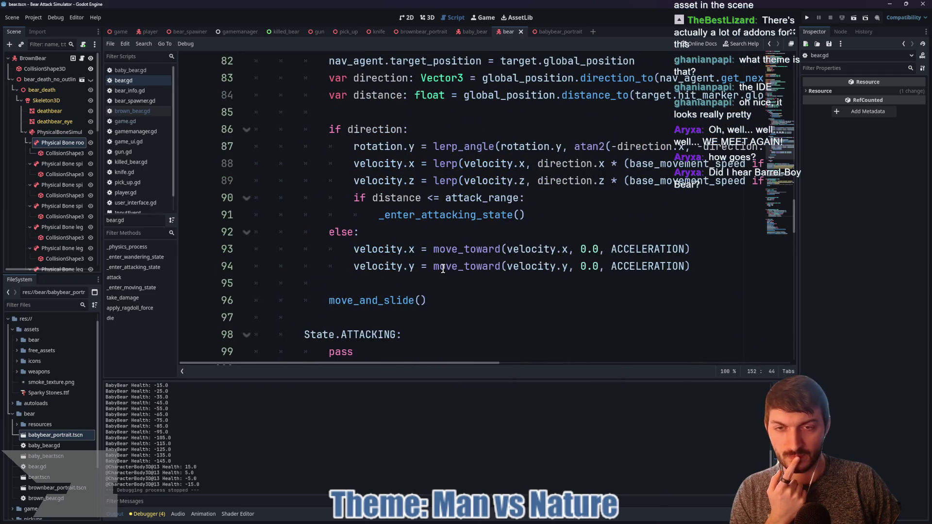
pyautogui.scroll(8, 442, 269)
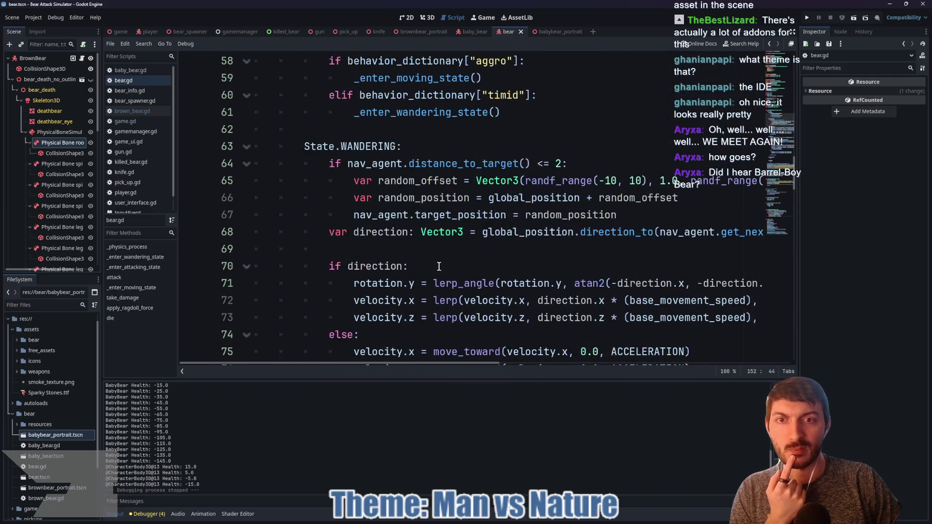
pyautogui.scroll(-3, 438, 267)
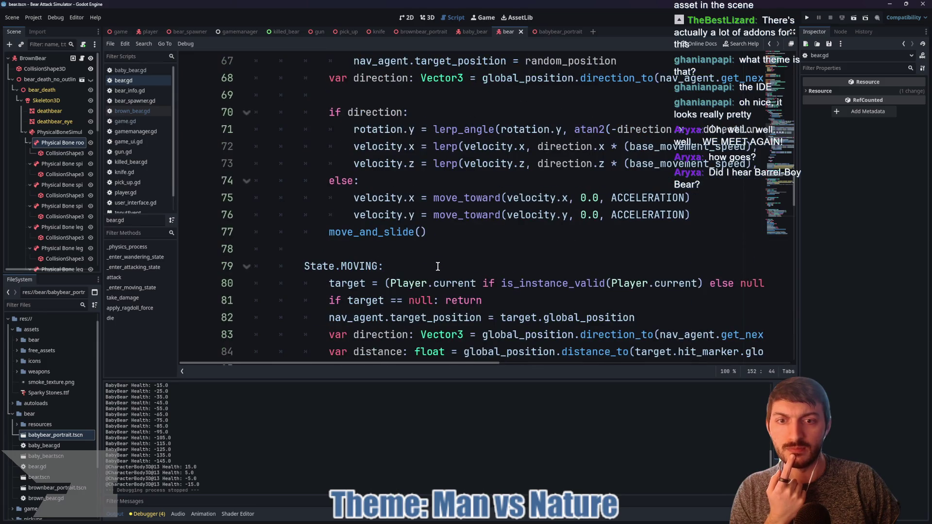
pyautogui.scroll(5, 438, 266)
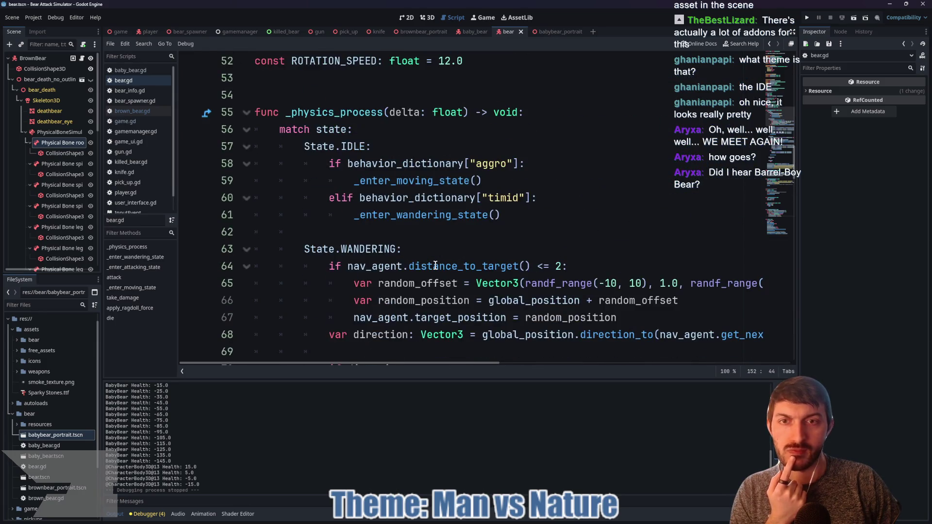
pyautogui.scroll(-1, 429, 254)
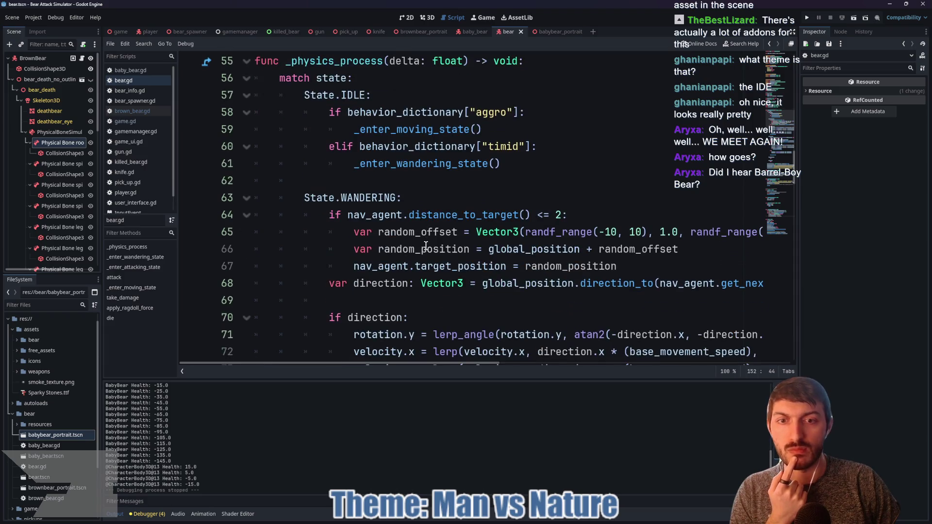
pyautogui.scroll(-4, 437, 255)
pyautogui.scroll(3, 437, 255)
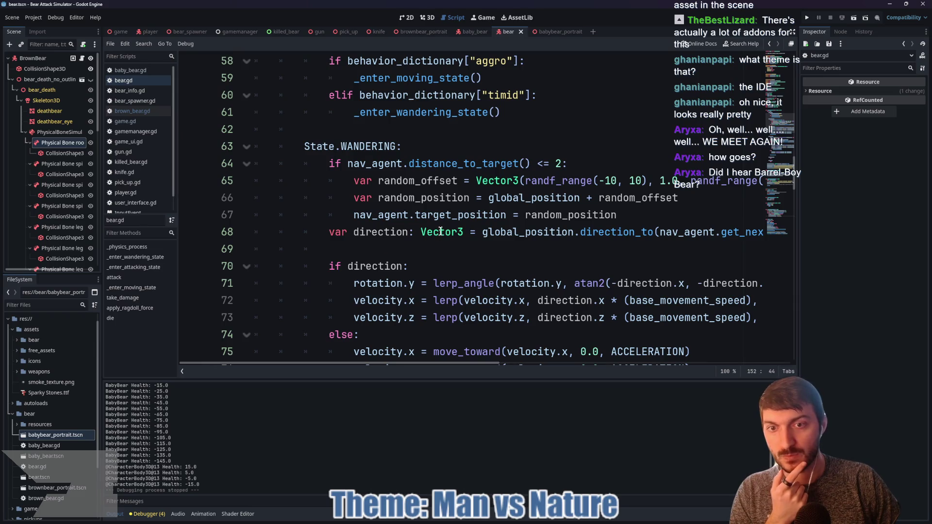
pyautogui.scroll(1, 401, 227)
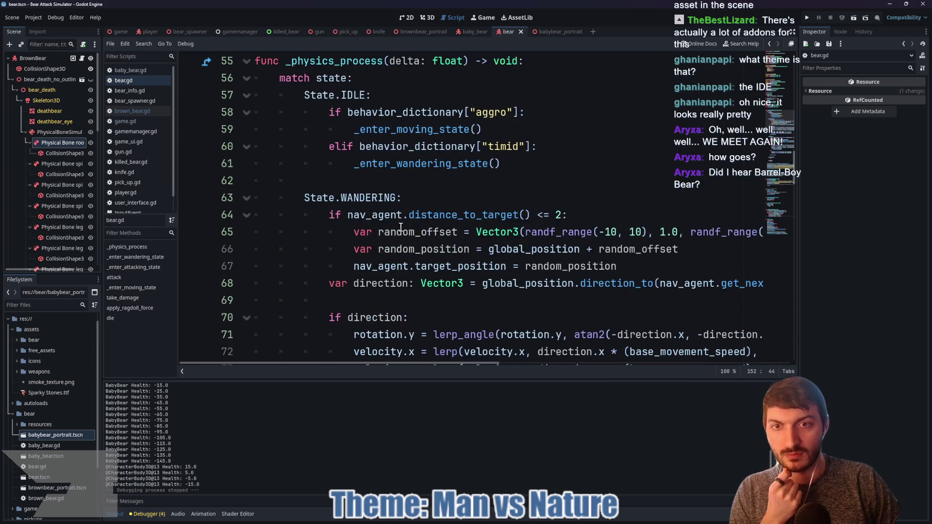
pyautogui.scroll(1, 401, 227)
pyautogui.click(532, 215)
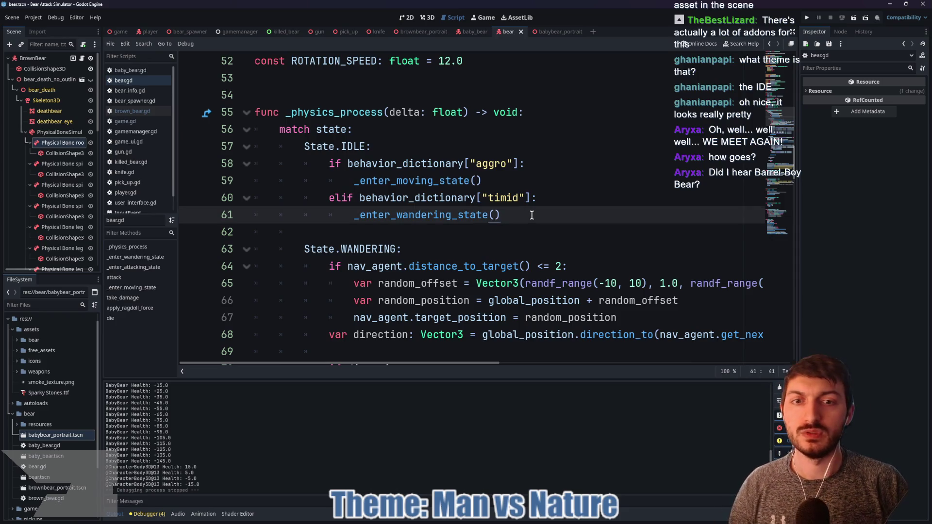
# Insert a new indented line 62 below the timid branch's _enter_wandering_state call
pyautogui.press('Return')
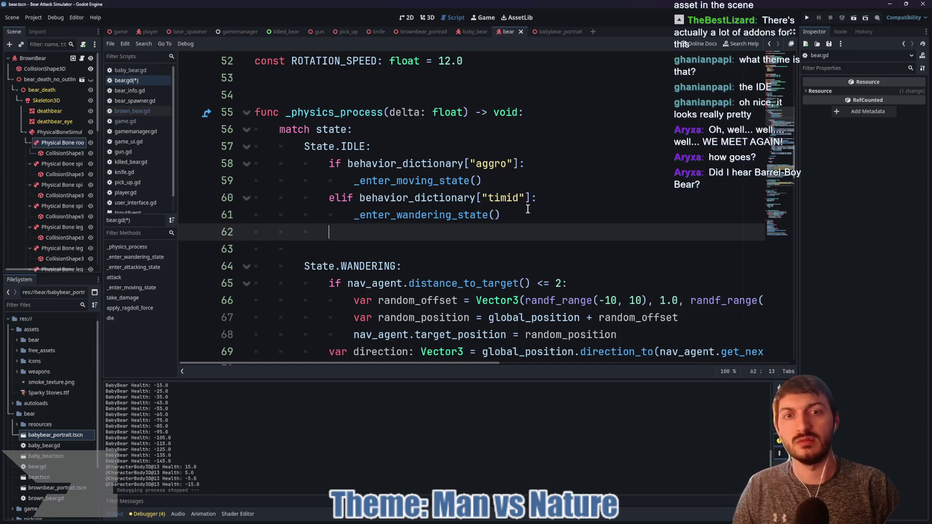
pyautogui.click(535, 164)
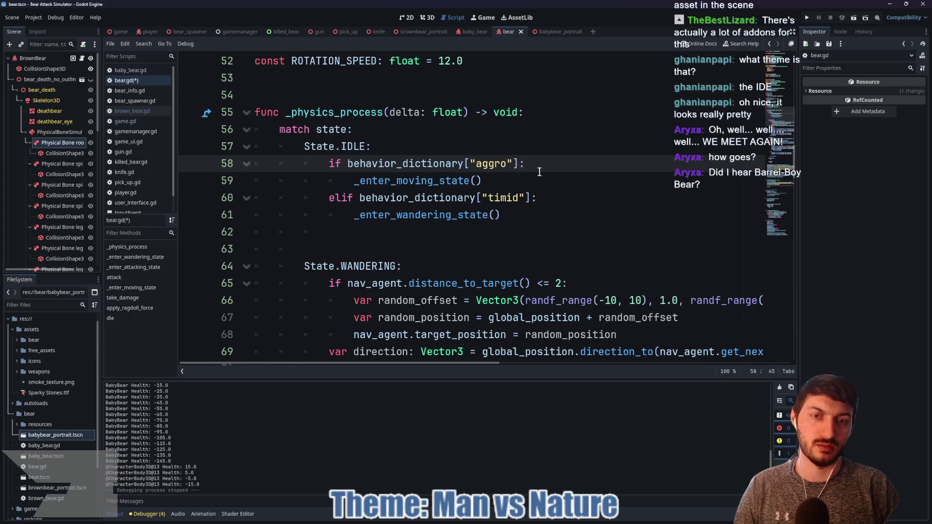
pyautogui.click(399, 231)
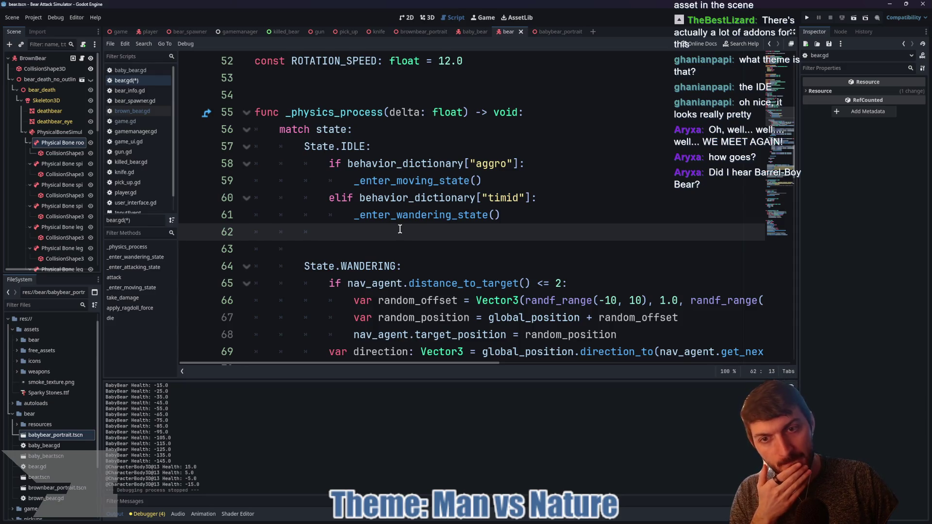
pyautogui.scroll(-5, 400, 230)
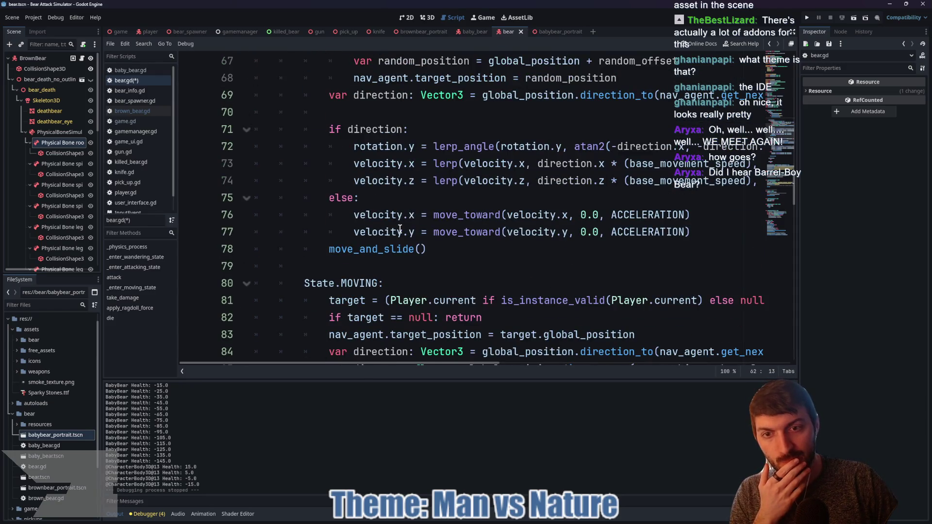
pyautogui.scroll(4, 400, 229)
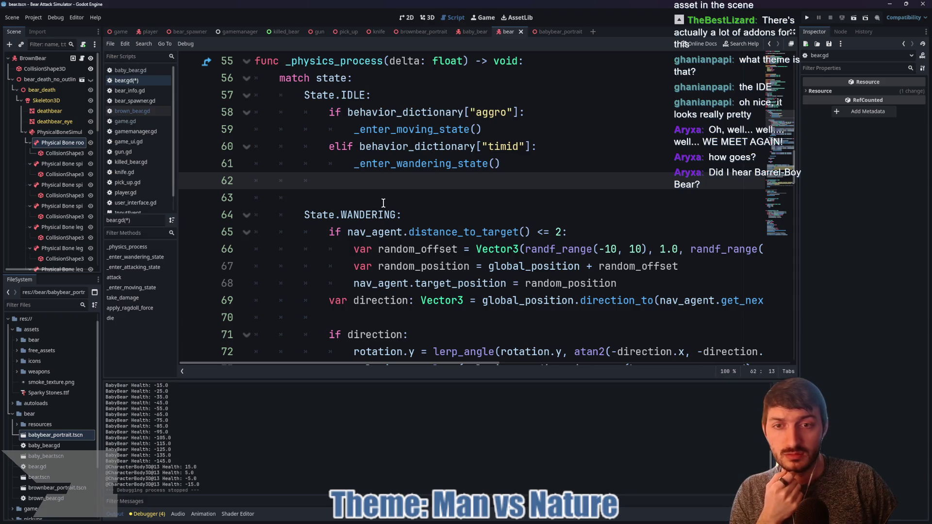
pyautogui.scroll(-3, 384, 203)
pyautogui.scroll(1, 355, 209)
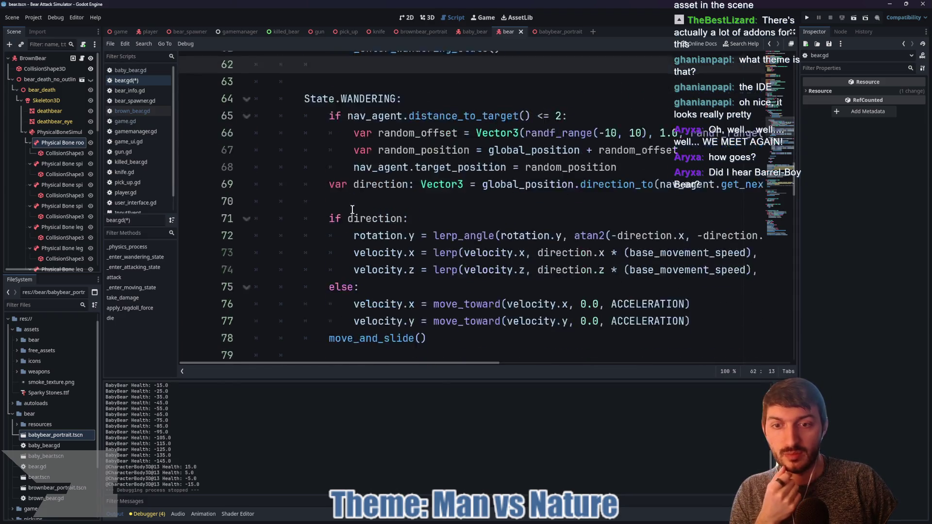
pyautogui.scroll(3, 353, 210)
pyautogui.scroll(-2, 332, 241)
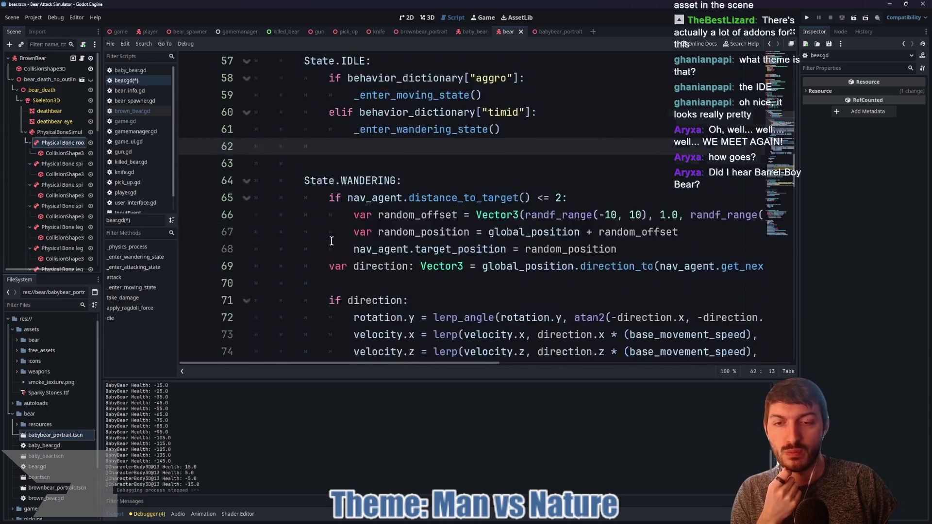
# Add CHARGING to the State enum just before ATTACKING
pyautogui.scroll(-10, 332, 241)
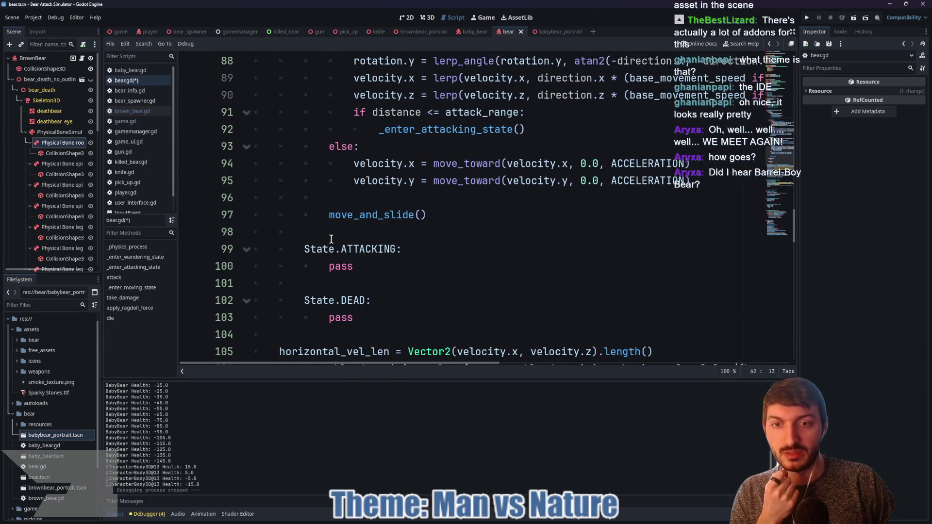
pyautogui.scroll(-1, 331, 239)
pyautogui.scroll(13, 332, 241)
pyautogui.scroll(4, 334, 243)
pyautogui.scroll(-5, 333, 243)
pyautogui.scroll(4, 333, 243)
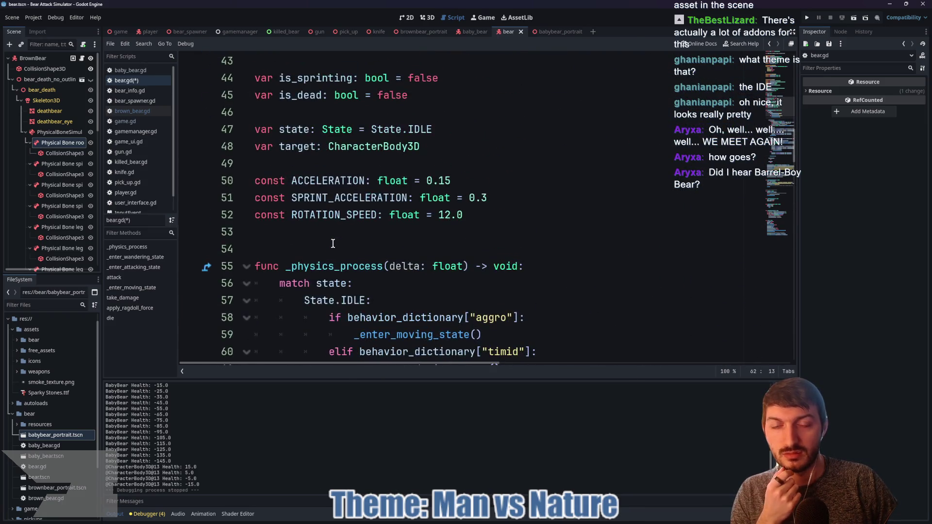
pyautogui.scroll(6, 342, 237)
pyautogui.scroll(8, 347, 230)
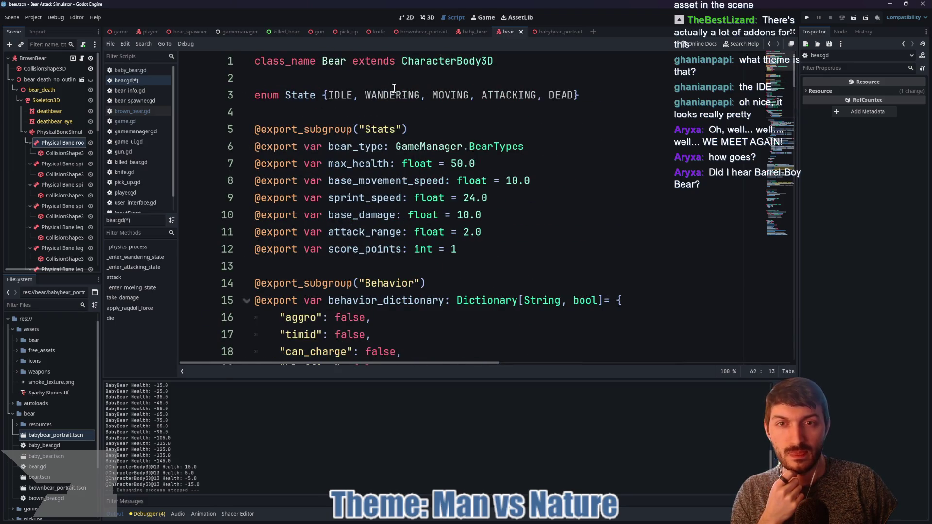
pyautogui.click(482, 95)
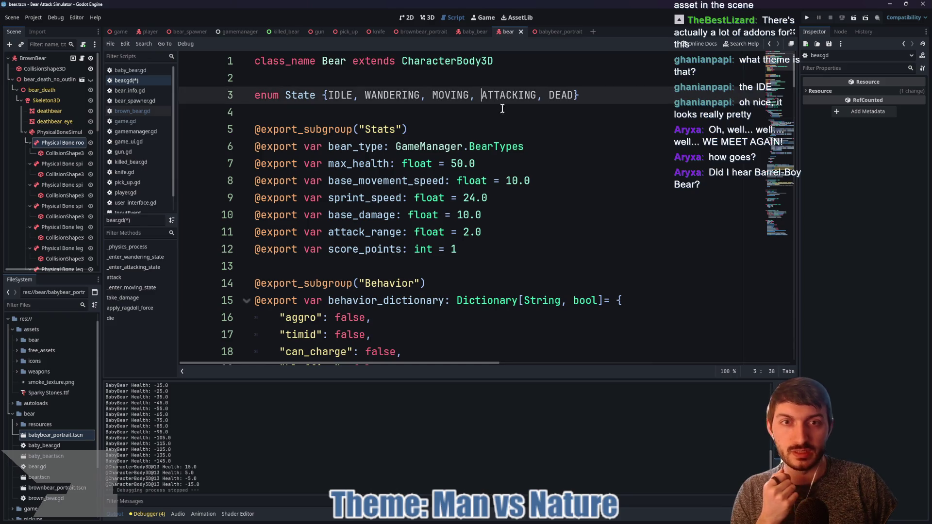
pyautogui.write('CHARGING:')
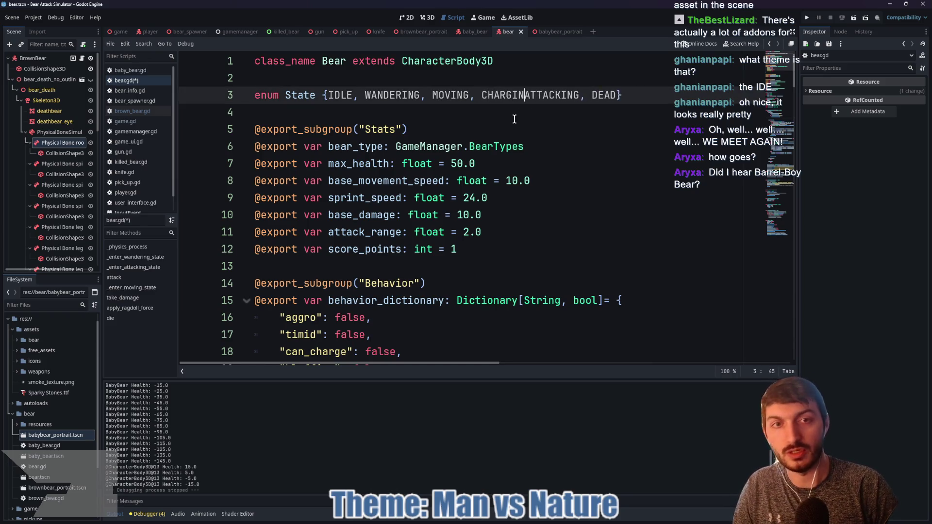
pyautogui.press('BackSpace')
pyautogui.write(',')
# Add a State.CHARGING: match branch with a pass body before the ATTACKING case
pyautogui.scroll(-7, 491, 134)
pyautogui.scroll(-20, 490, 135)
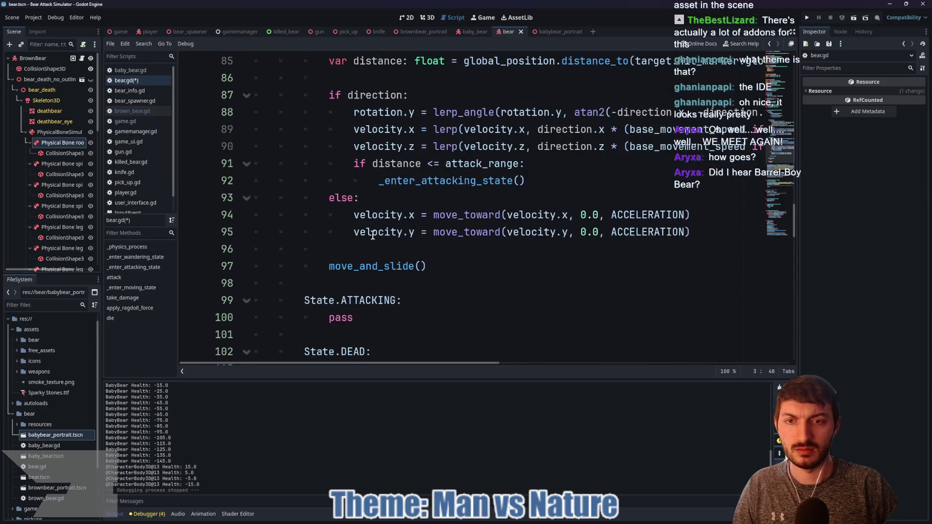
pyautogui.scroll(-1, 373, 235)
pyautogui.click(352, 228)
pyautogui.press('Return')
pyautogui.press('Return')
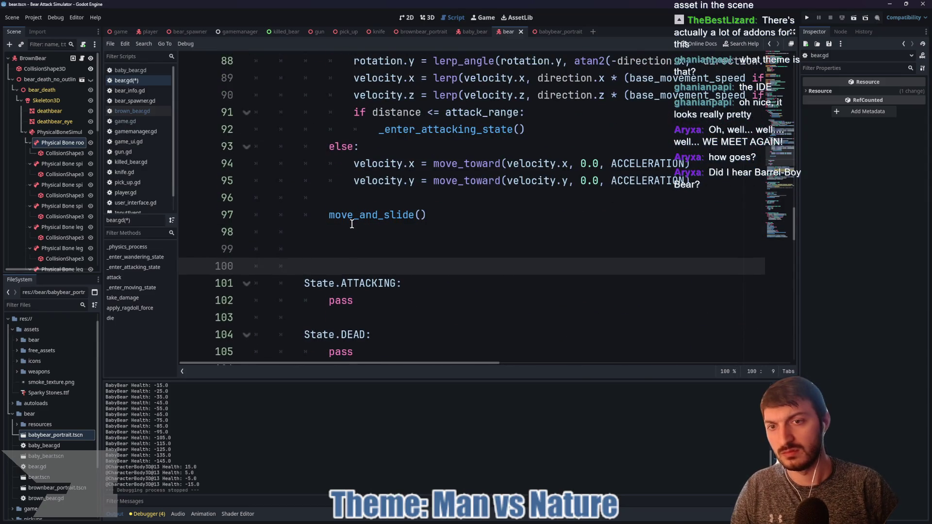
pyautogui.press('Up')
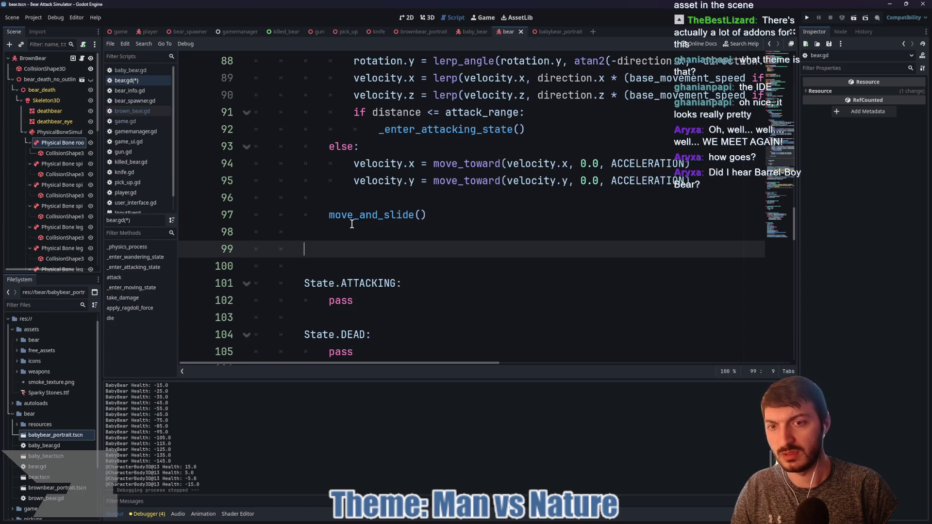
pyautogui.write('State.CHARGING')
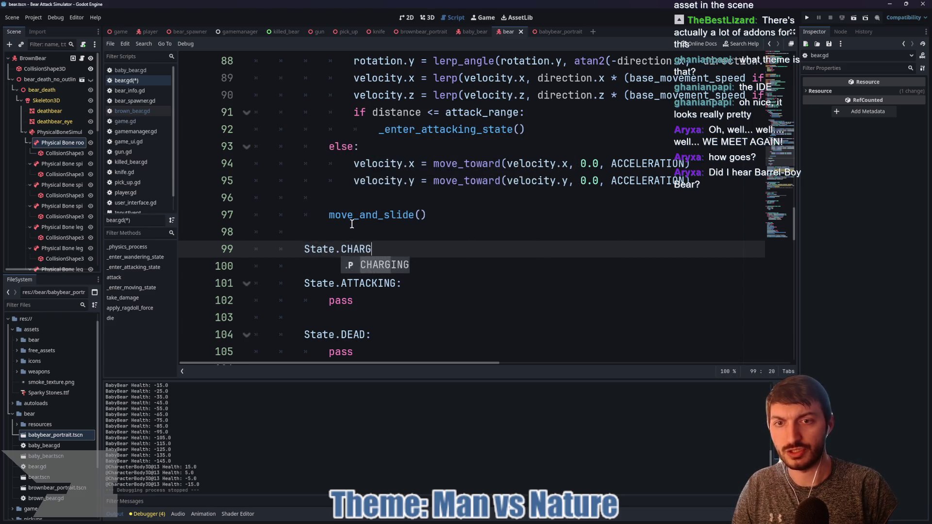
pyautogui.write(':')
pyautogui.press('Return')
pyautogui.write('ss')
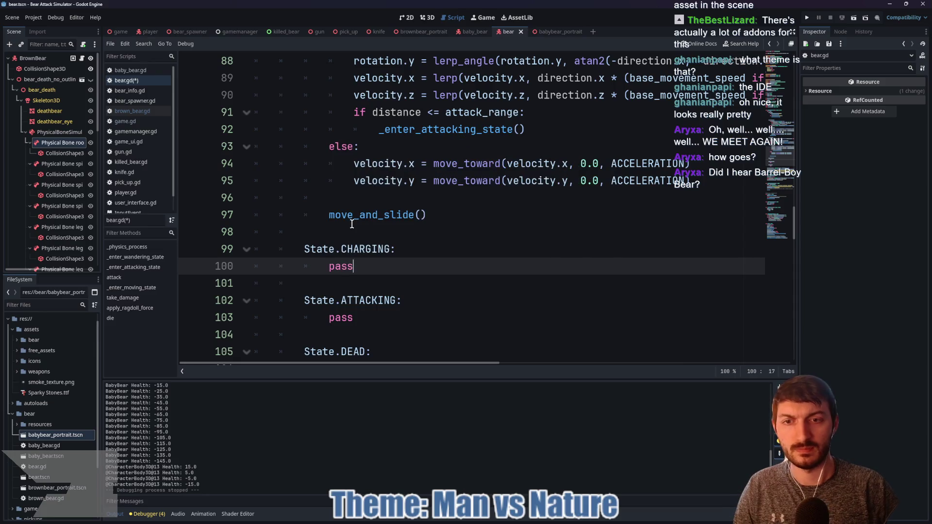
pyautogui.scroll(-7, 357, 269)
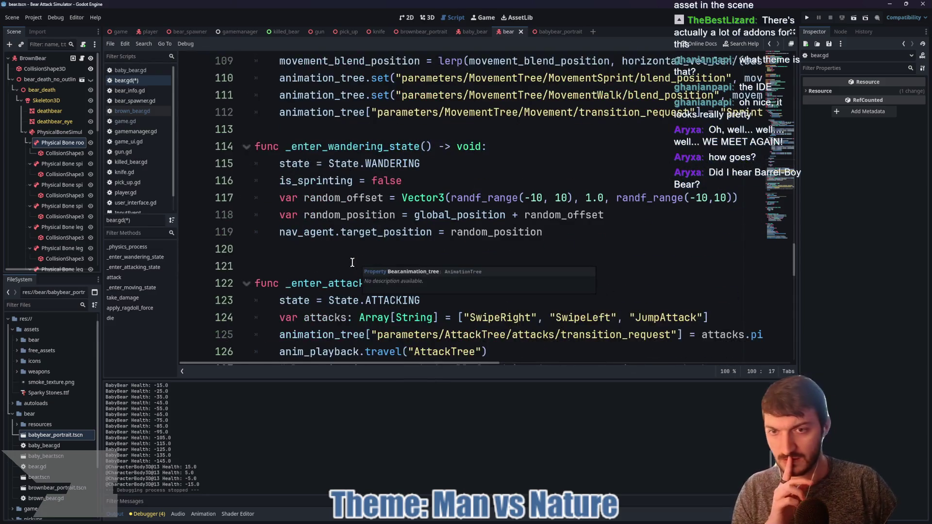
# Add func _enter_charging_state() -> void: above _enter_attacking_state, setting state = State.CHARGING
pyautogui.click(335, 261)
pyautogui.press('Return')
pyautogui.press('Return')
pyautogui.press('Return')
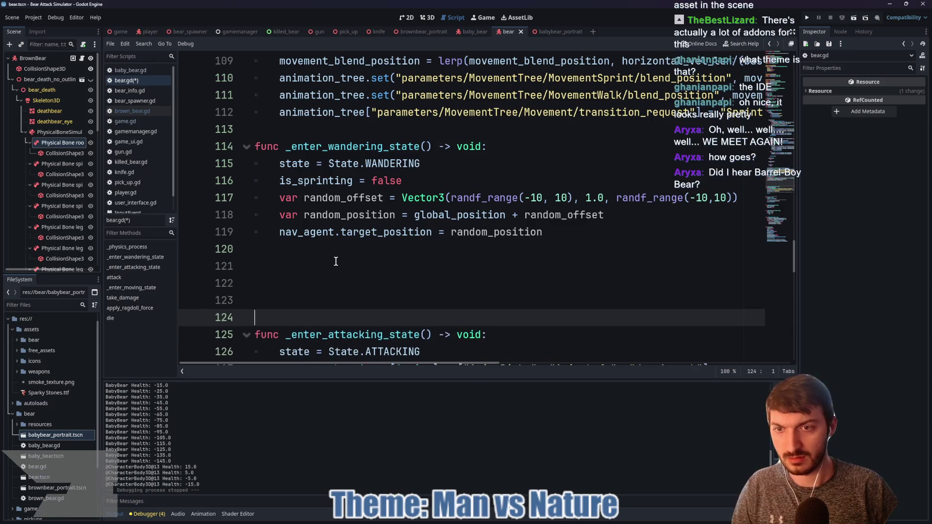
pyautogui.press('Up')
pyautogui.press('Up')
pyautogui.press('Up')
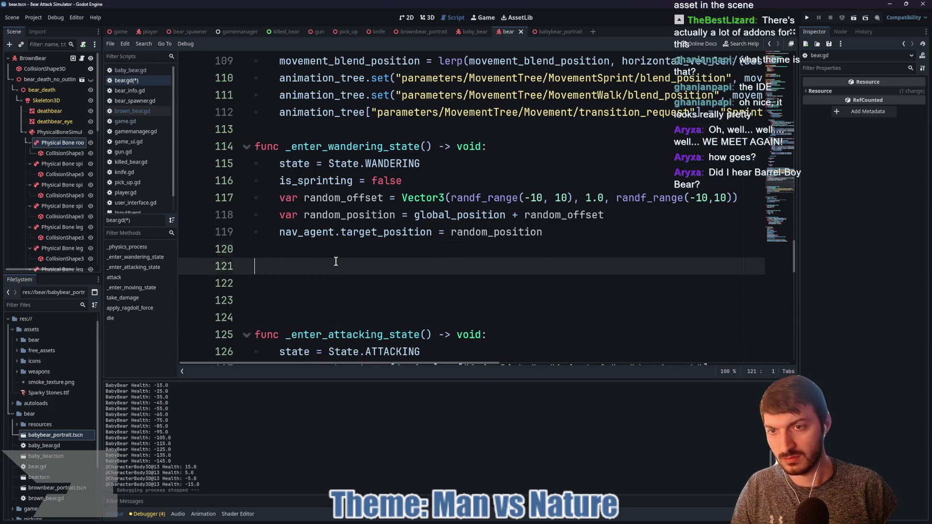
pyautogui.press('Down')
pyautogui.write('_enter_chan')
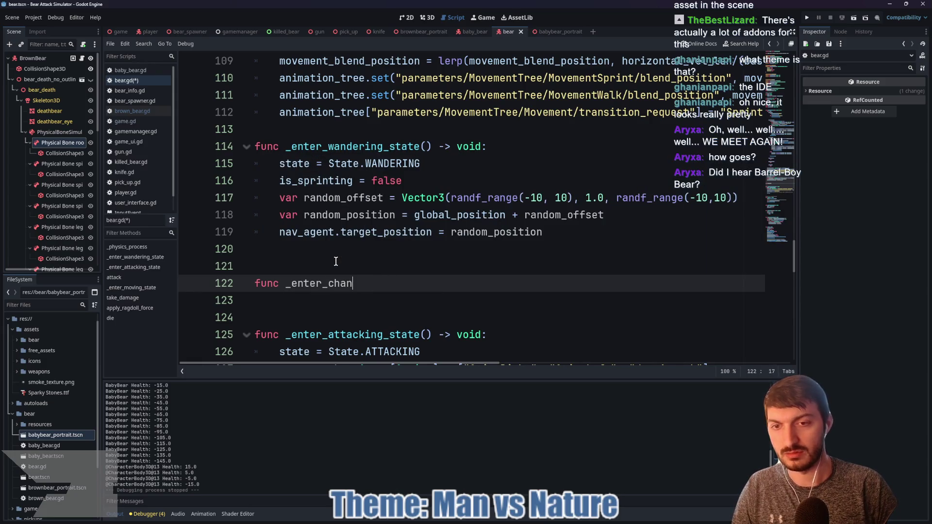
pyautogui.write('ging_stat')
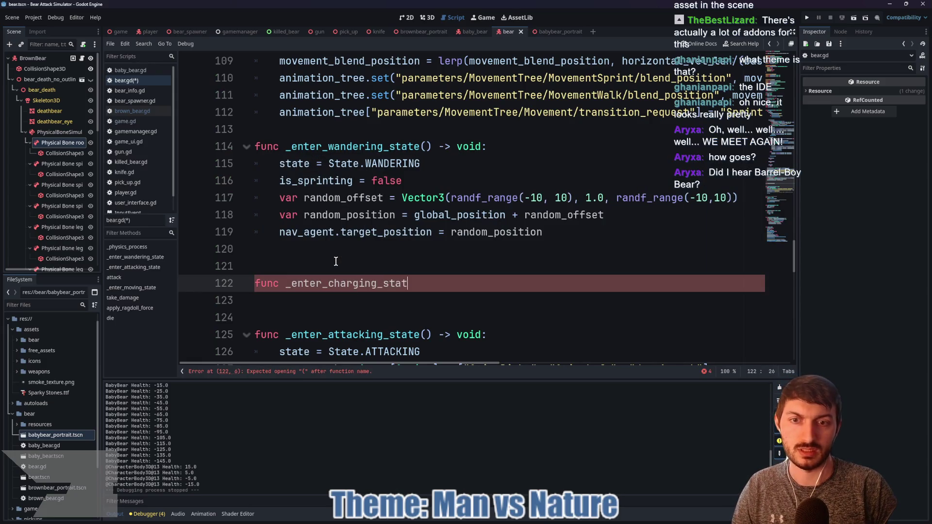
pyautogui.write('> void:')
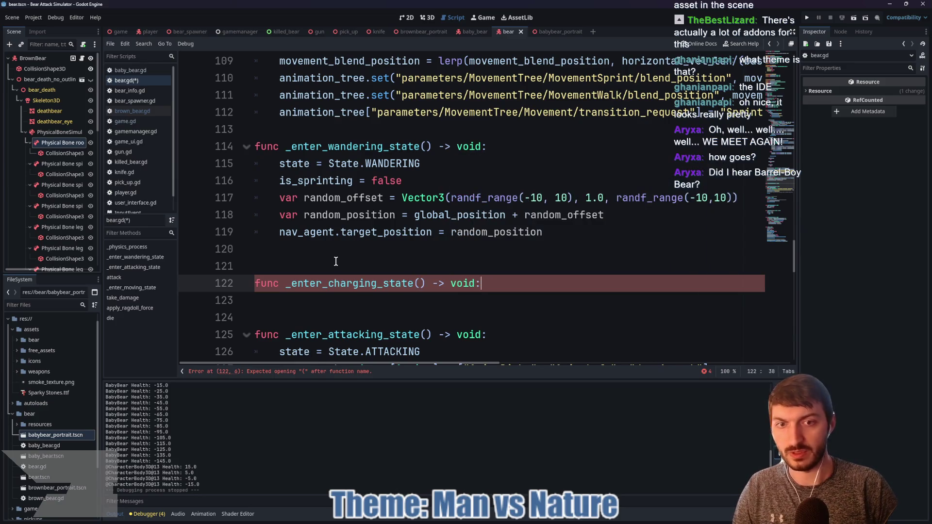
pyautogui.press('Return')
pyautogui.write('state = State.')
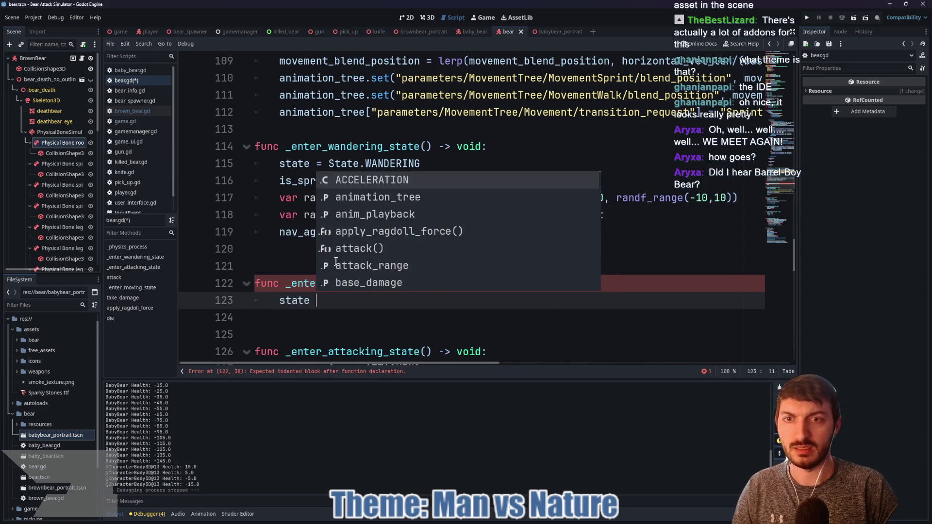
pyautogui.write('CH')
pyautogui.press('Return')
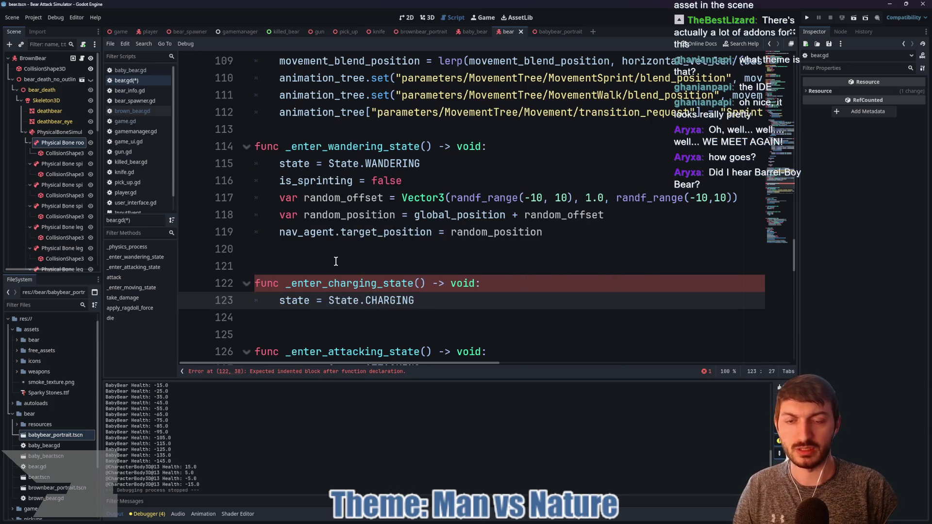
# Add an anim_playback.travel() call with an animation name under the state assignment
pyautogui.press('Return')
pyautogui.write('anim)p')
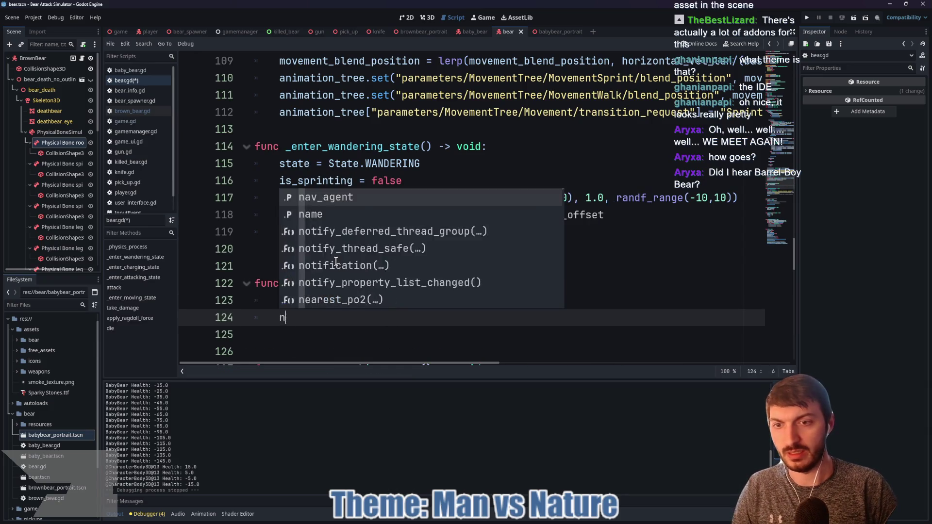
pyautogui.press('BackSpace')
pyautogui.press('BackSpace')
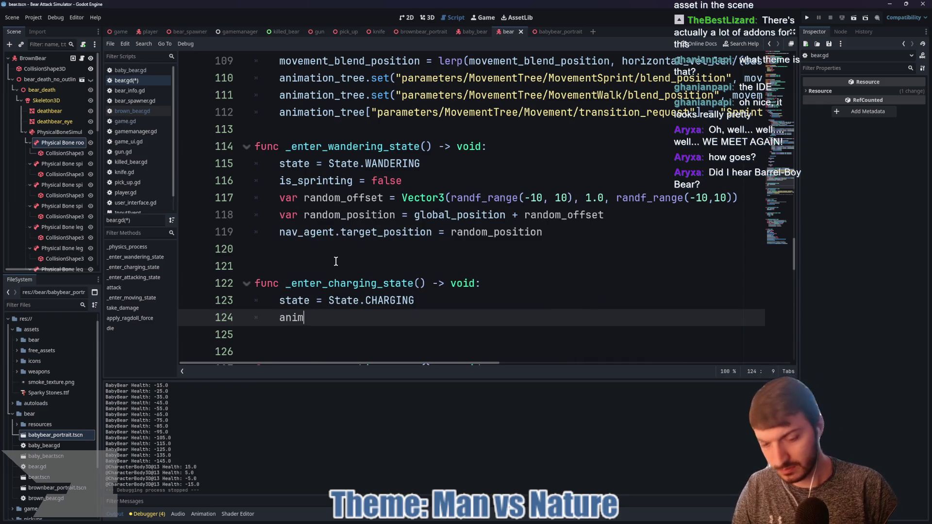
pyautogui.write('_playb')
pyautogui.press('Return')
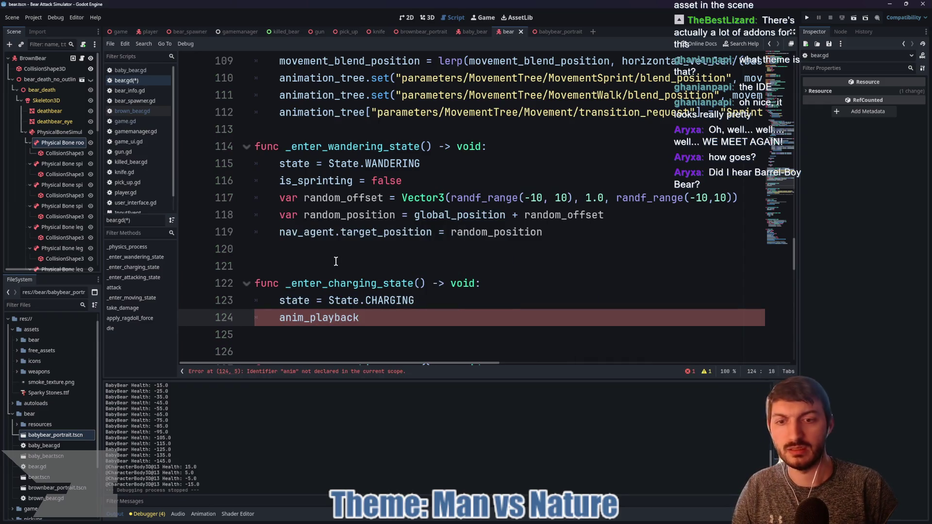
pyautogui.write('.trave')
pyautogui.press('Return')
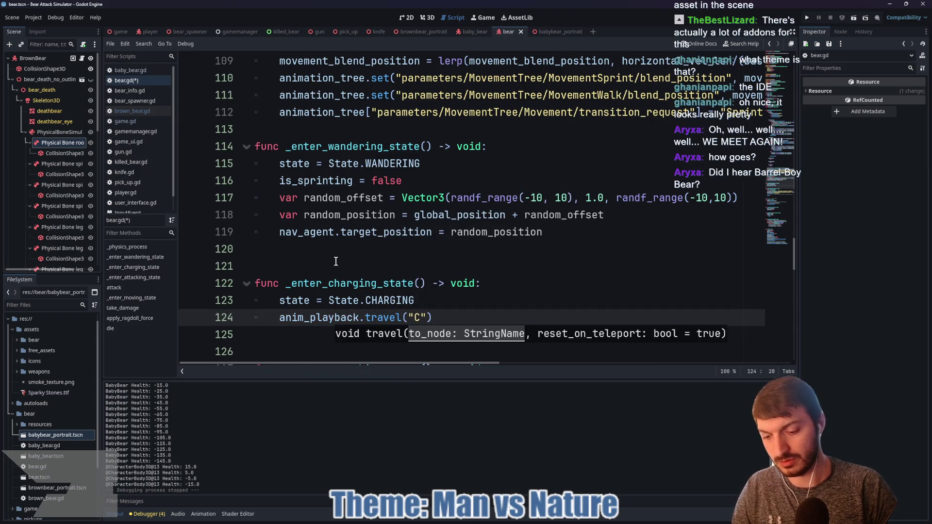
pyautogui.write('hargeWindUp')
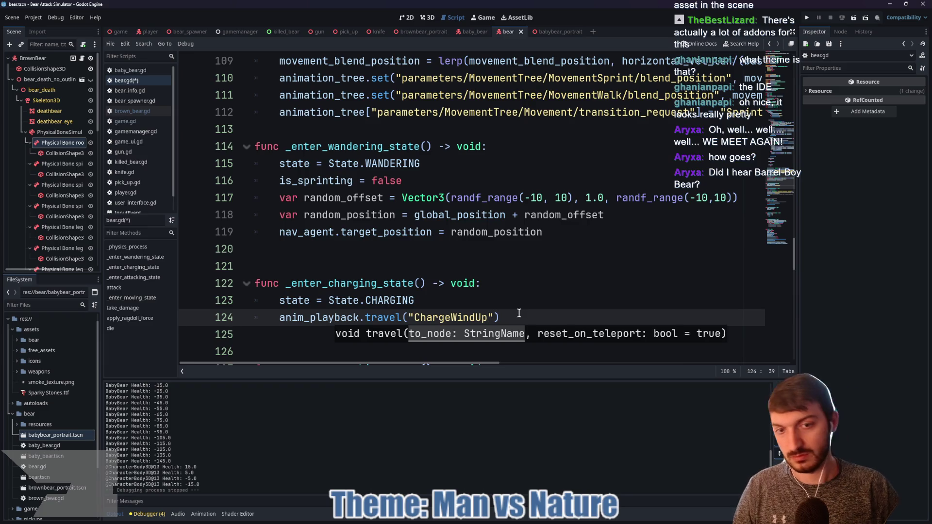
pyautogui.press('End')
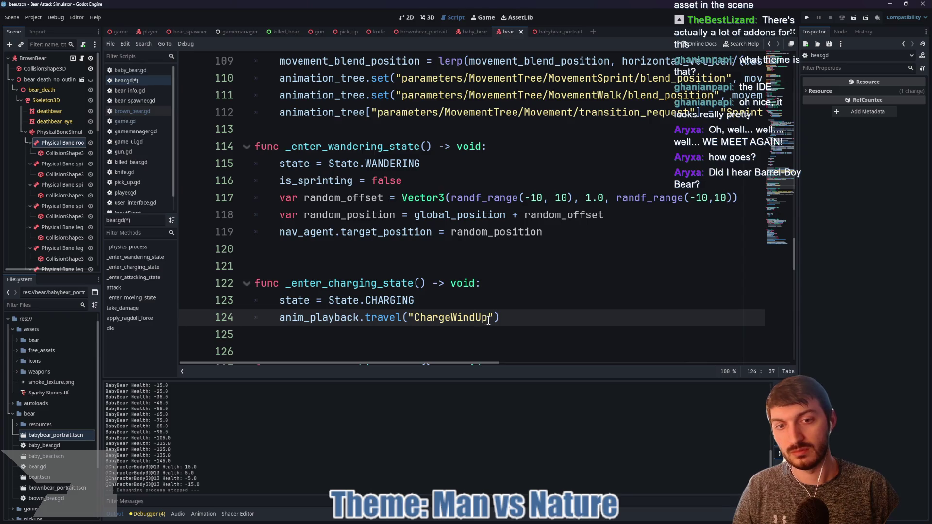
# Correct the travel target to "ChargePrep" and save bear.gd
pyautogui.moveTo(486, 317); pyautogui.dragTo(456, 318)
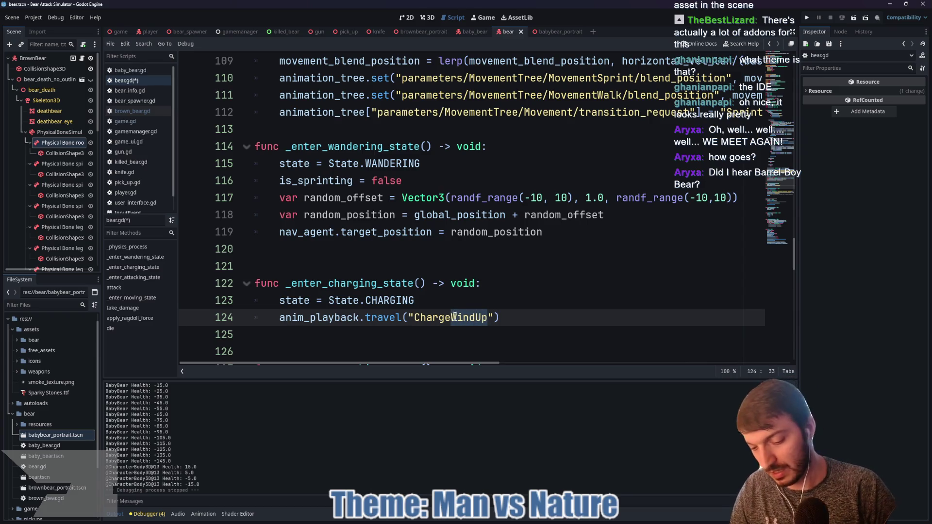
pyautogui.write('RE')
pyautogui.press('BackSpace')
pyautogui.press('BackSpace')
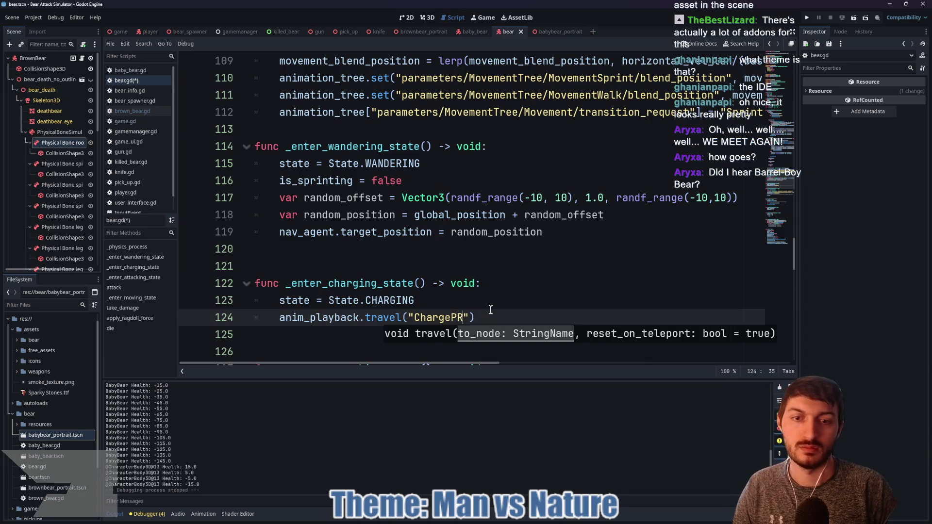
pyautogui.write('p')
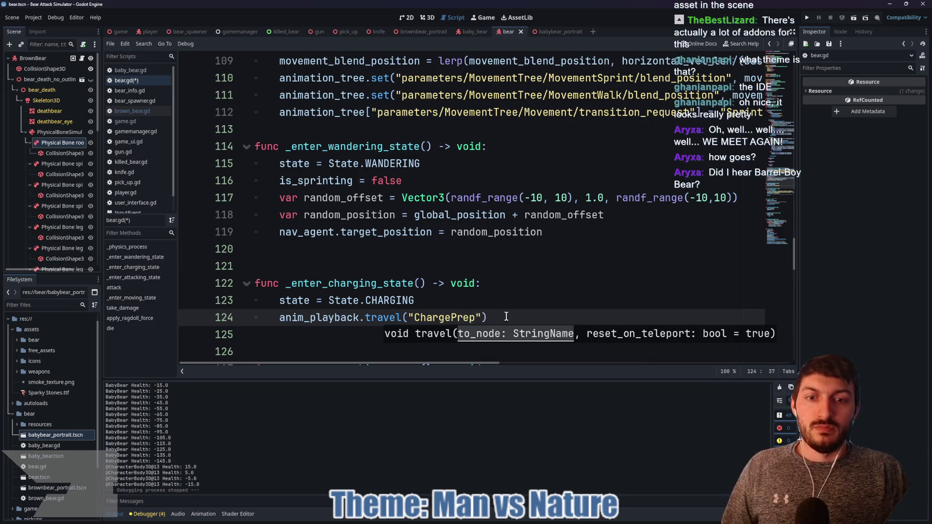
pyautogui.click(506, 317)
pyautogui.hotkey('ctrl', 's')
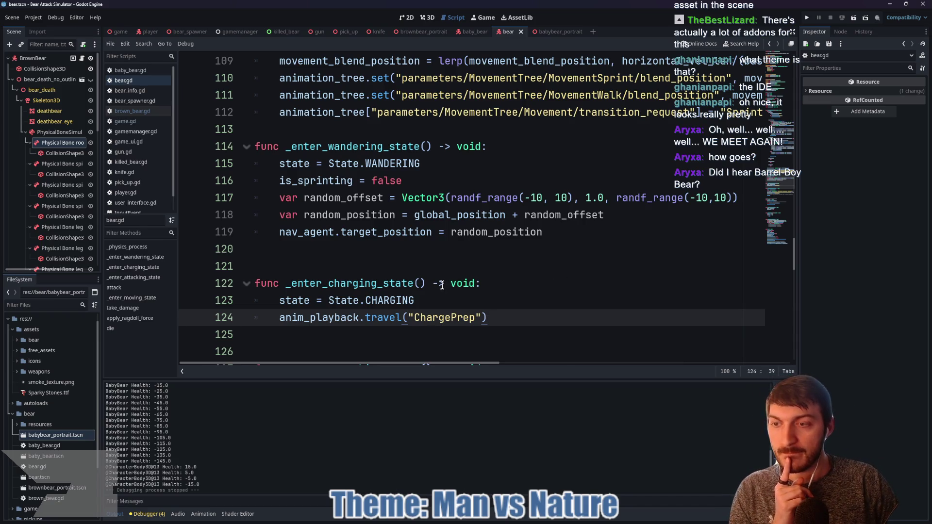
pyautogui.scroll(-5, 71, 193)
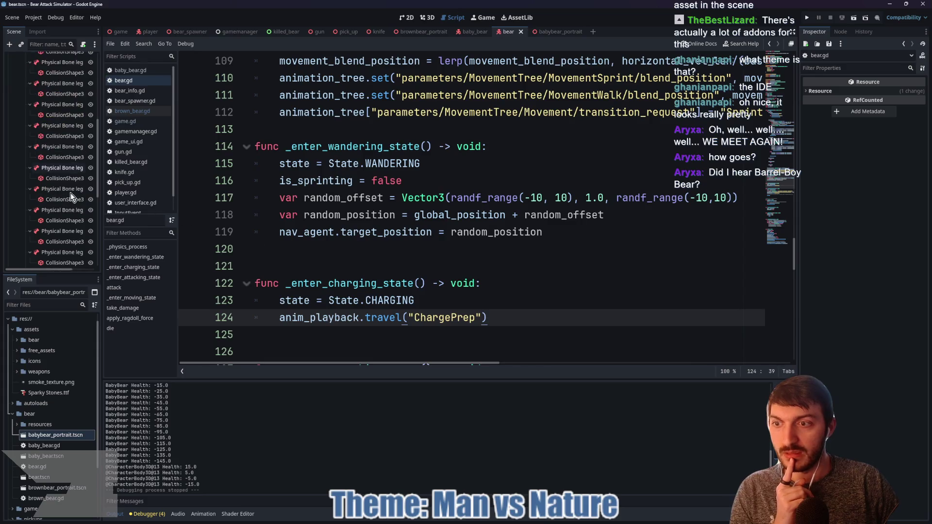
# Add a Bear Standing (1_83)_001 node above MovementTree in the AnimationTree and link them both ways
pyautogui.click(49, 181)
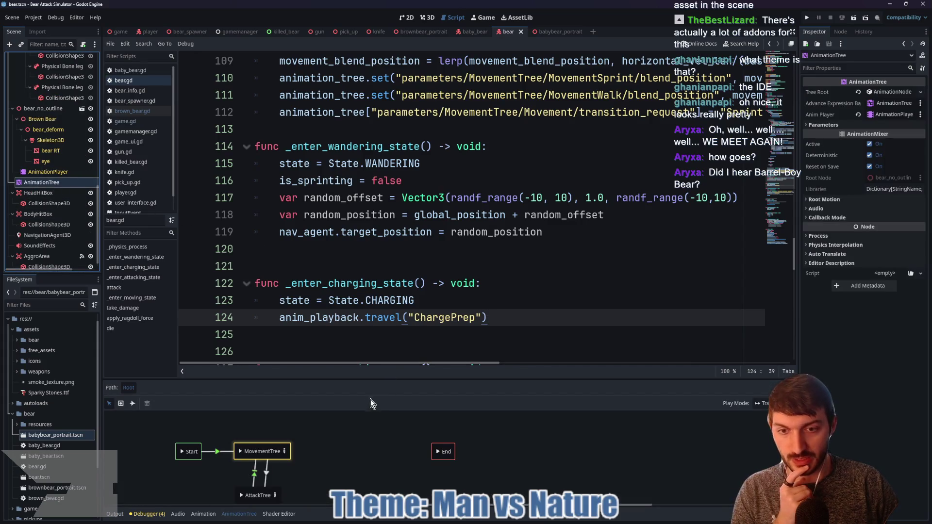
pyautogui.moveTo(390, 383); pyautogui.dragTo(380, 264)
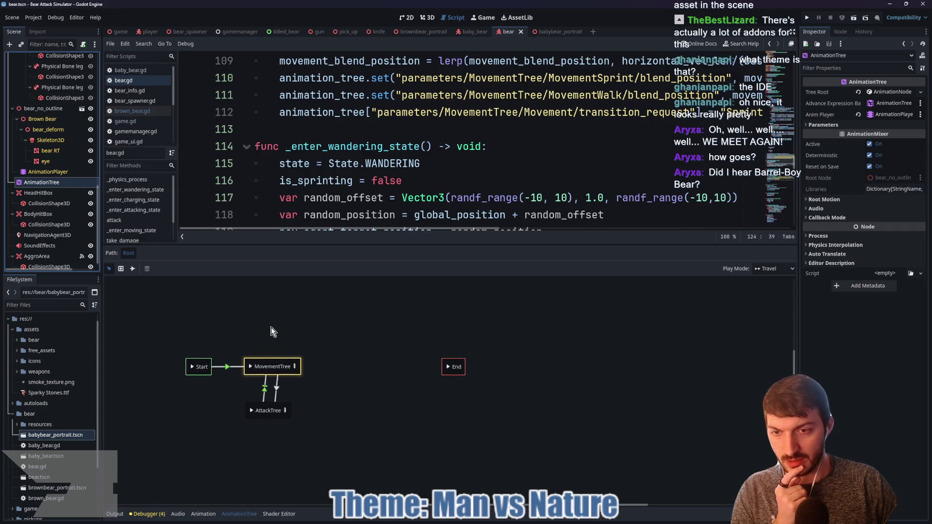
pyautogui.rightClick(266, 323)
pyautogui.moveTo(279, 327)
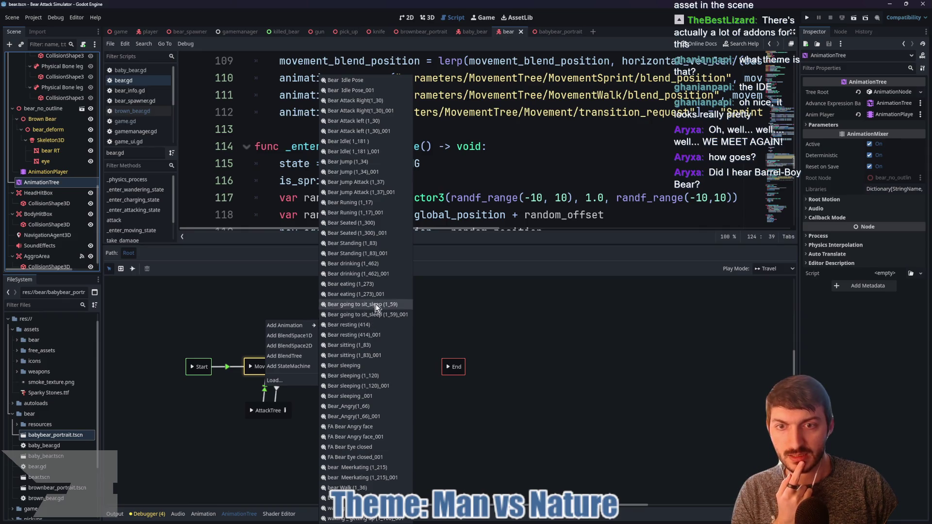
pyautogui.click(382, 255)
pyautogui.moveTo(269, 315); pyautogui.dragTo(277, 307)
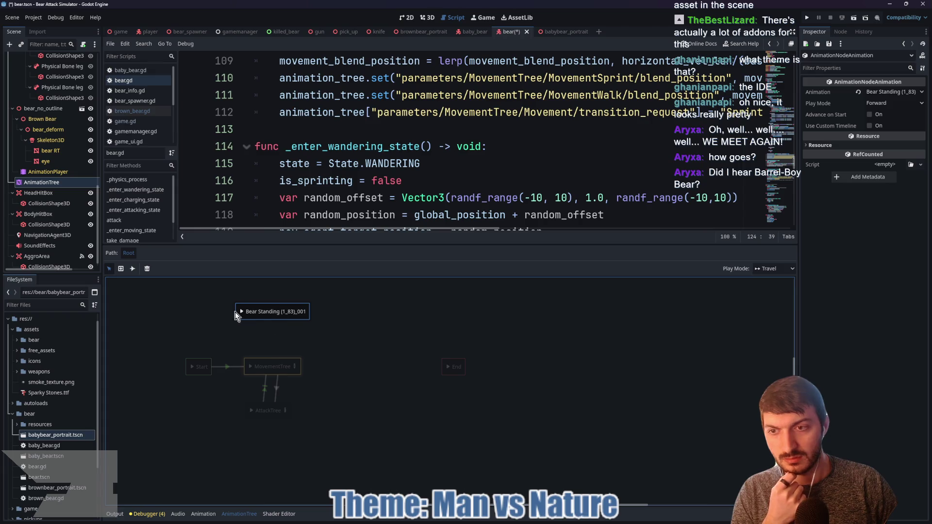
pyautogui.click(133, 269)
pyautogui.moveTo(270, 317); pyautogui.dragTo(272, 373)
pyautogui.moveTo(279, 309); pyautogui.dragTo(272, 367)
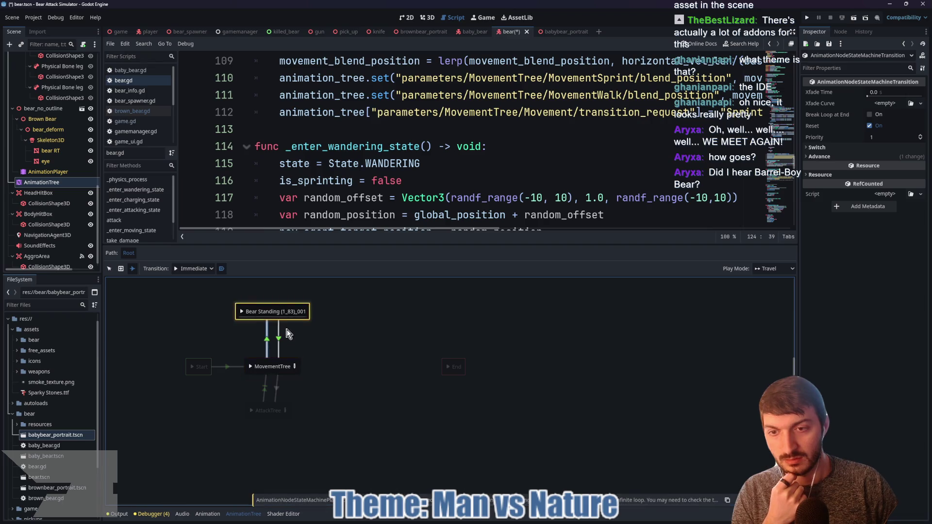
pyautogui.click(110, 269)
# Set MovementTree→Bear Standing advance mode to Enabled and Bear Standing→MovementTree switch mode to At End
pyautogui.click(266, 344)
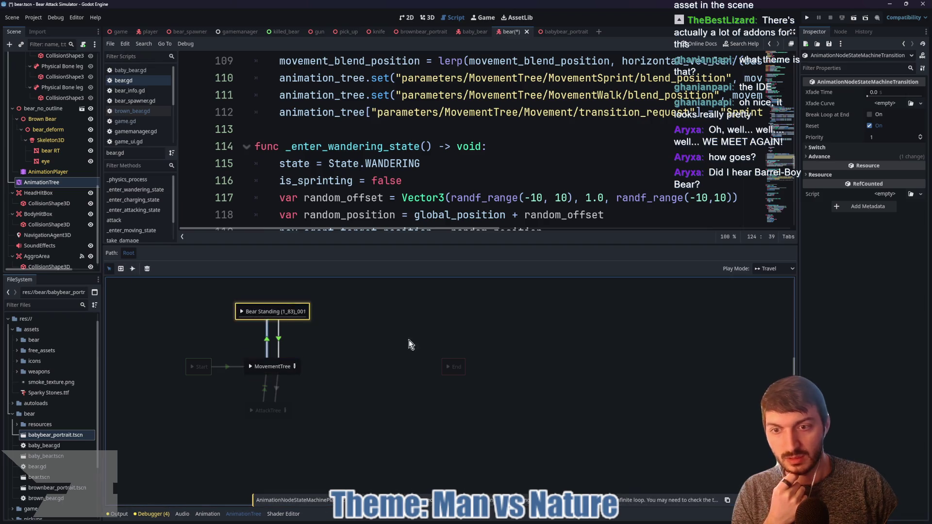
pyautogui.click(817, 147)
pyautogui.click(886, 157)
pyautogui.click(889, 169)
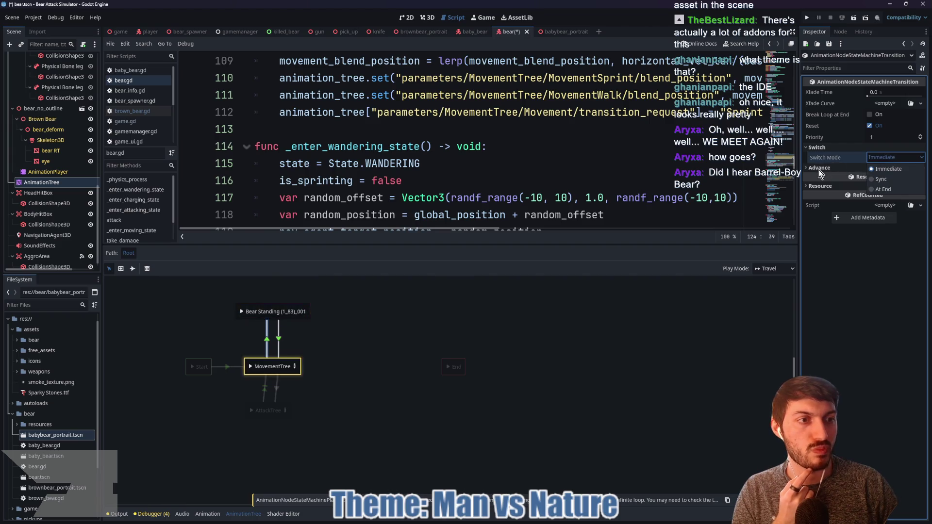
pyautogui.click(819, 168)
pyautogui.click(896, 177)
pyautogui.click(898, 201)
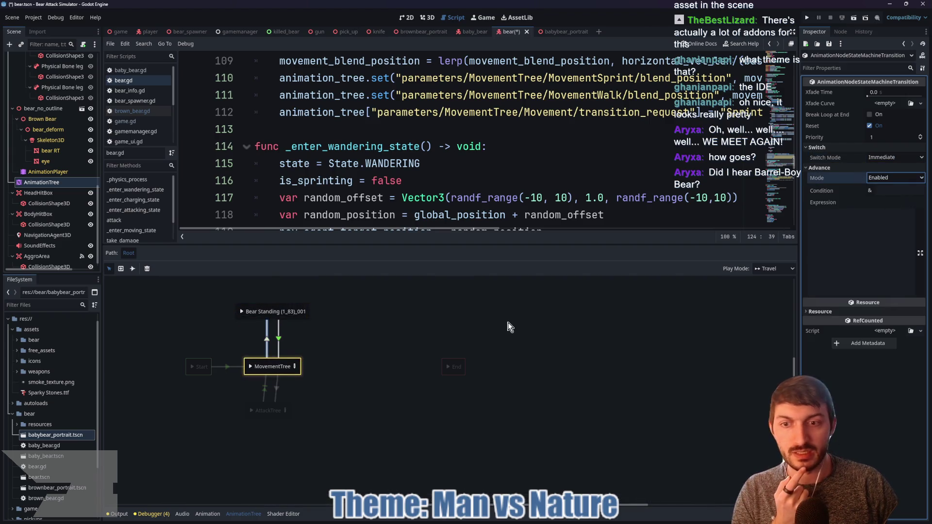
pyautogui.click(278, 346)
pyautogui.click(817, 147)
pyautogui.click(886, 157)
pyautogui.click(889, 190)
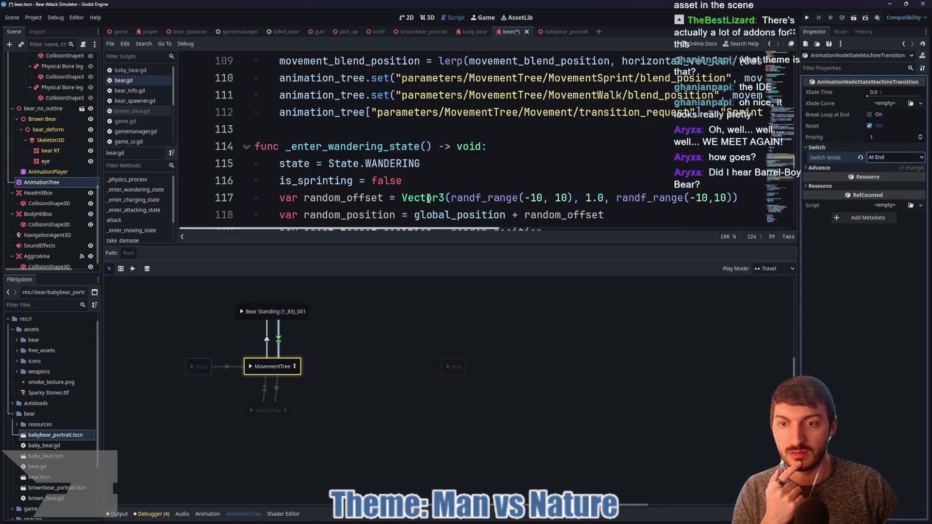
pyautogui.click(426, 18)
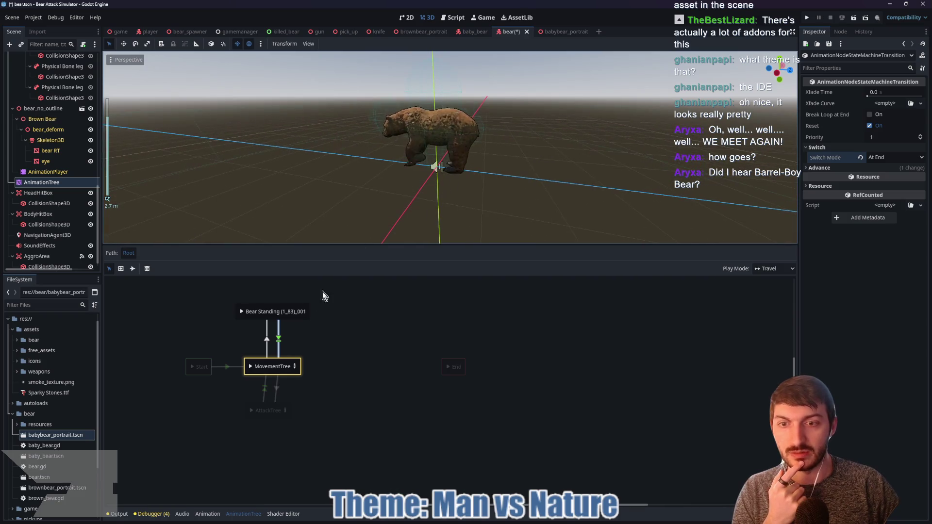
# Preview the Bear Standing animation a few times with the view orbited to face the bear
pyautogui.click(242, 312)
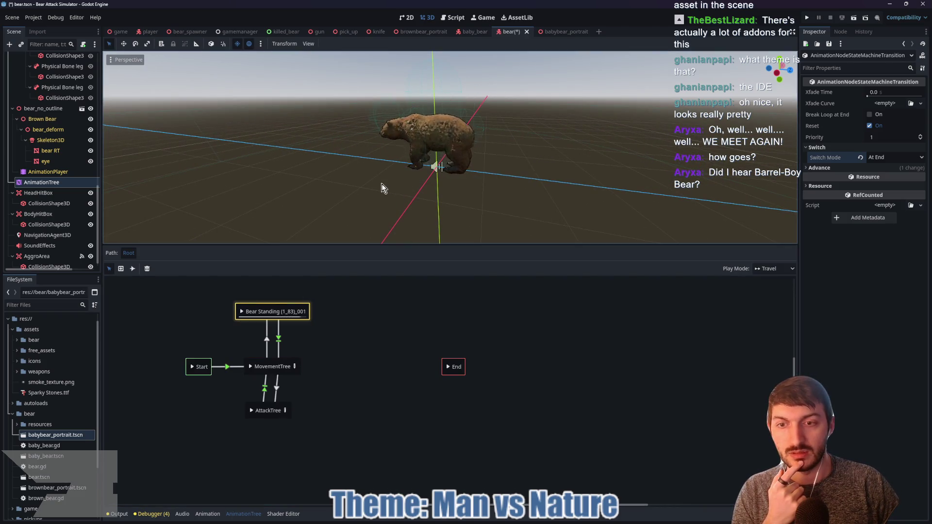
pyautogui.moveTo(381, 184); pyautogui.dragTo(436, 194)
pyautogui.click(243, 312)
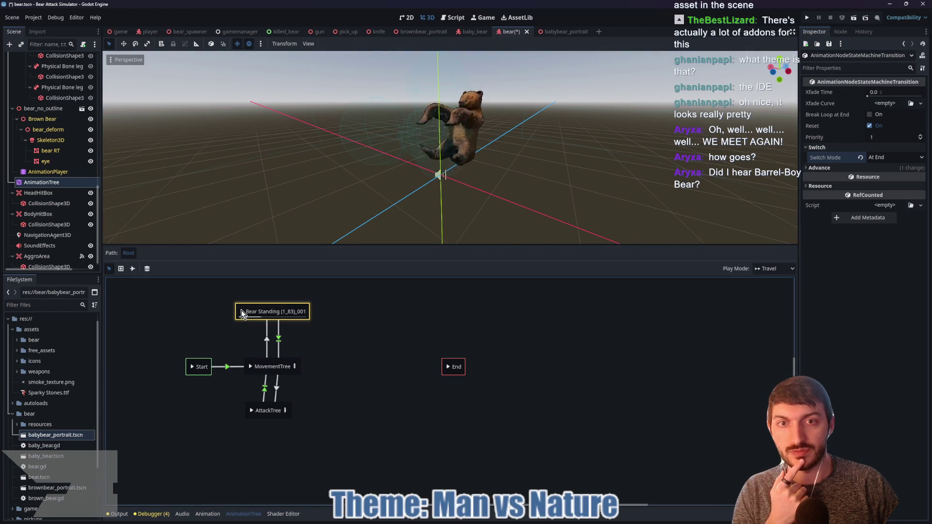
pyautogui.click(241, 311)
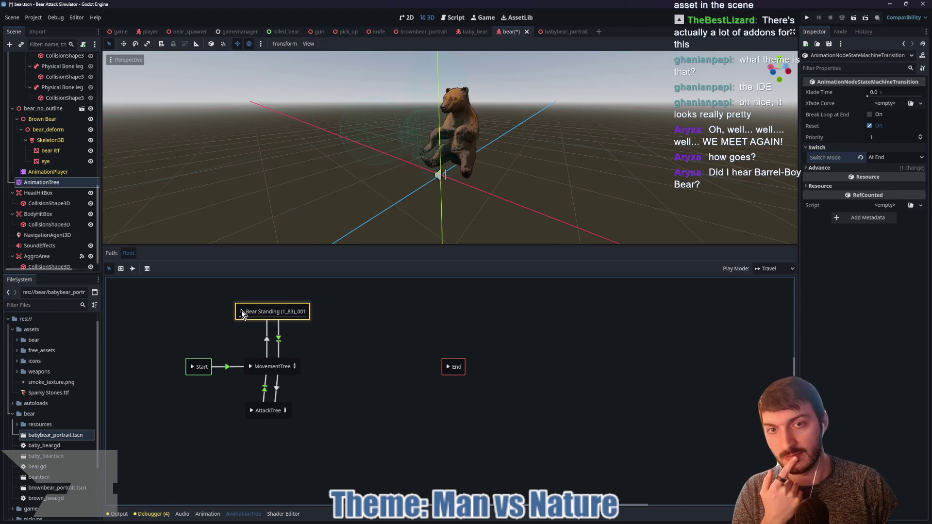
# Add a Bear_Angry(1_66)_001 state, delete the Bear Standing state, and move Bear_Angry left
pyautogui.click(290, 312)
pyautogui.rightClick(357, 310)
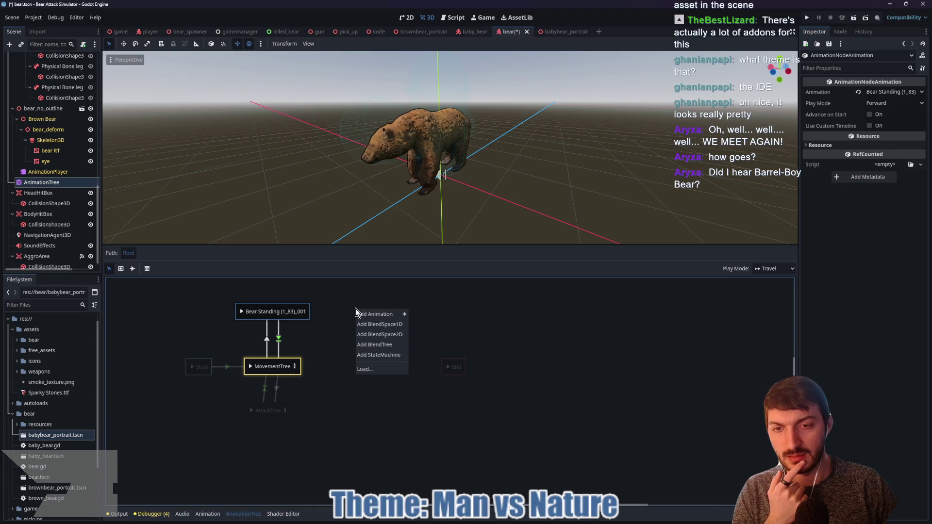
pyautogui.moveTo(364, 315)
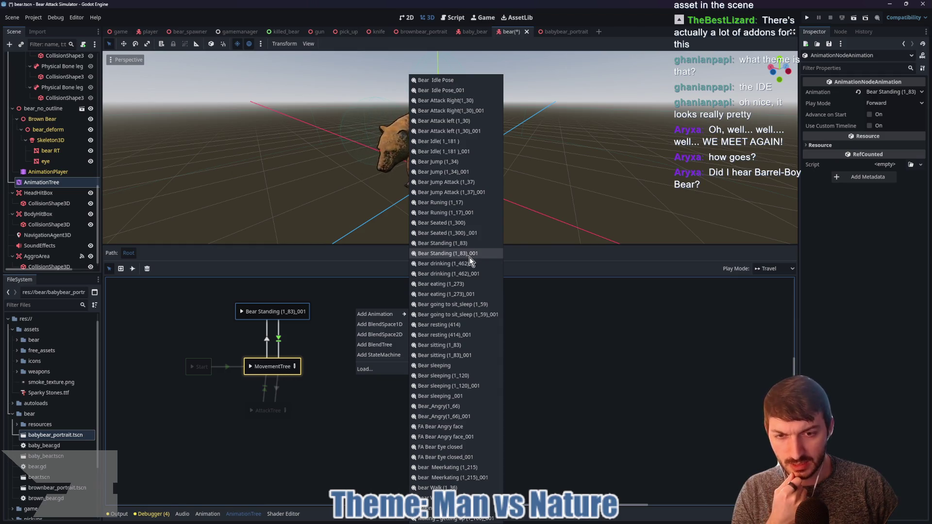
pyautogui.click(465, 416)
pyautogui.click(329, 308)
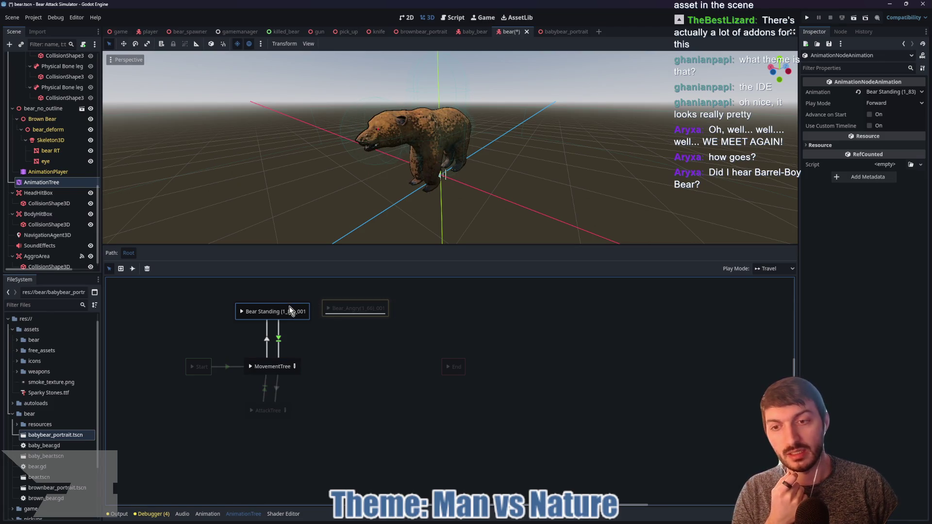
pyautogui.press('Delete')
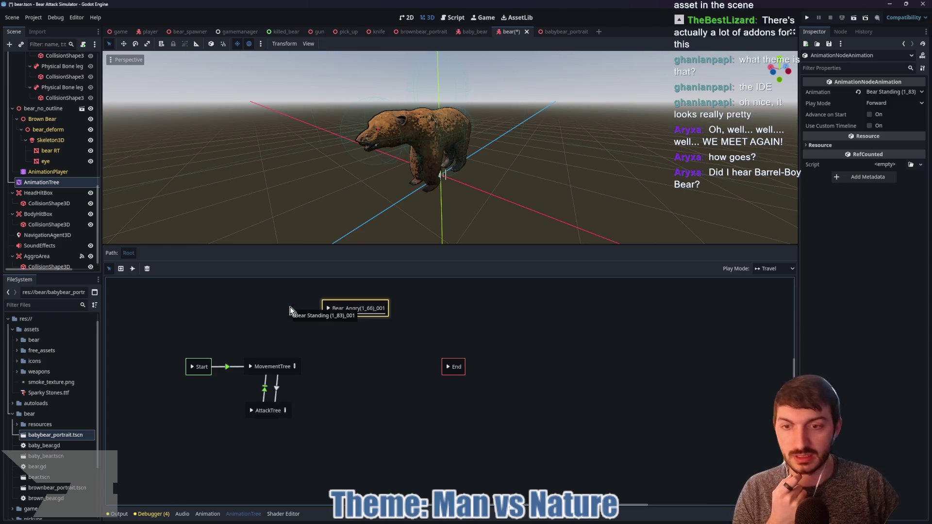
pyautogui.moveTo(335, 309); pyautogui.dragTo(241, 308)
# Add a bear Meerkating (1_215)_001 state and place Bear_Angry below it
pyautogui.rightClick(327, 306)
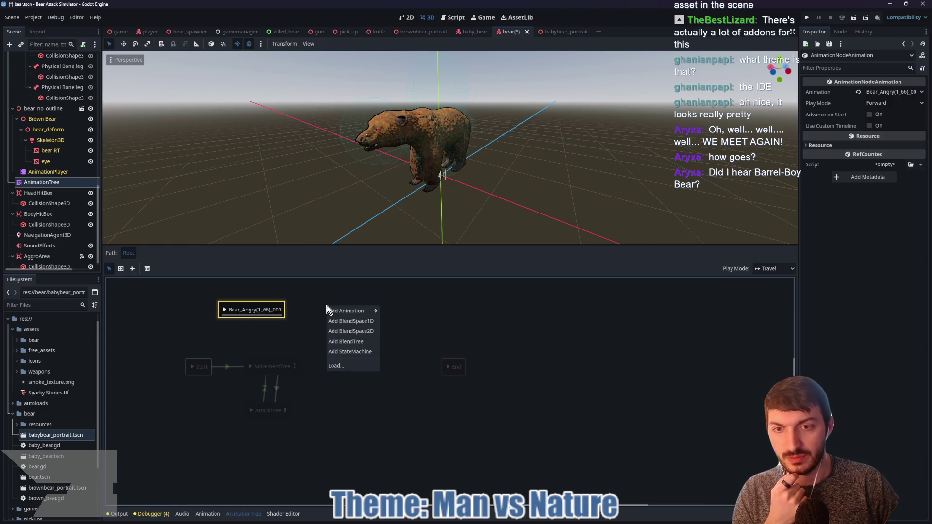
pyautogui.moveTo(332, 310)
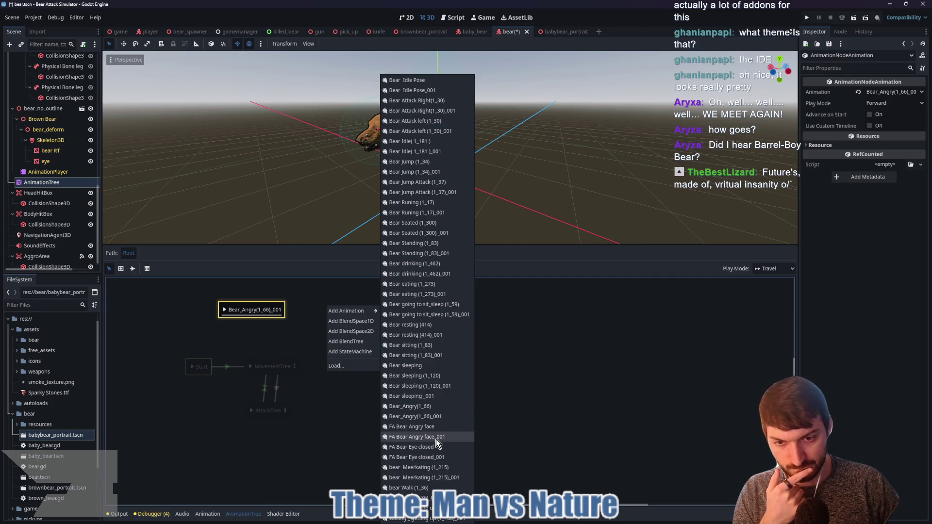
pyautogui.click(432, 478)
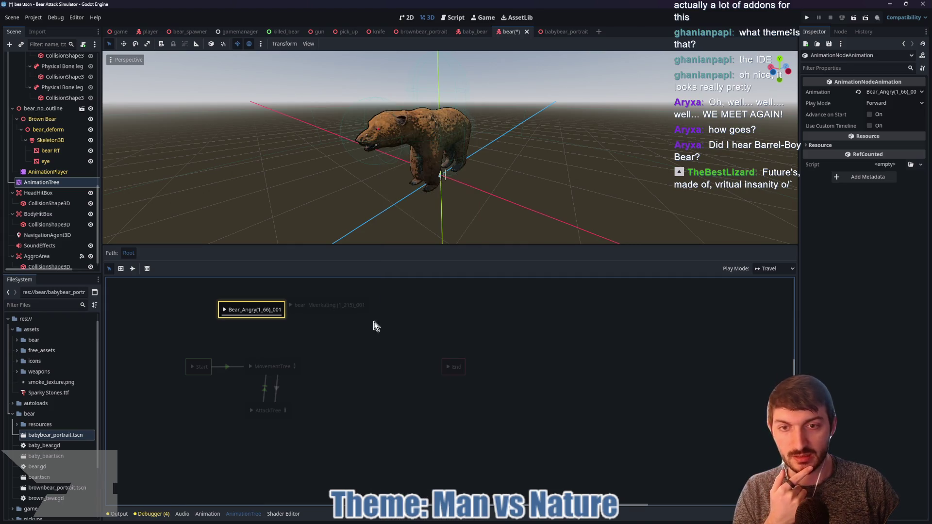
pyautogui.click(290, 306)
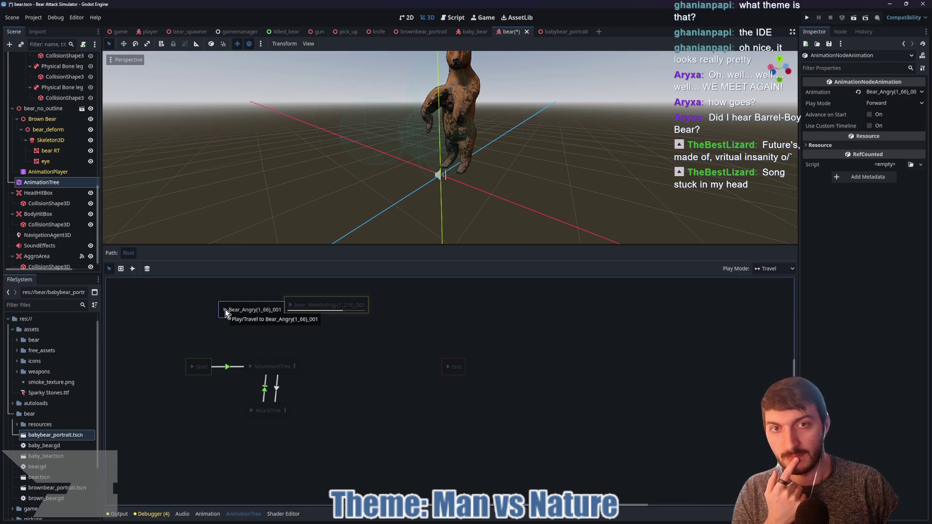
pyautogui.click(225, 310)
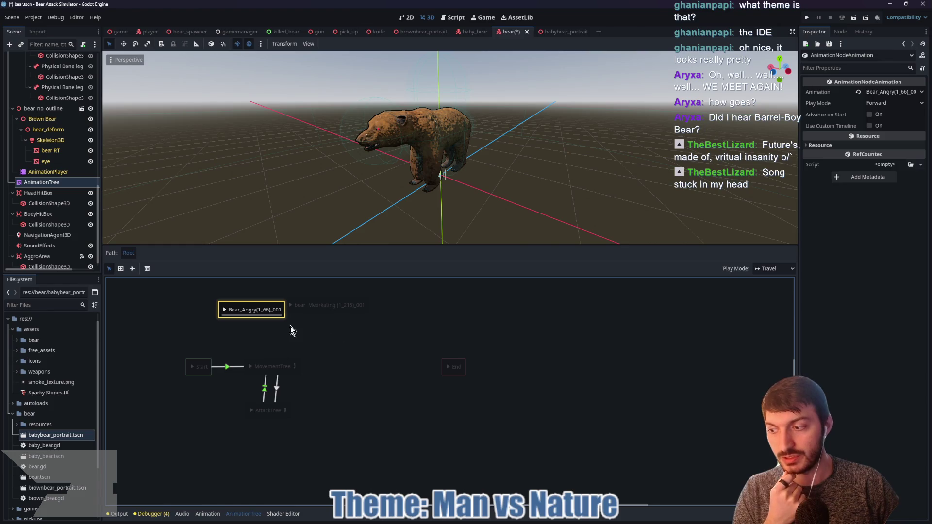
pyautogui.moveTo(254, 303); pyautogui.dragTo(301, 326)
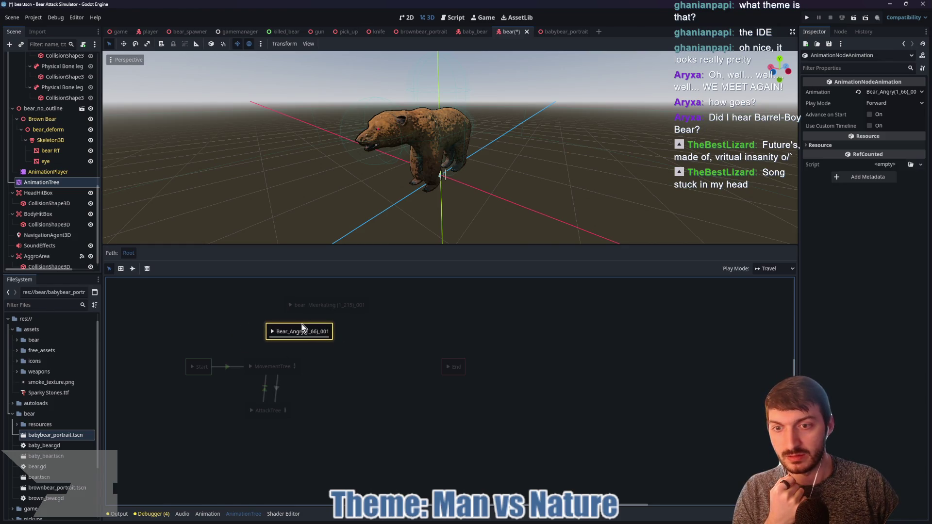
# Rename the Meerkating state to ChargePrep
pyautogui.click(318, 303)
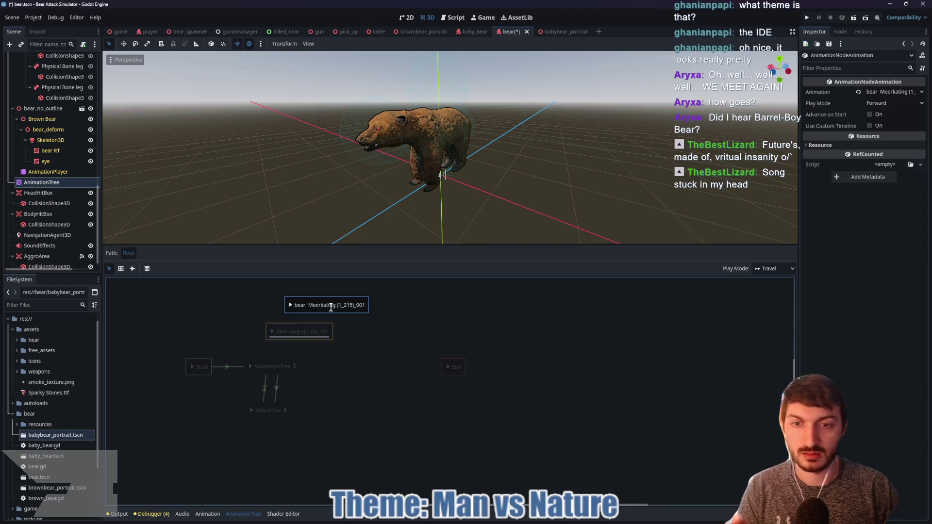
pyautogui.doubleClick(331, 306)
pyautogui.write('ChargePrep')
pyautogui.press('Return')
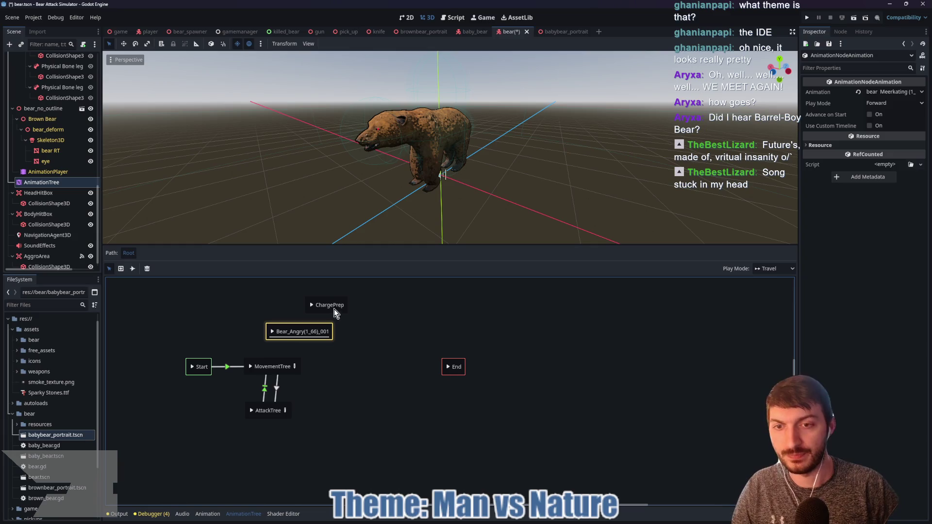
# Connect ChargePrep to Bear_Angry with a transition set to switch At End with advance Enabled
pyautogui.moveTo(335, 309)
pyautogui.mouseDown()
pyautogui.moveTo(284, 291)
pyautogui.moveTo(292, 299)
pyautogui.moveTo(285, 334)
pyautogui.mouseUp()
pyautogui.click(132, 268)
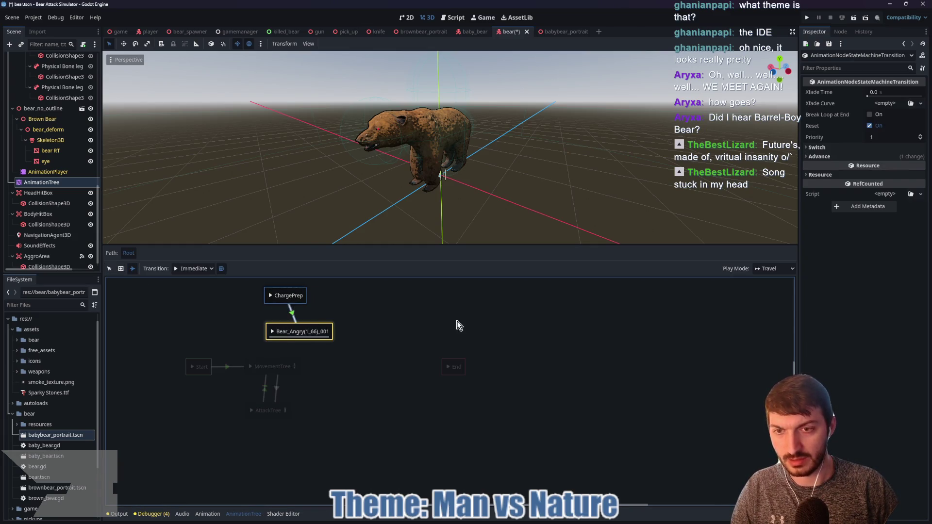
pyautogui.click(846, 147)
pyautogui.click(888, 157)
pyautogui.click(882, 190)
pyautogui.click(843, 168)
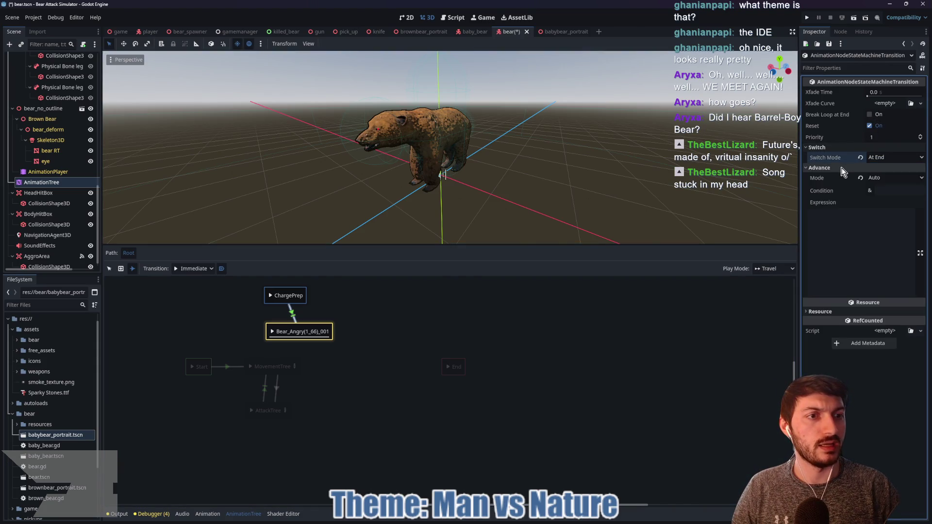
pyautogui.click(895, 178)
pyautogui.click(892, 199)
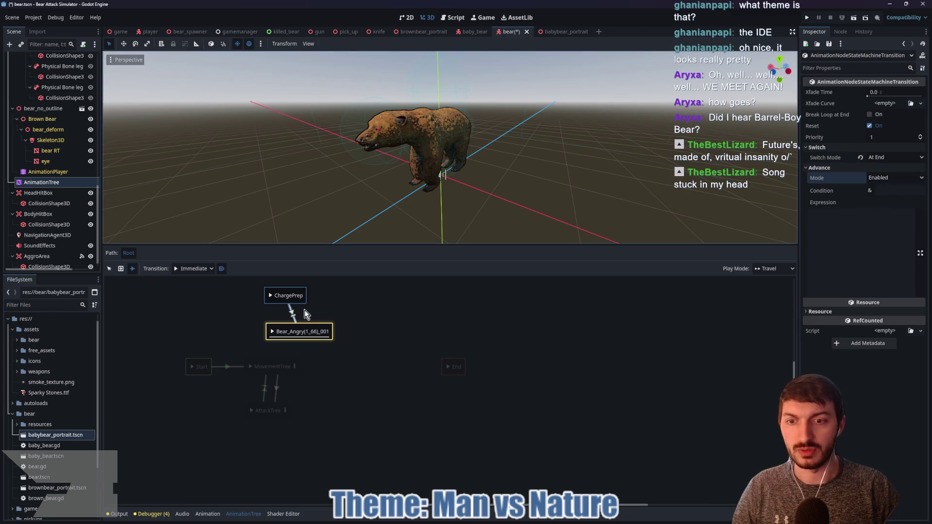
# Connect Bear_Angry to MovementTree with a transition that switches At End
pyautogui.rightClick(281, 325)
pyautogui.click(263, 316)
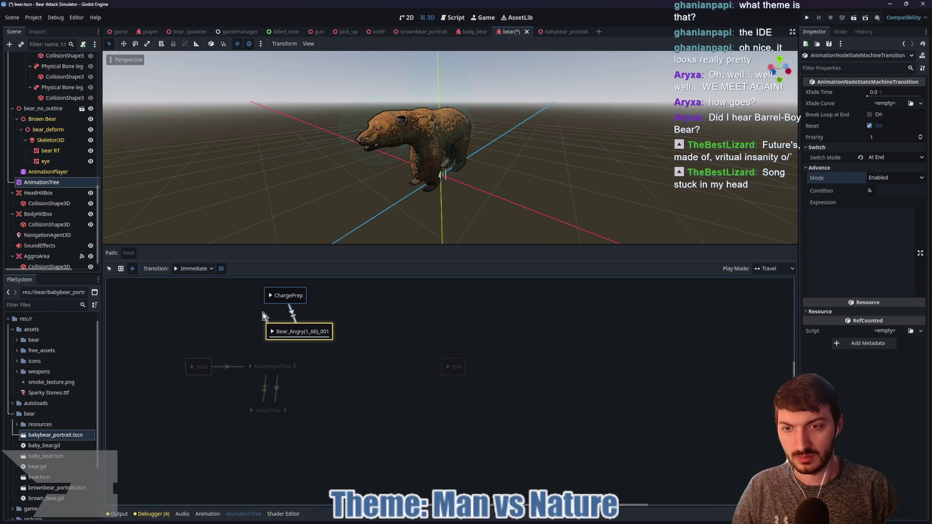
pyautogui.click(280, 365)
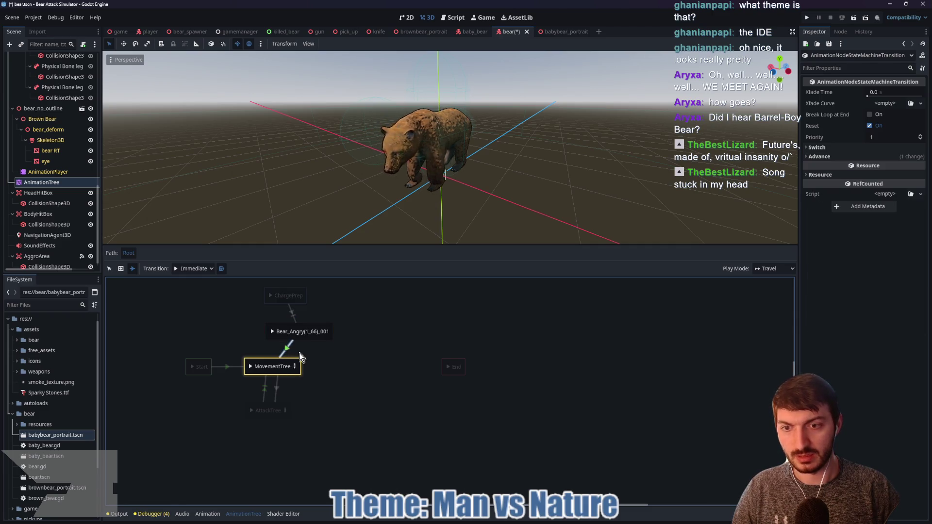
pyautogui.click(817, 147)
pyautogui.click(895, 157)
pyautogui.click(879, 190)
pyautogui.click(819, 167)
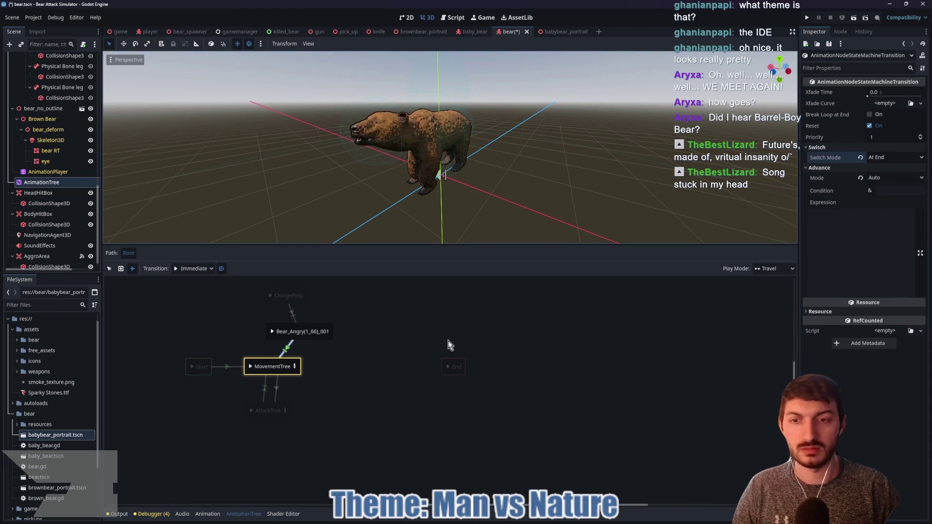
# Align ChargePrep above Bear_Angry, preview the chain from ChargePrep, and select its transition
pyautogui.click(110, 268)
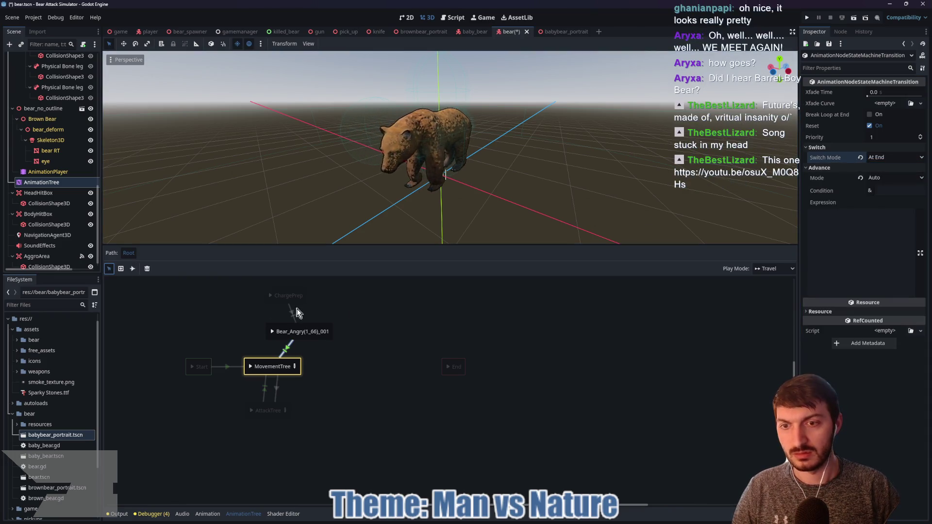
pyautogui.click(293, 331)
pyautogui.moveTo(292, 330); pyautogui.dragTo(273, 327)
pyautogui.moveTo(283, 290); pyautogui.dragTo(275, 290)
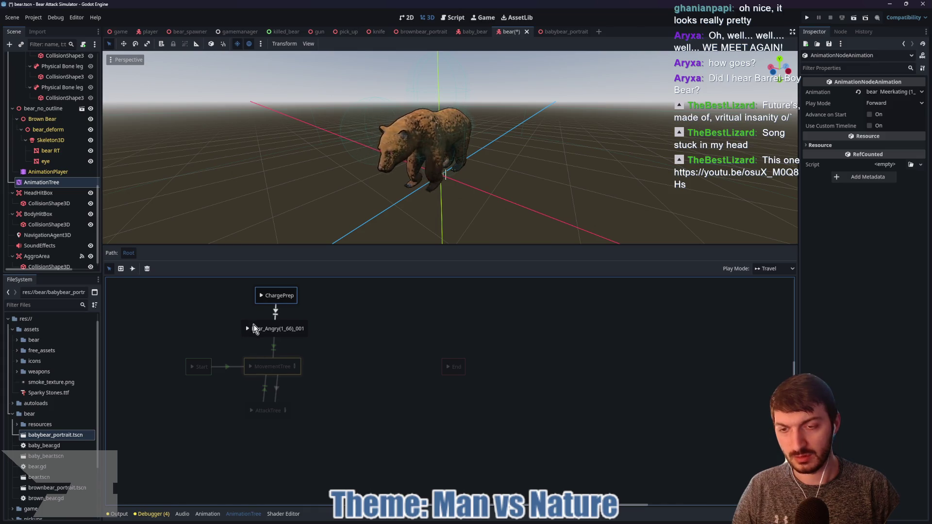
pyautogui.click(261, 296)
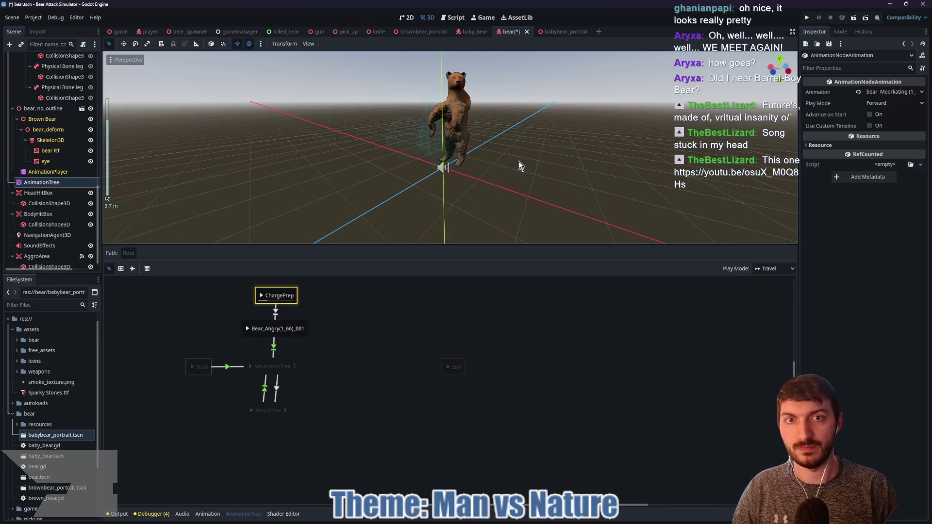
pyautogui.scroll(-3, 517, 160)
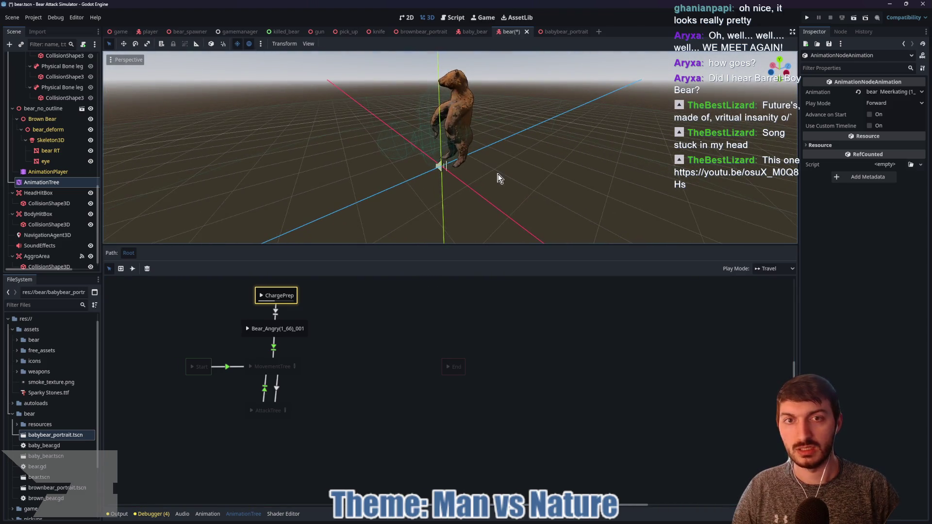
pyautogui.moveTo(499, 176); pyautogui.dragTo(518, 180)
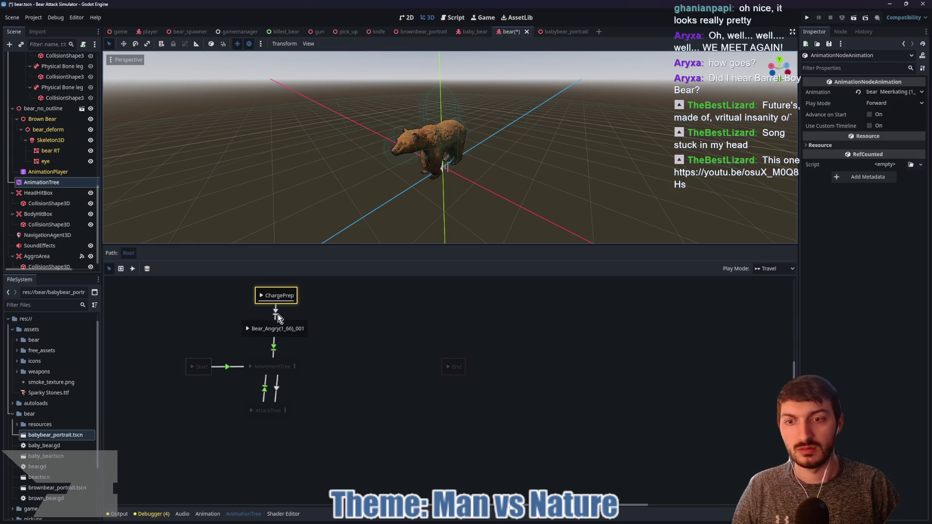
pyautogui.click(275, 314)
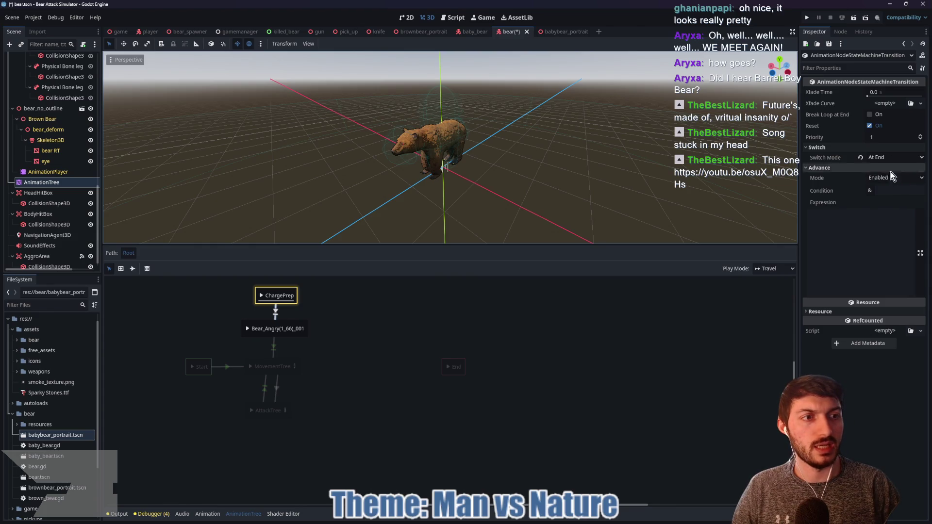
# Set the ChargePrep-to-Bear_Angry transition to advance Auto with a 0.1 s crossfade
pyautogui.click(889, 177)
pyautogui.click(889, 209)
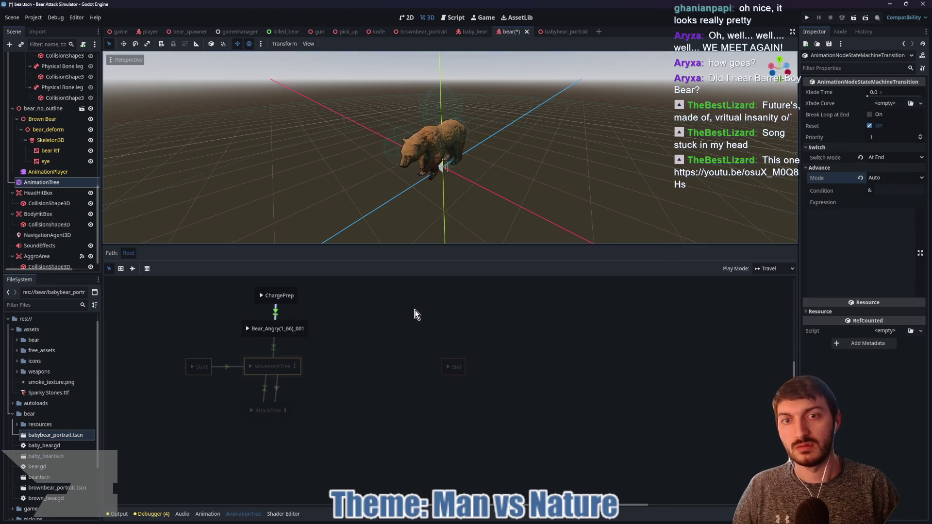
pyautogui.click(261, 296)
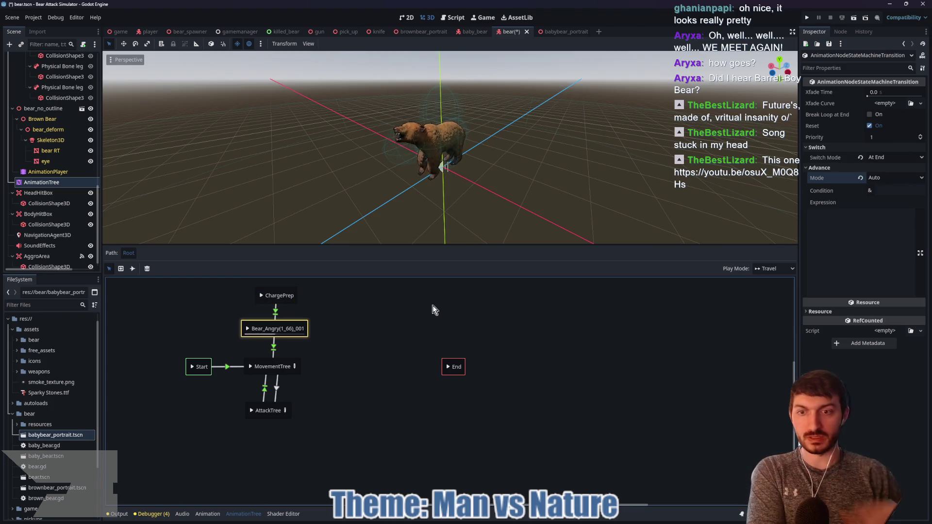
pyautogui.click(261, 295)
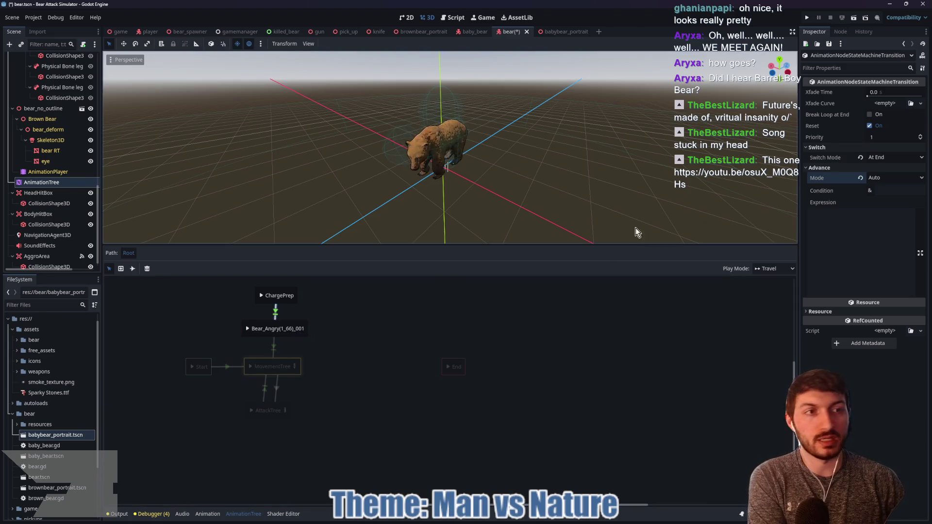
pyautogui.click(896, 92)
pyautogui.press('Return')
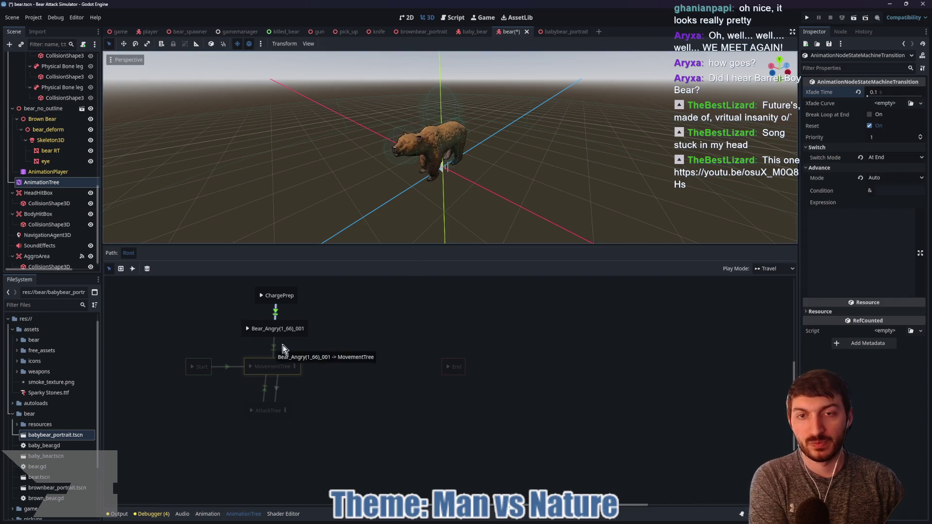
pyautogui.click(261, 295)
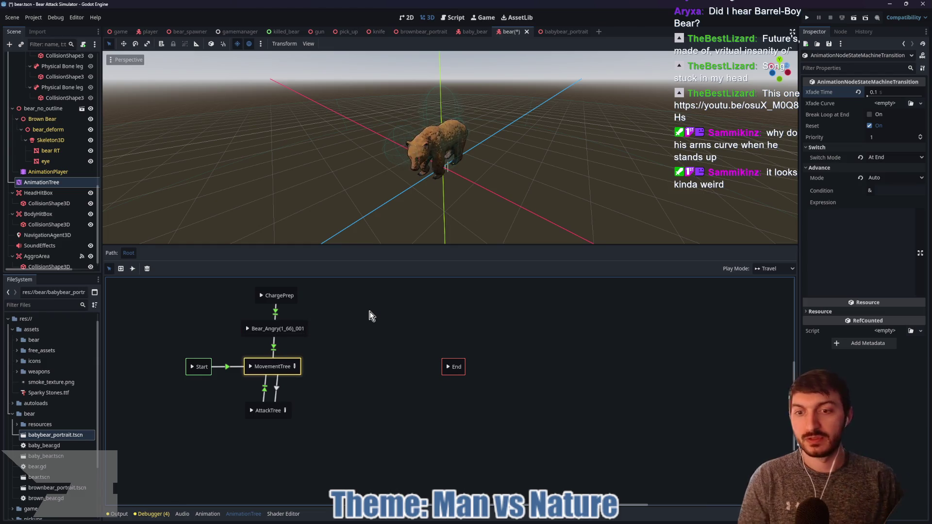
# Give the Bear_Angry-to-MovementTree transition a 0.1 s crossfade, save, and close the YouTube video
pyautogui.click(274, 347)
pyautogui.click(900, 92)
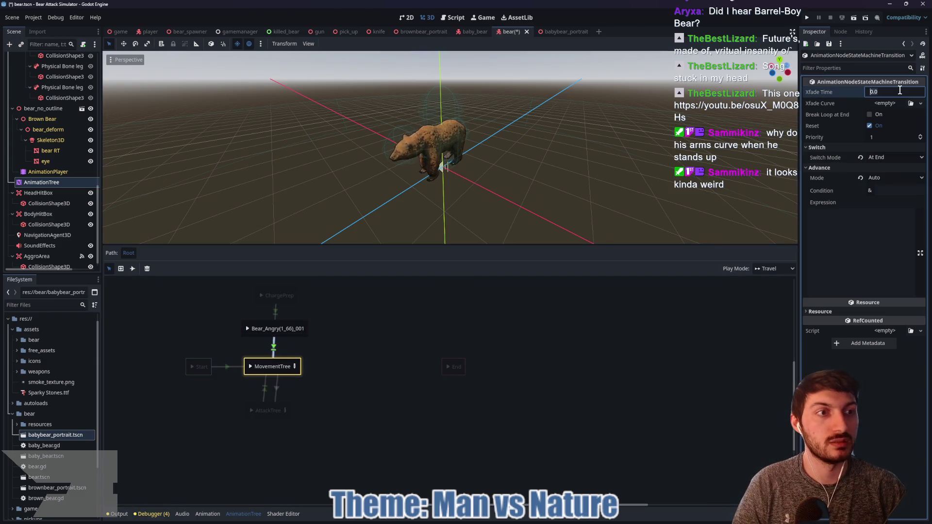
pyautogui.press('Return')
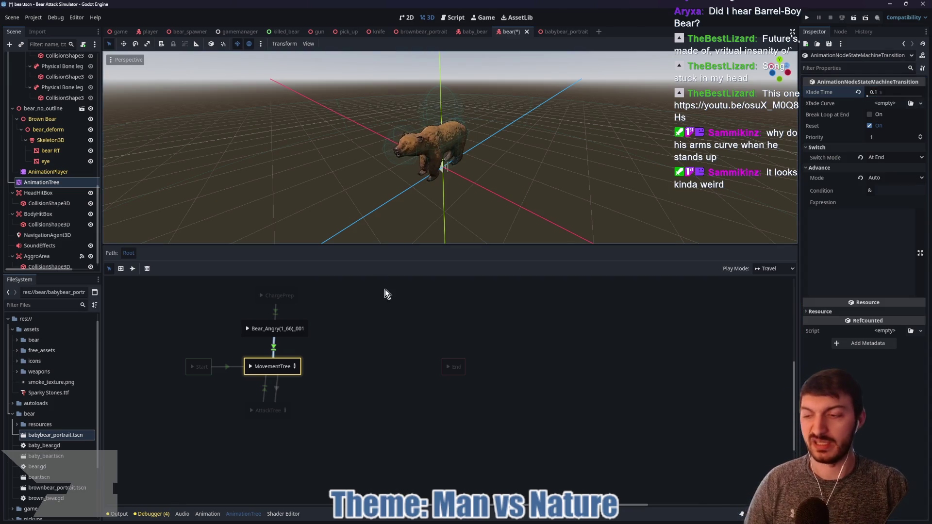
pyautogui.hotkey('ctrl', 's')
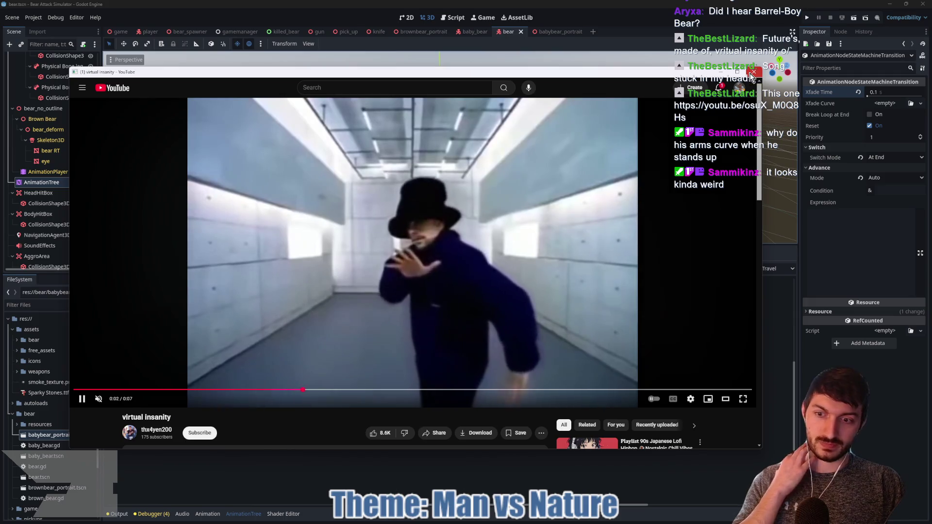
pyautogui.click(751, 75)
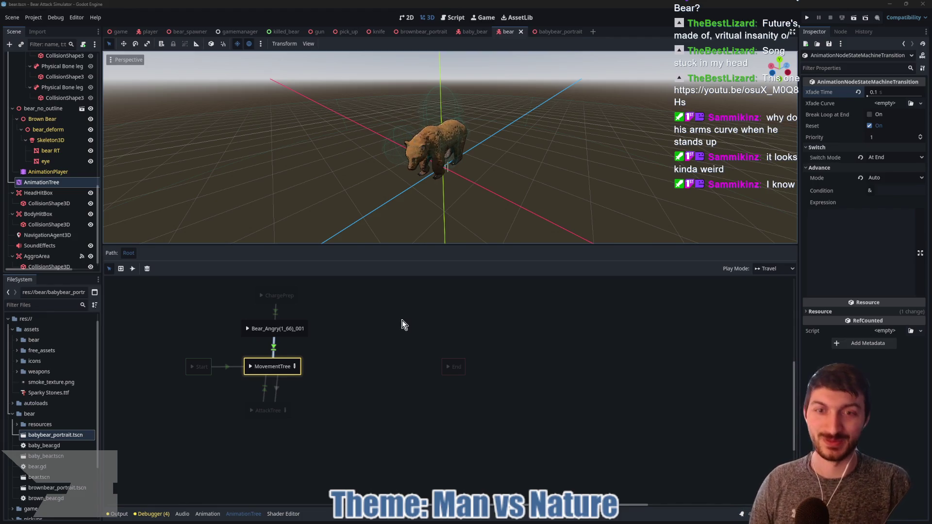
# Show bear.gd above the AnimationTree graph and review _enter_charging_state traveling to ChargePrep
pyautogui.press('KP_4')
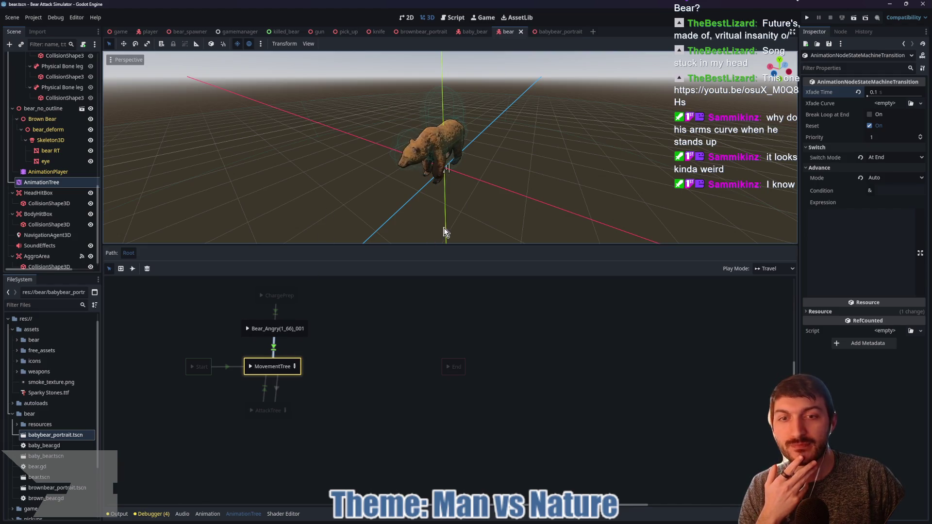
pyautogui.click(447, 19)
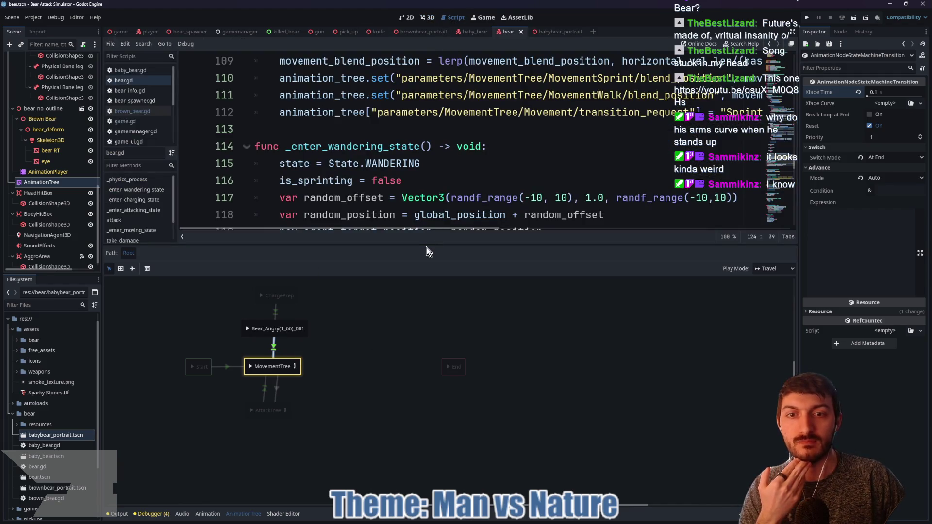
pyautogui.moveTo(425, 245); pyautogui.dragTo(416, 371)
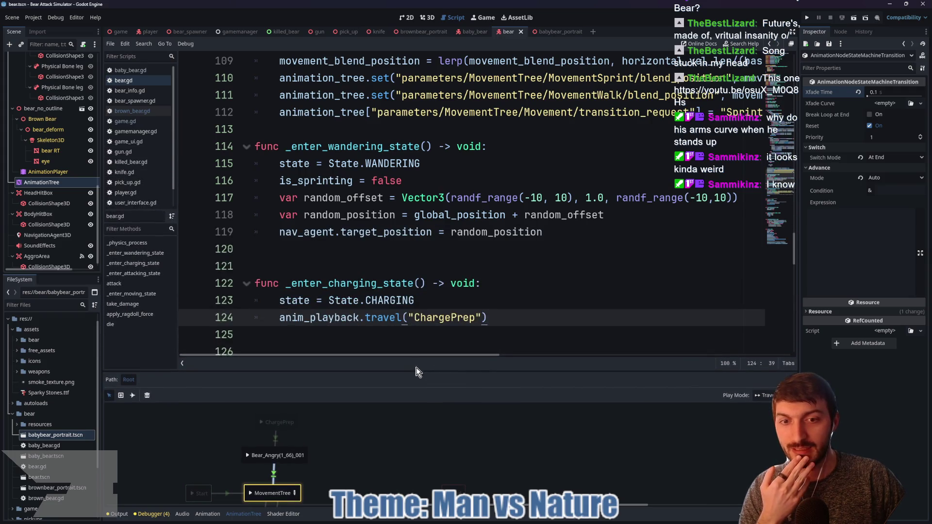
pyautogui.scroll(-2, 488, 318)
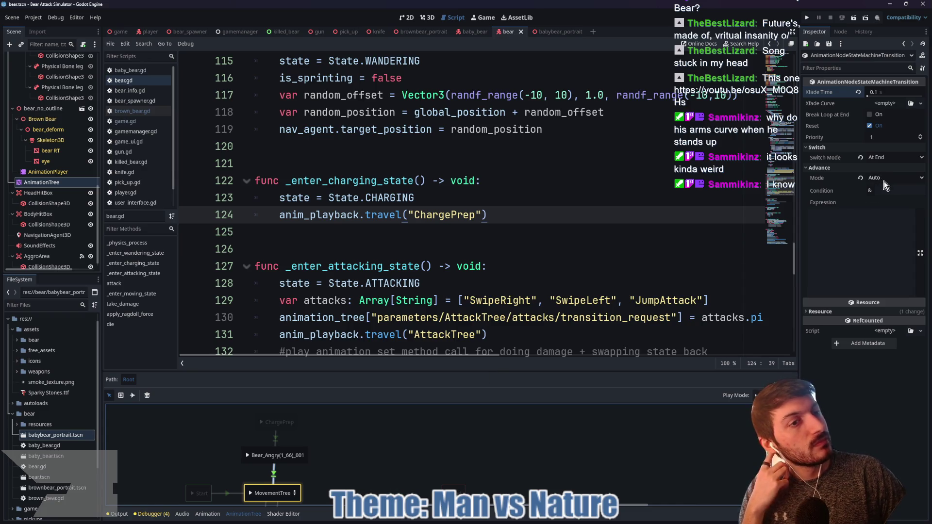
pyautogui.moveTo(842, 198)
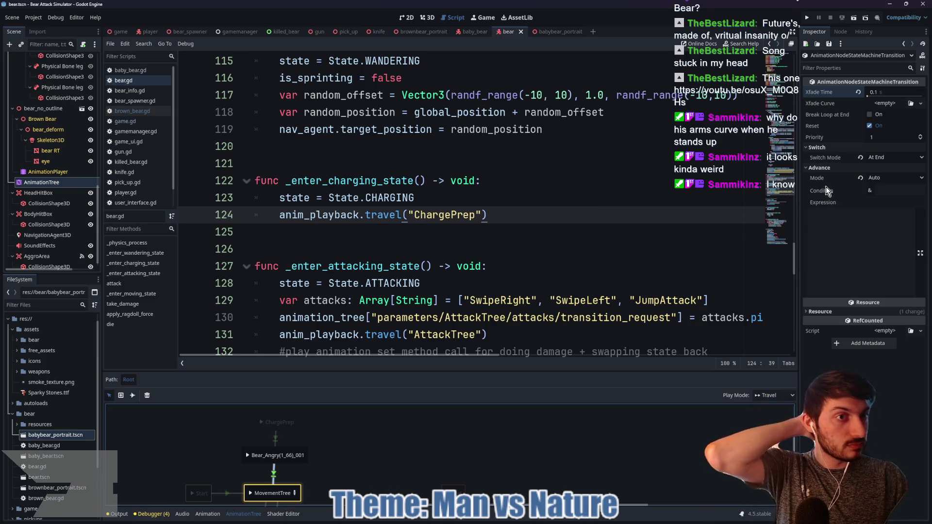
pyautogui.moveTo(820, 159)
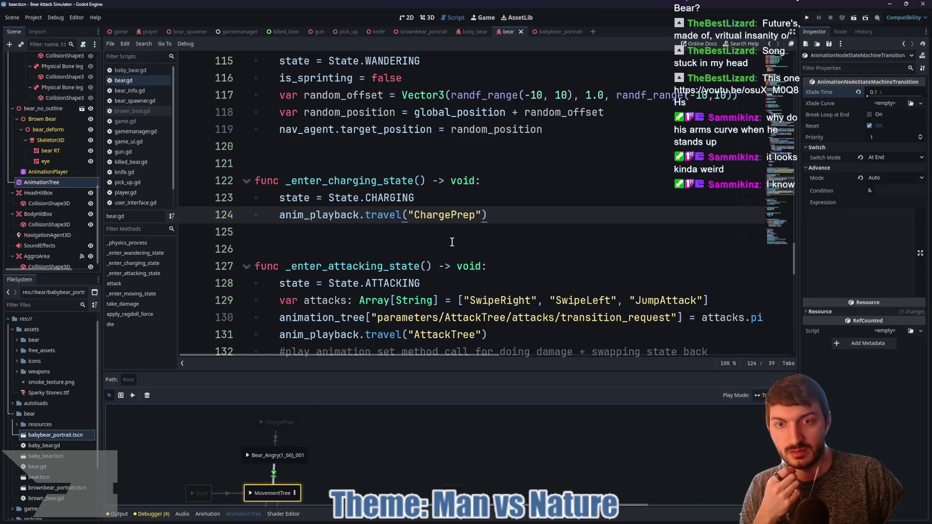
pyautogui.scroll(3, 485, 245)
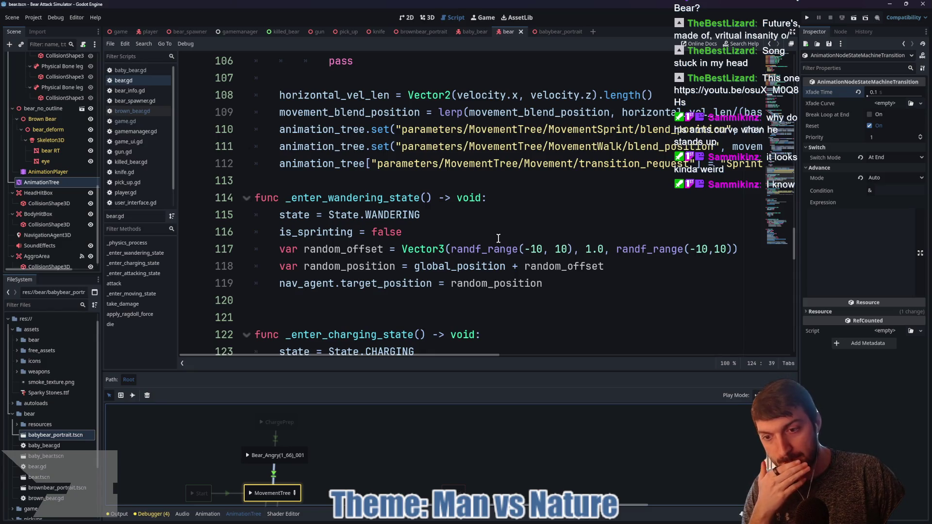
pyautogui.scroll(-1, 498, 238)
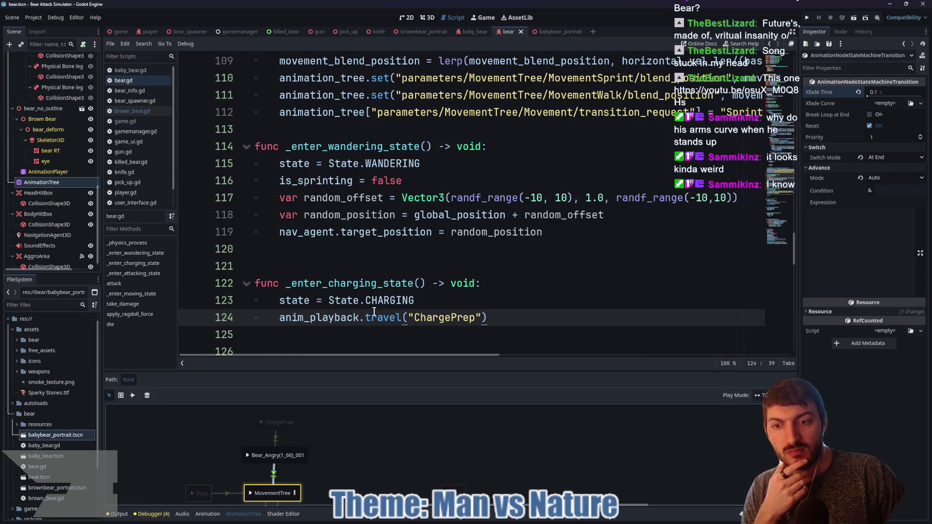
pyautogui.moveTo(384, 370); pyautogui.dragTo(383, 305)
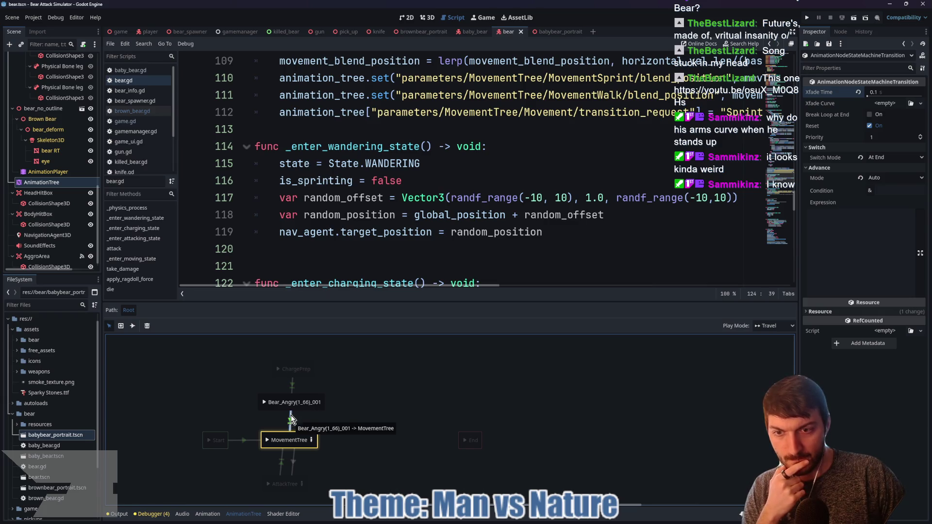
# Rename the Bear_Angry(1_66)_001 state to BearAngry
pyautogui.doubleClick(292, 402)
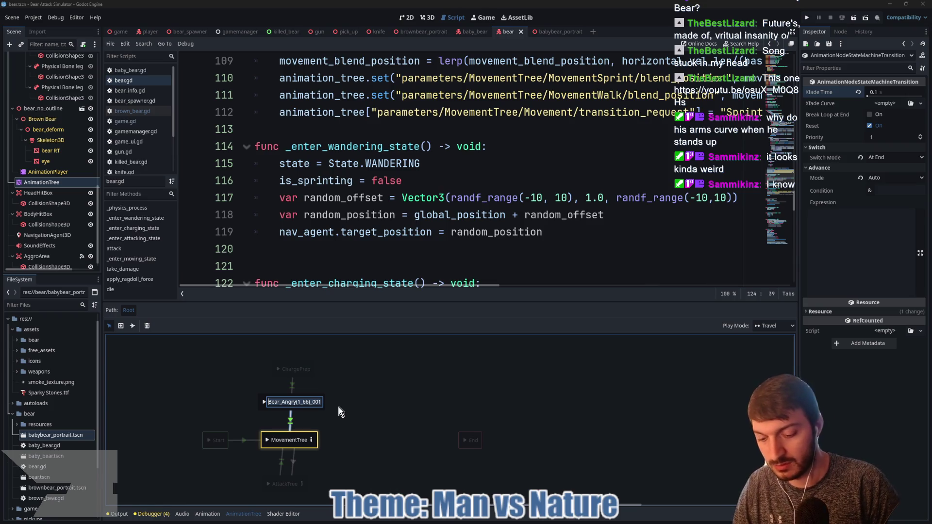
pyautogui.write('BearAngry')
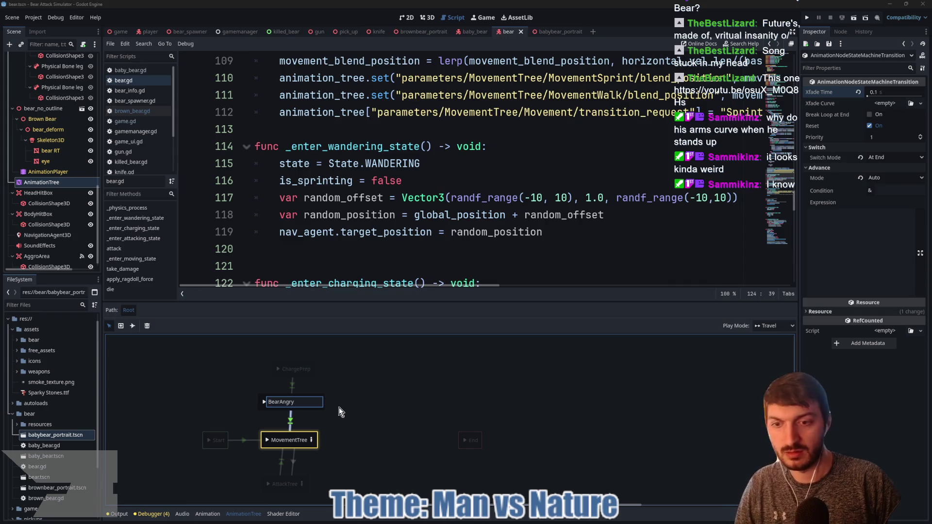
pyautogui.press('Return')
# Save the scene and bring up the AnimationPlayer's list of bear animations
pyautogui.hotkey('ctrl', 's')
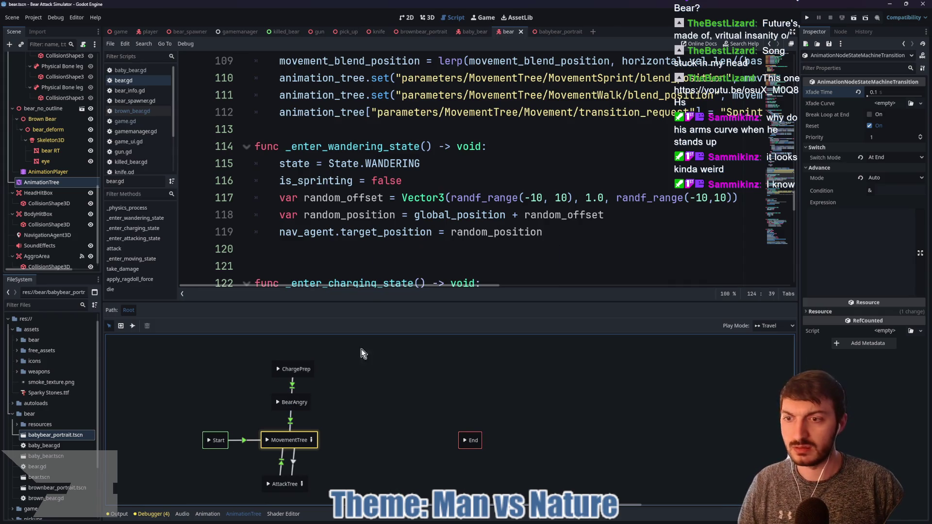
pyautogui.click(51, 172)
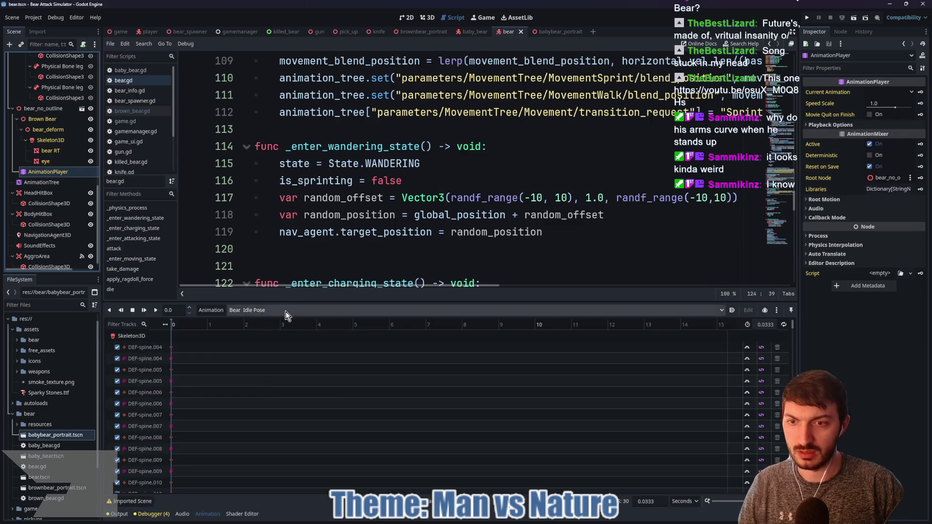
pyautogui.click(284, 311)
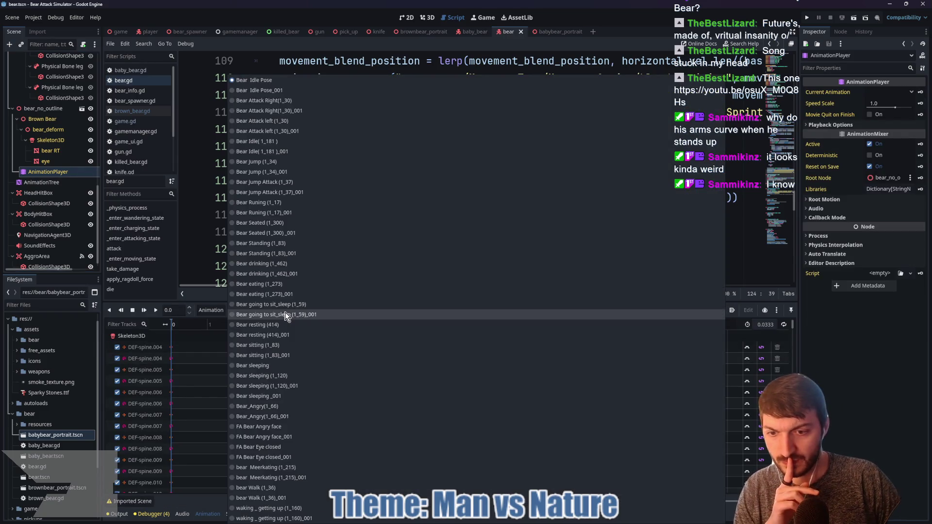
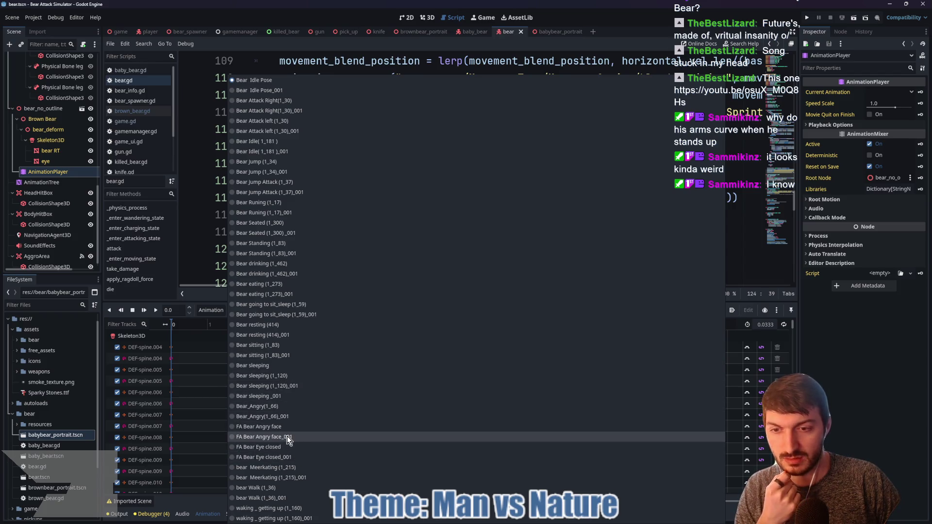
# Show the Bear_Angry(1_66)_001 animation's tracks and expand res://assets/bear in the FileSystem dock
pyautogui.click(291, 417)
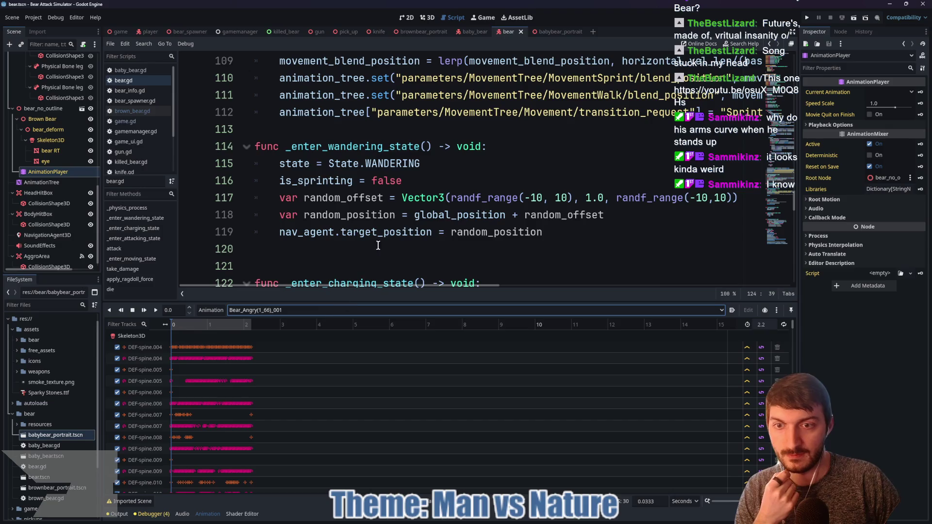
pyautogui.scroll(-3, 383, 236)
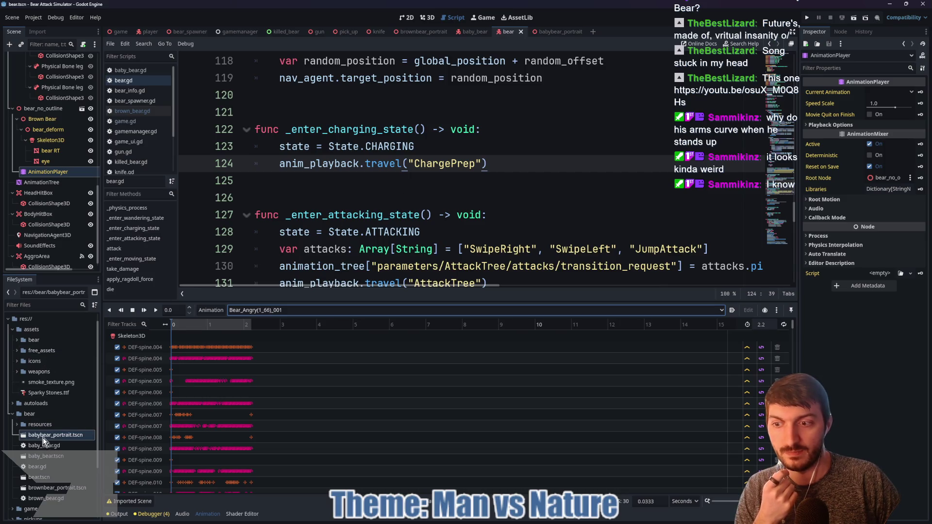
pyautogui.click(16, 341)
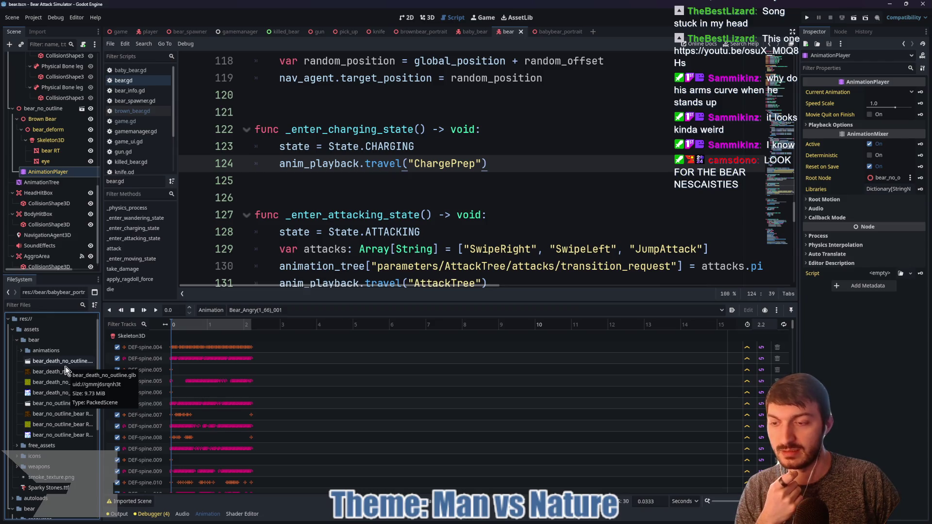
# Open bear_no_outline.glb's import settings and enable Save to File for Bear_Angry(1_66)_001
pyautogui.doubleClick(53, 405)
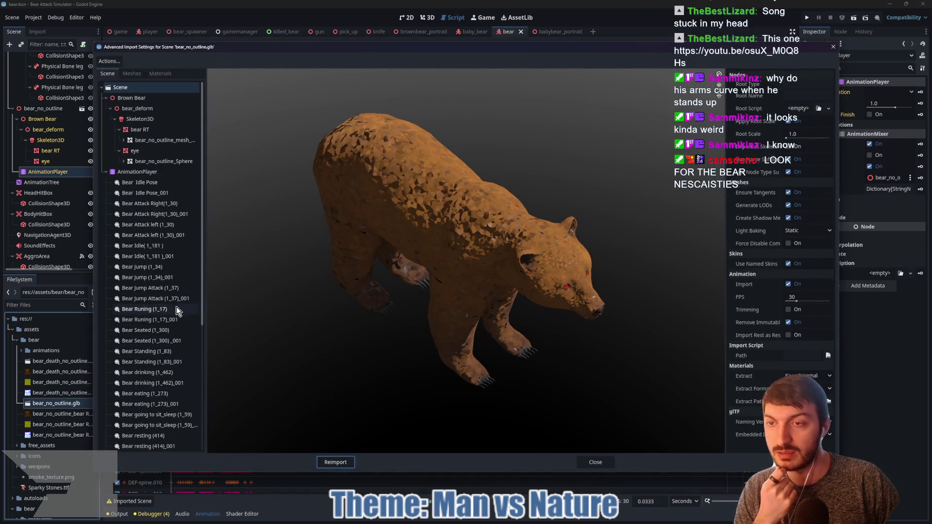
pyautogui.scroll(-5, 164, 246)
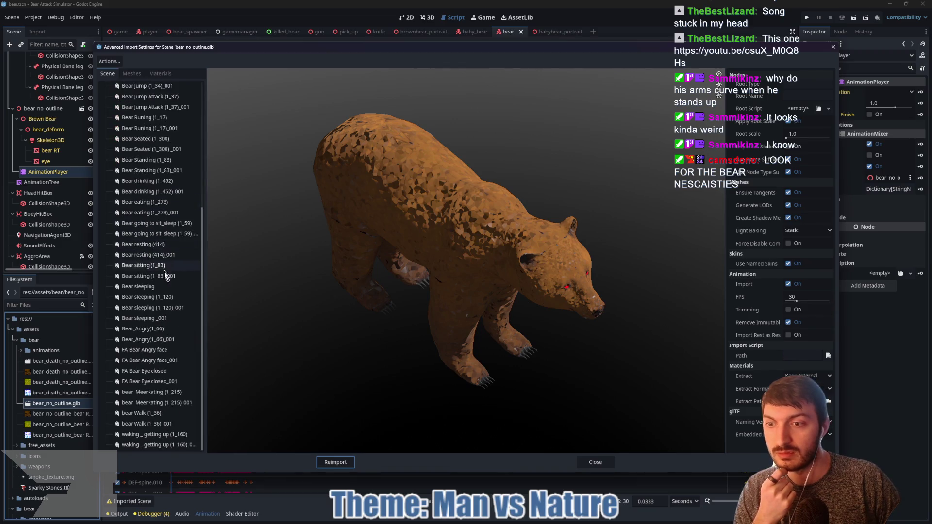
pyautogui.click(171, 340)
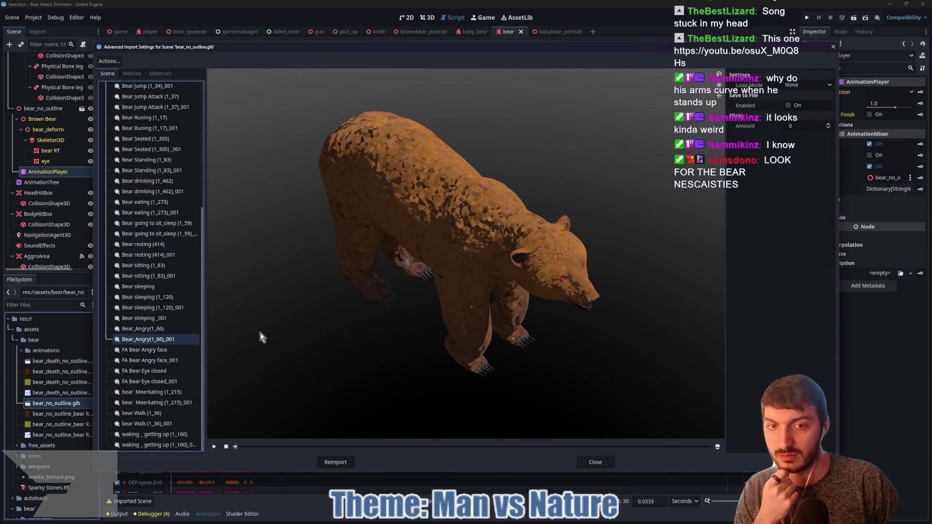
pyautogui.click(788, 105)
# Save the animation file into assets/bear/animations and reimport the model
pyautogui.click(828, 118)
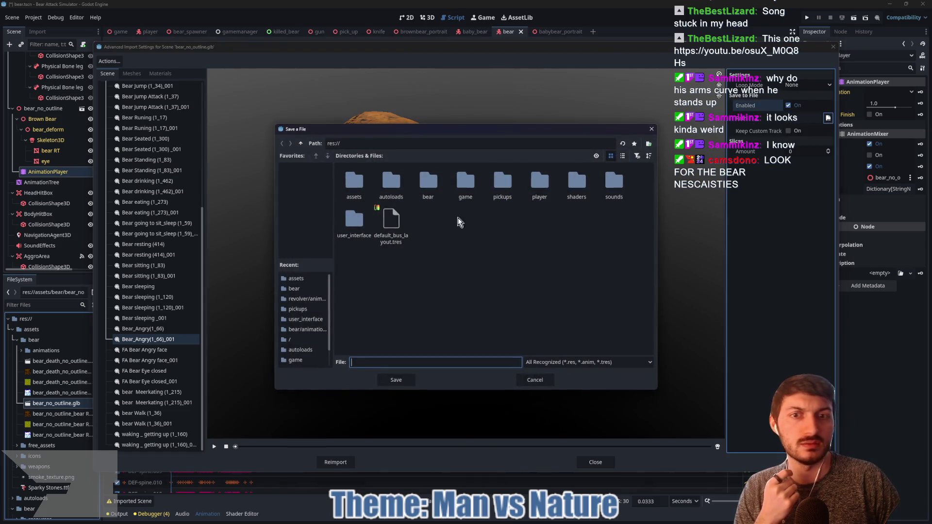
pyautogui.doubleClick(357, 183)
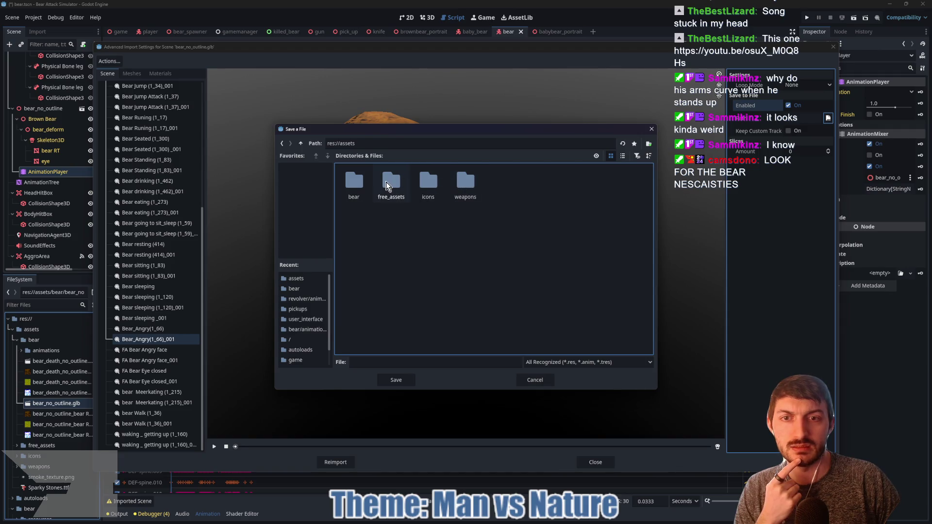
pyautogui.doubleClick(356, 195)
pyautogui.doubleClick(357, 199)
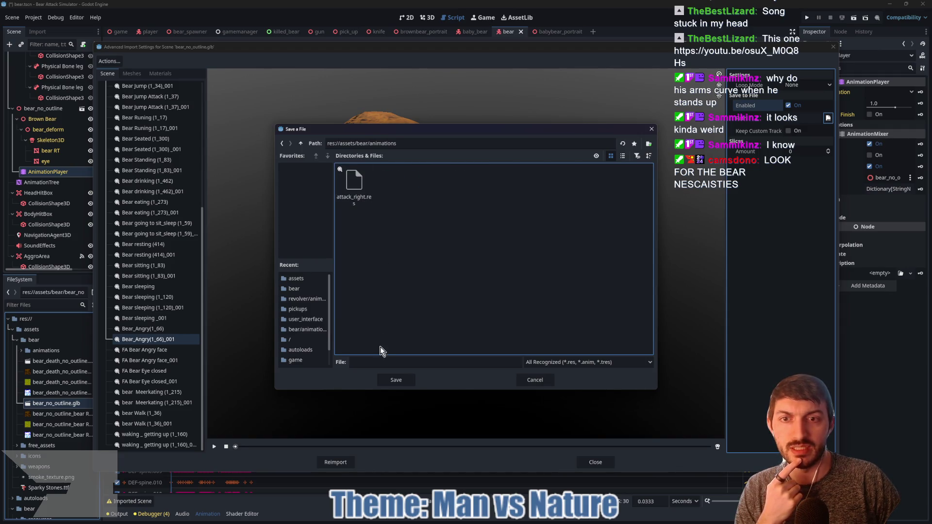
pyautogui.click(370, 359)
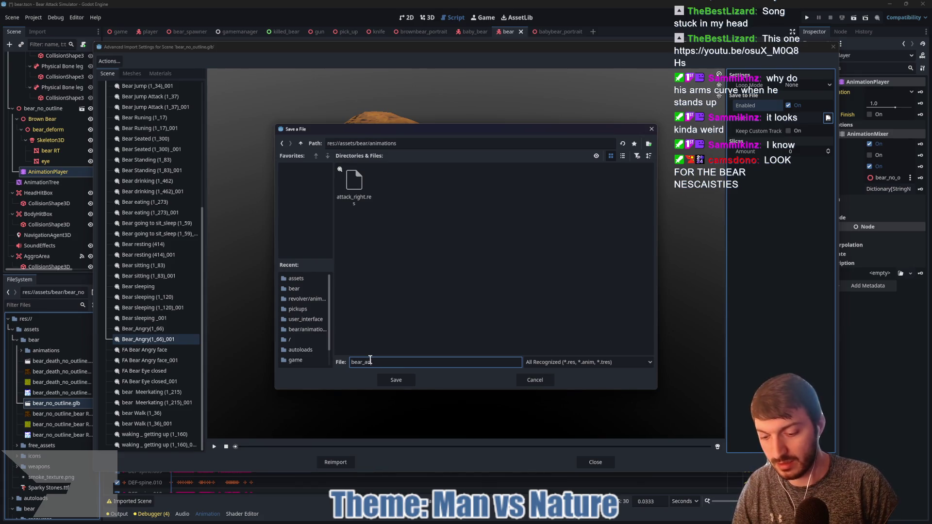
pyautogui.click(408, 380)
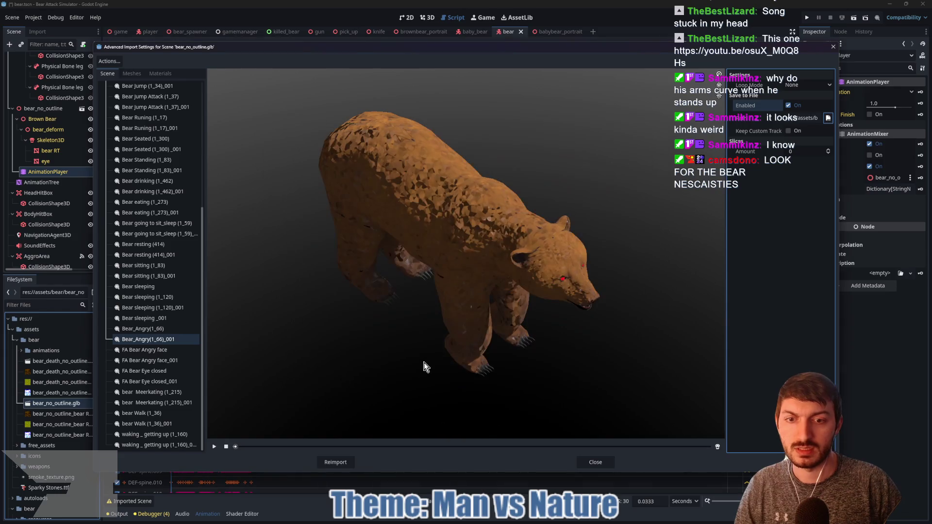
pyautogui.click(347, 461)
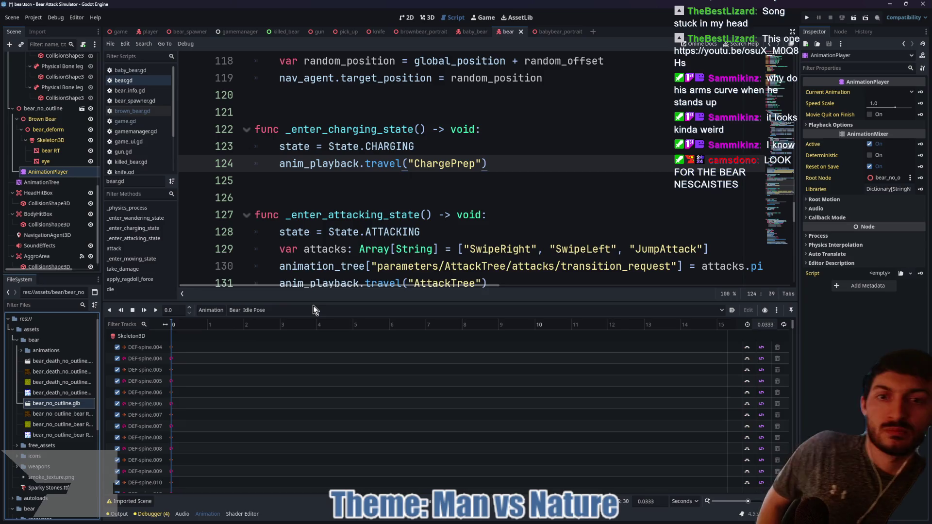
# Open Manage Animations and create a new animation library named bear
pyautogui.click(204, 311)
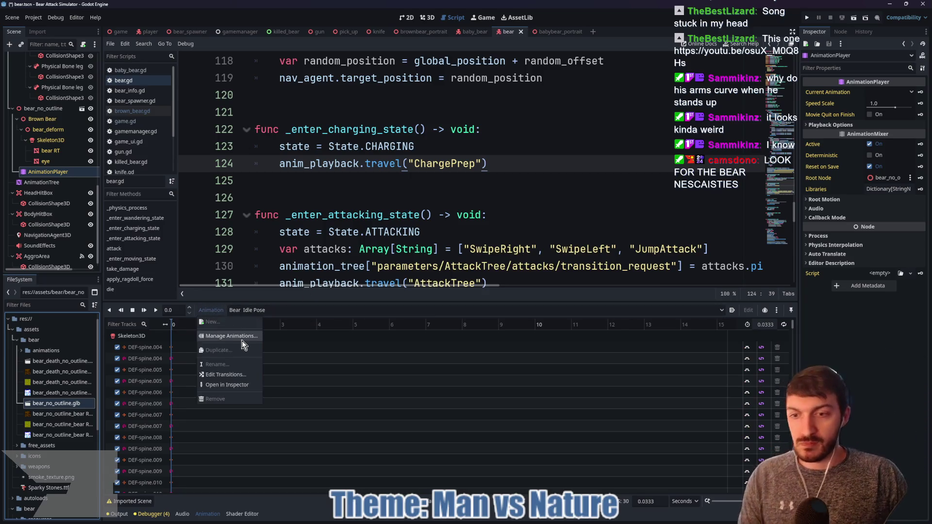
pyautogui.click(243, 337)
pyautogui.scroll(-10, 438, 252)
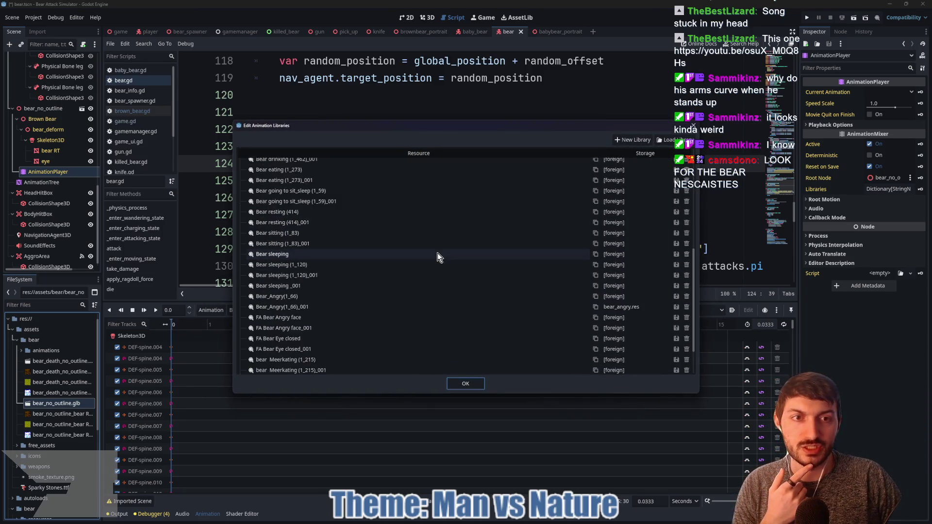
pyautogui.scroll(10, 432, 252)
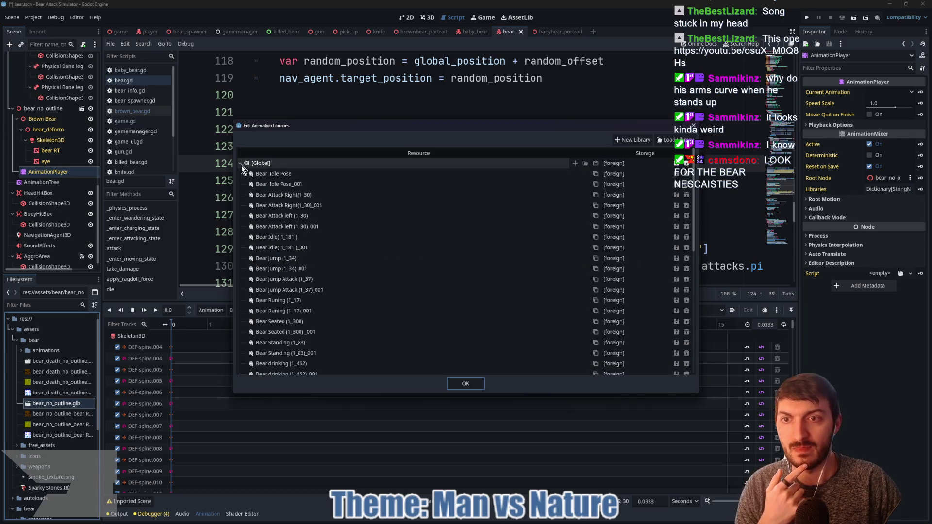
pyautogui.click(241, 164)
pyautogui.click(628, 140)
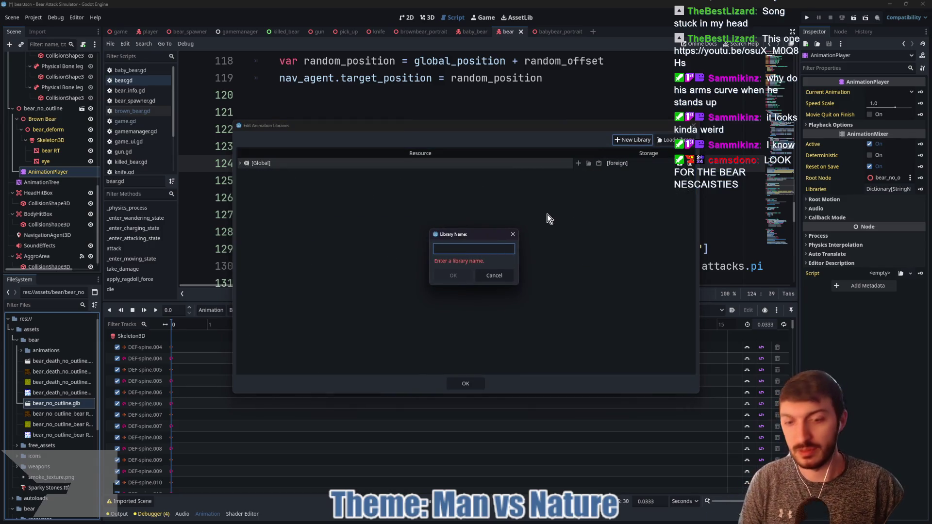
pyautogui.click(453, 276)
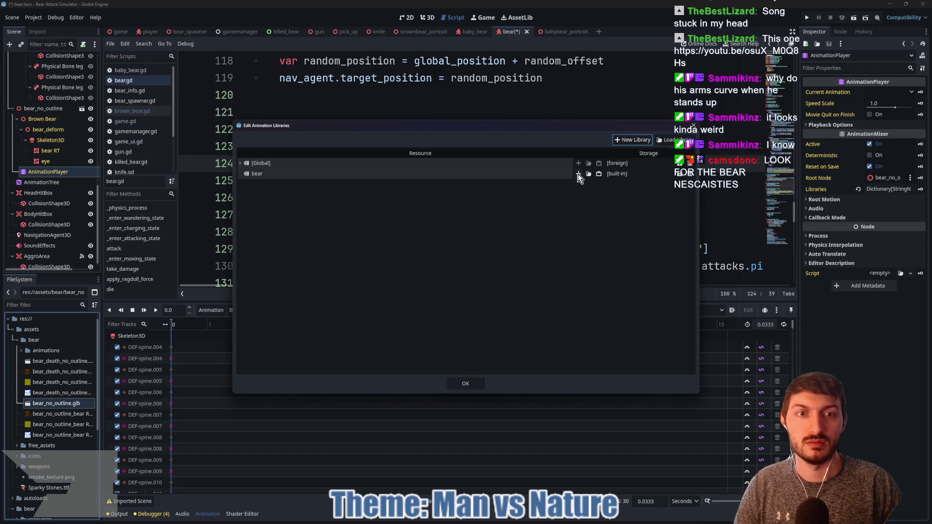
# Load assets/bear/animations/bear_angry.res into the bear library and close the manager
pyautogui.click(578, 174)
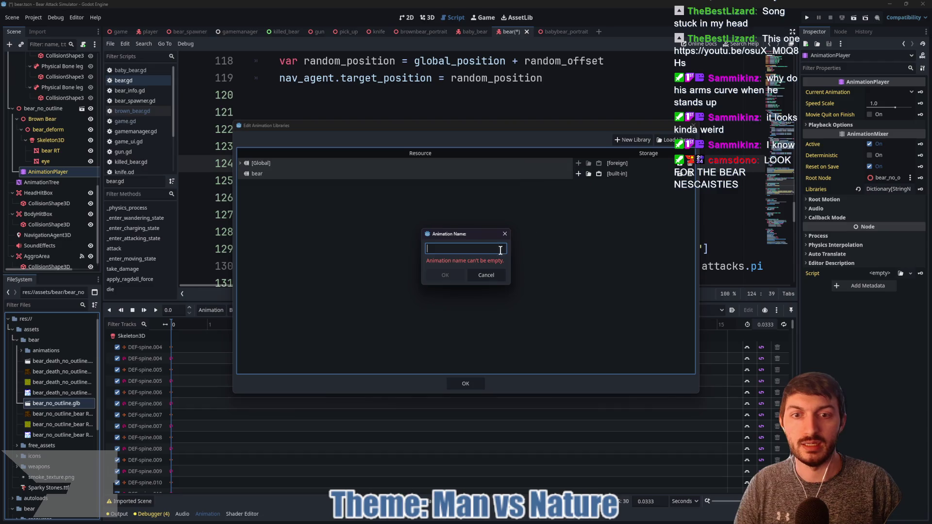
pyautogui.click(486, 275)
pyautogui.click(589, 174)
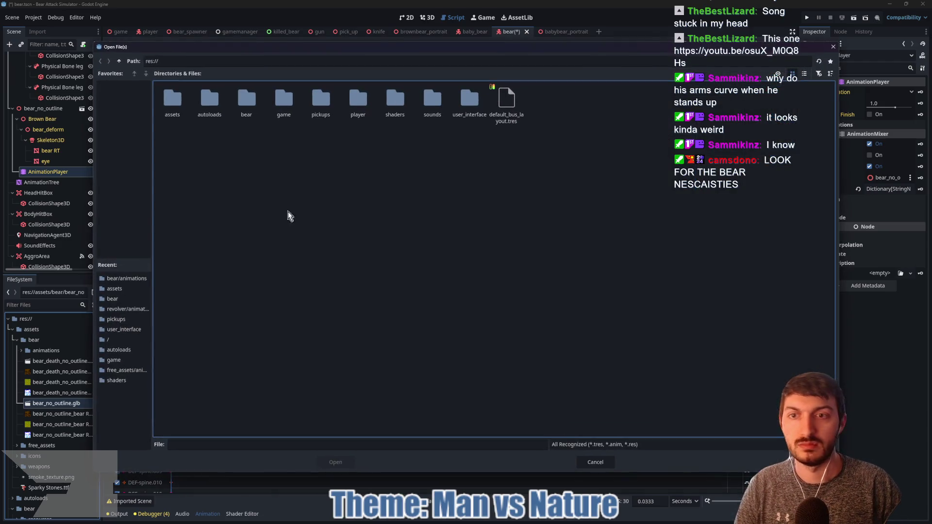
pyautogui.doubleClick(183, 107)
pyautogui.doubleClick(174, 102)
pyautogui.doubleClick(177, 98)
pyautogui.click(216, 116)
pyautogui.click(344, 460)
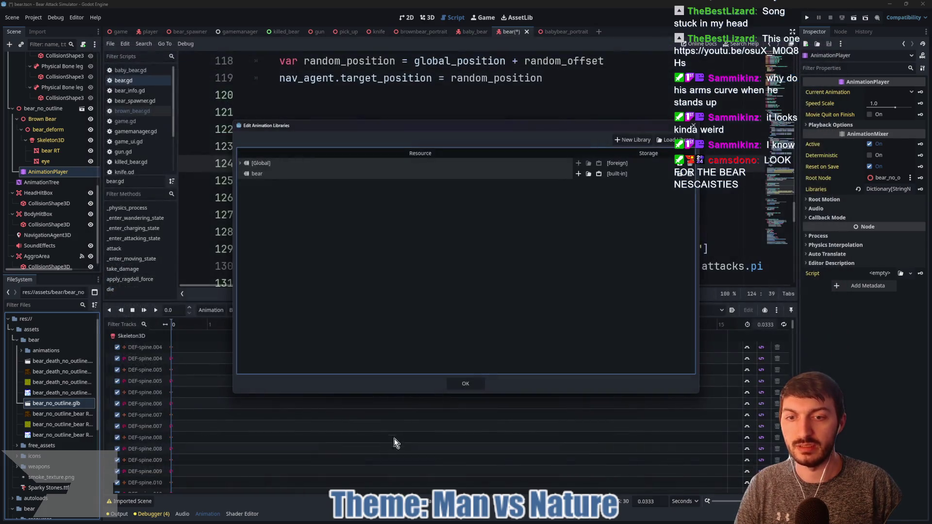
pyautogui.click(470, 385)
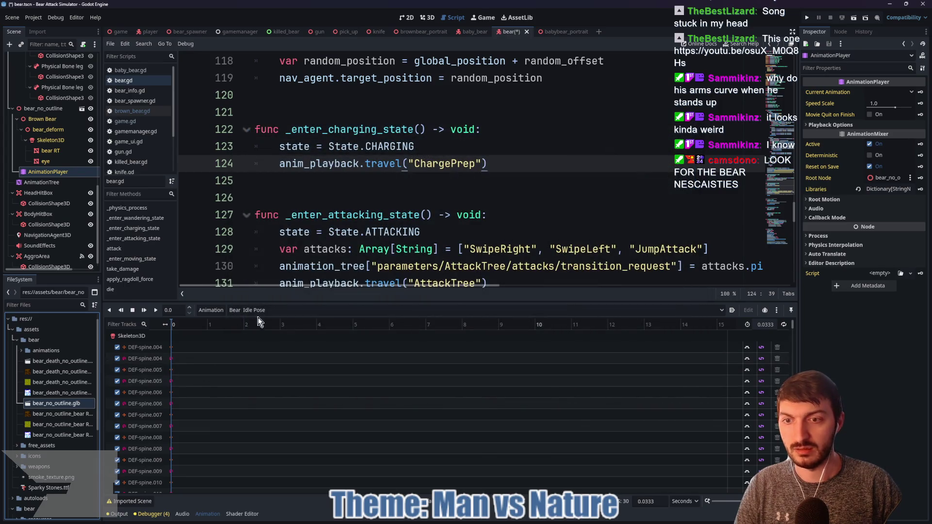
pyautogui.hotkey('ctrl', 's')
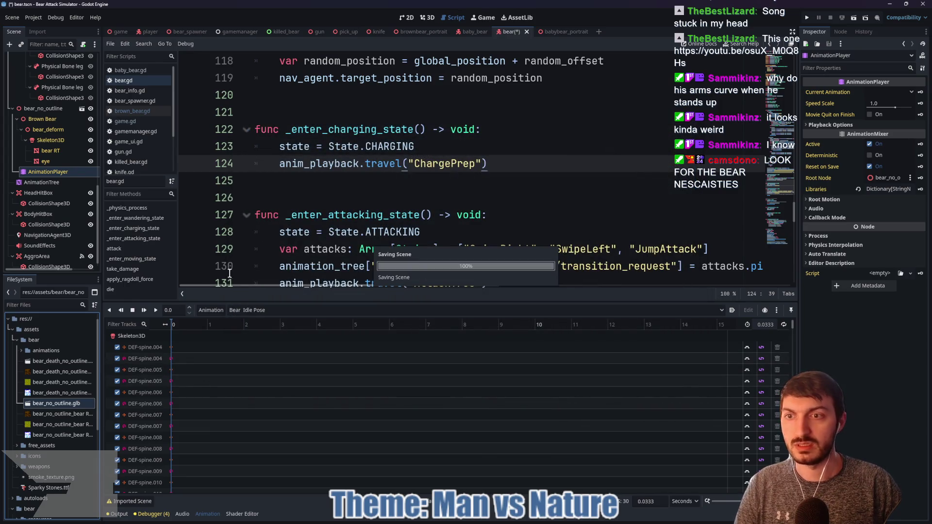
pyautogui.click(270, 309)
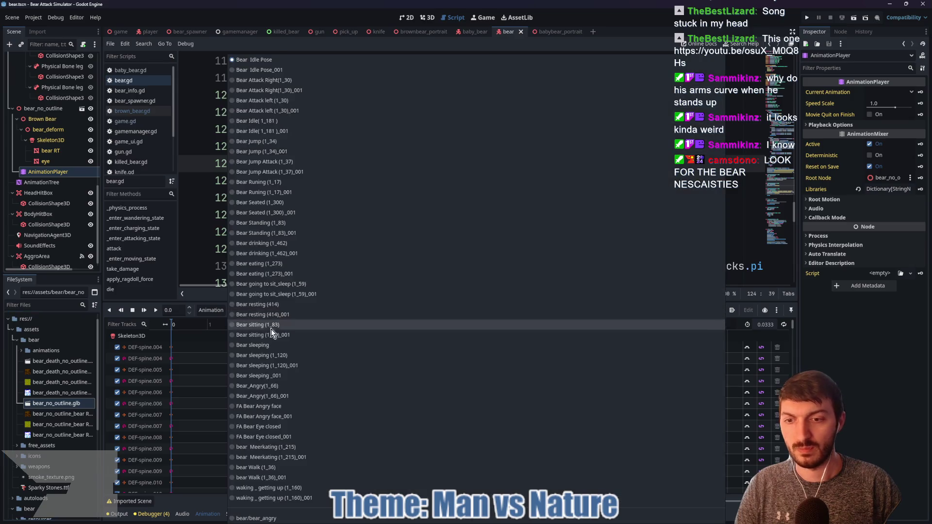
pyautogui.click(270, 509)
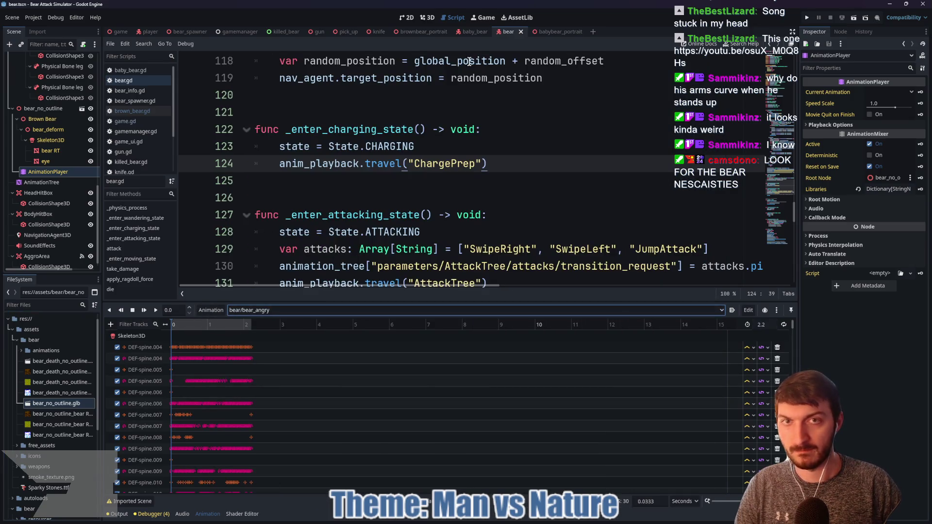
pyautogui.click(427, 18)
pyautogui.moveTo(211, 323); pyautogui.dragTo(270, 325)
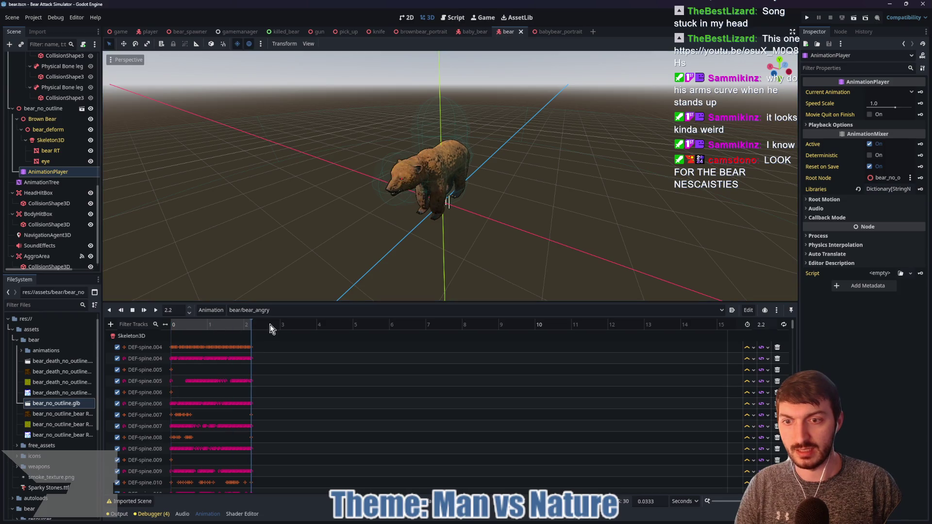
pyautogui.click(111, 325)
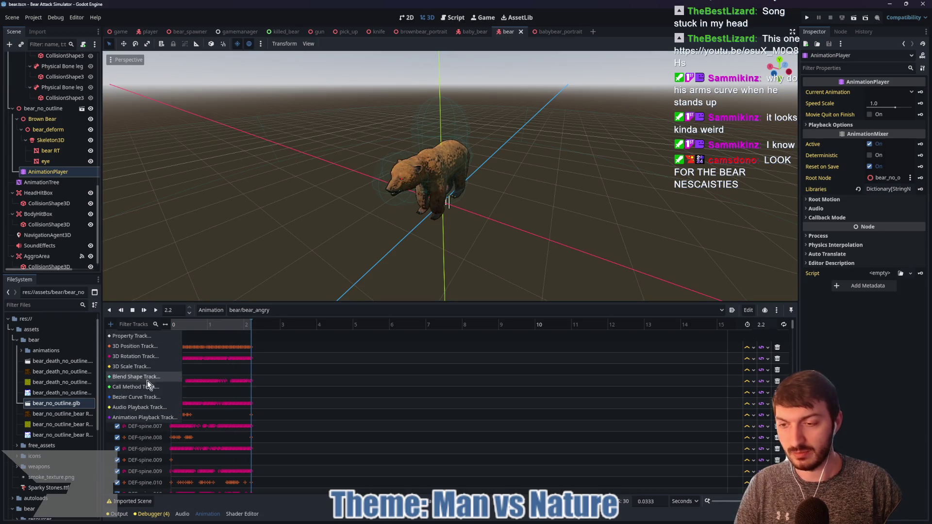
pyautogui.click(136, 387)
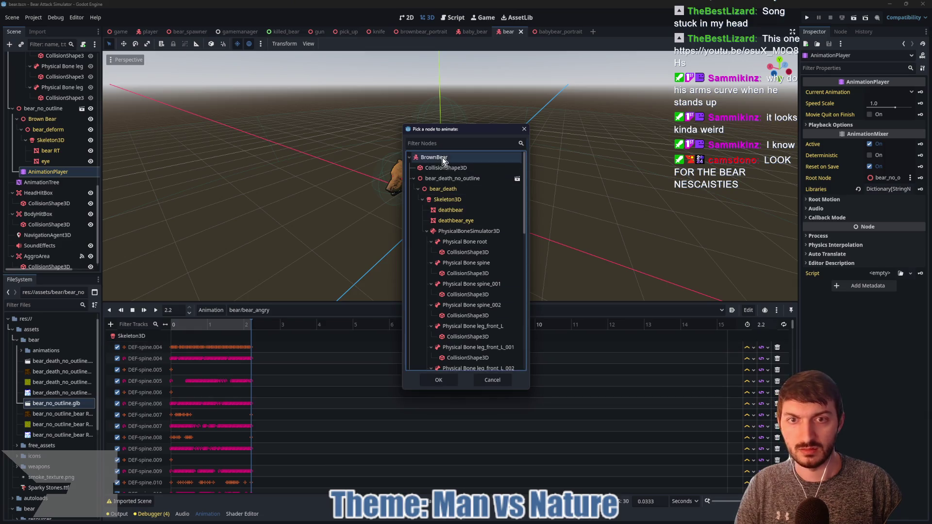
pyautogui.click(449, 380)
pyautogui.scroll(-5, 357, 377)
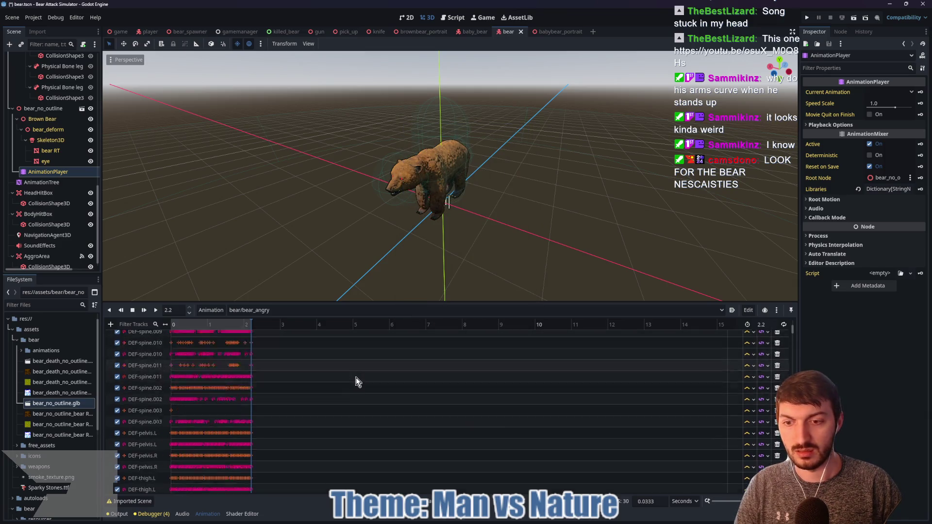
pyautogui.scroll(-10, 340, 382)
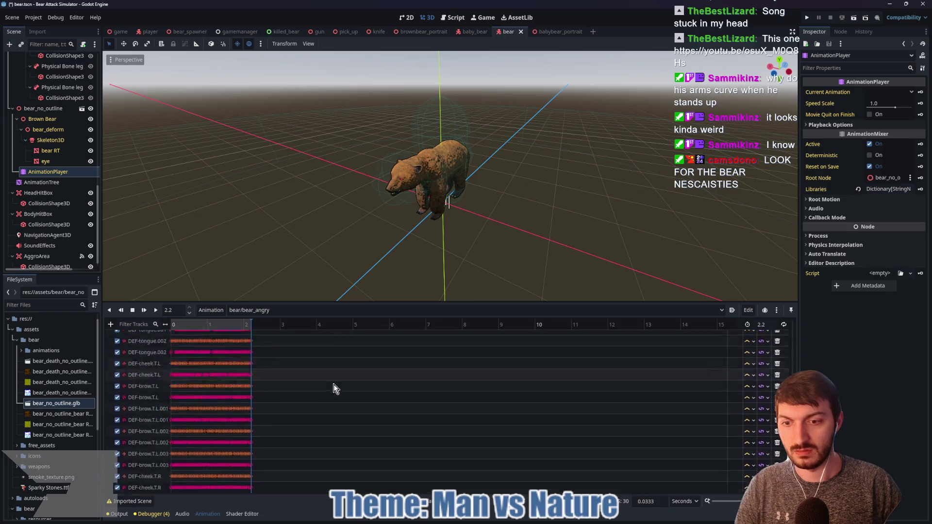
pyautogui.scroll(-10, 333, 383)
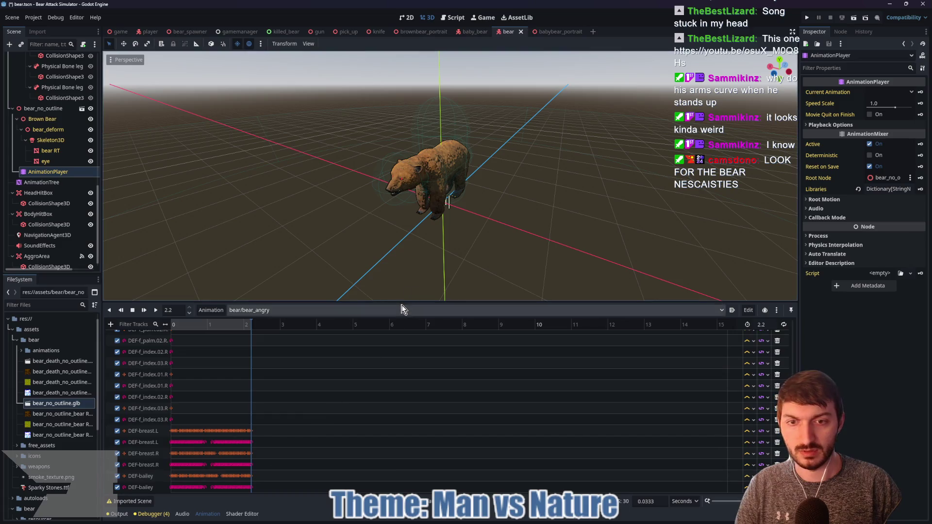
pyautogui.moveTo(397, 306); pyautogui.dragTo(398, 103)
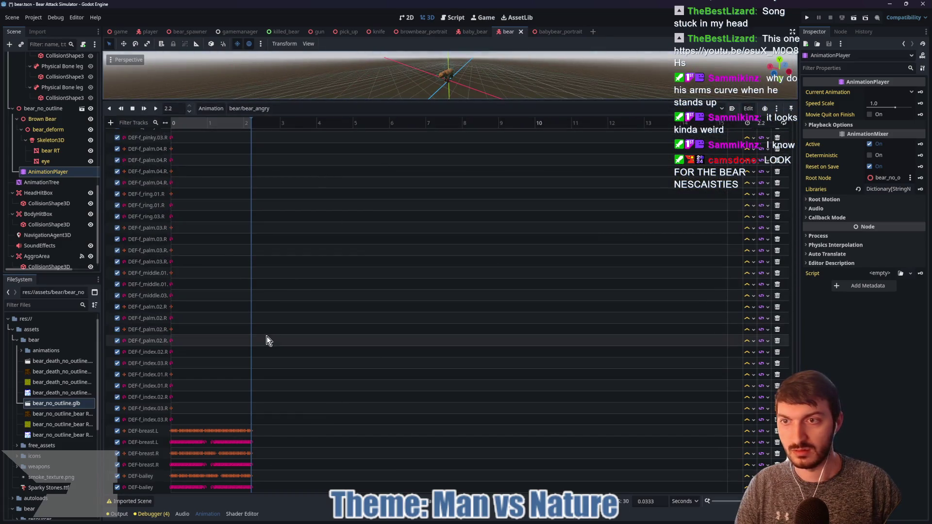
pyautogui.scroll(10, 218, 389)
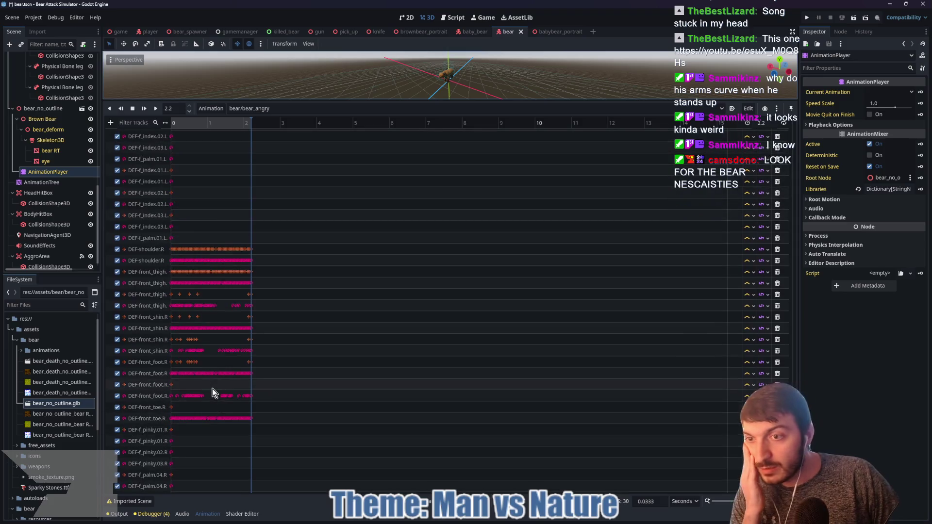
pyautogui.scroll(15, 216, 384)
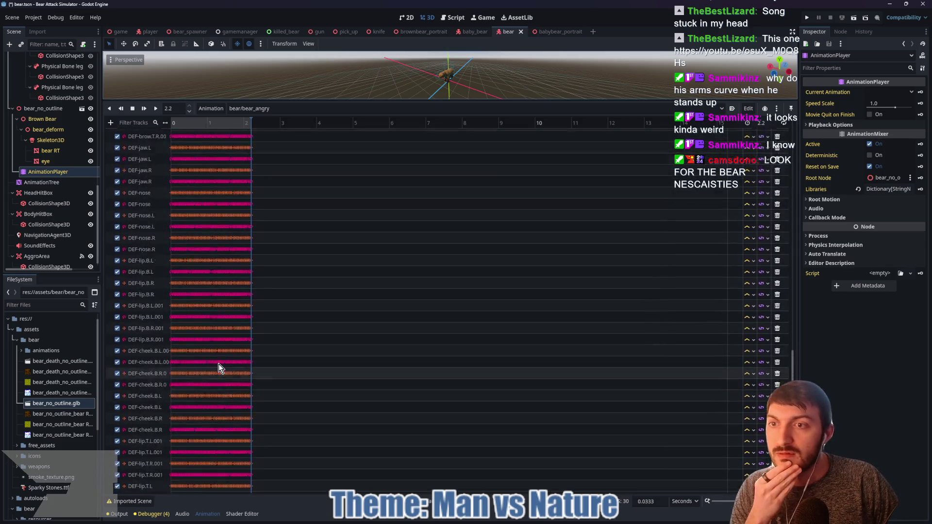
pyautogui.scroll(-15, 218, 368)
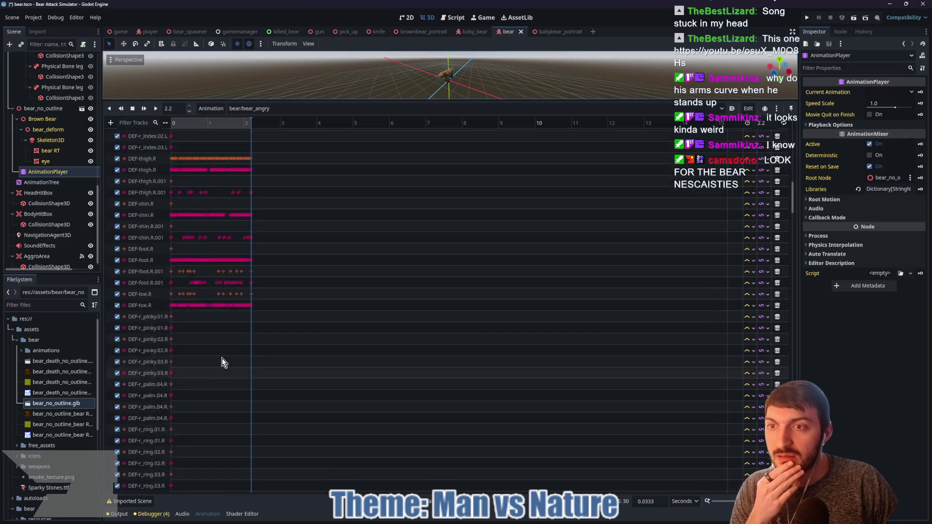
pyautogui.scroll(20, 222, 358)
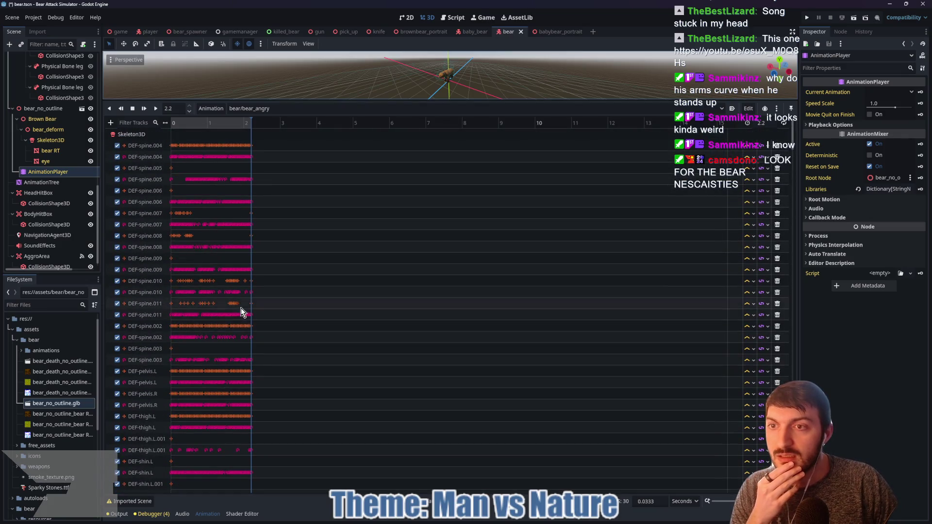
# Add a Call Method track targeting BrownBear to the bear_angry animation
pyautogui.click(110, 123)
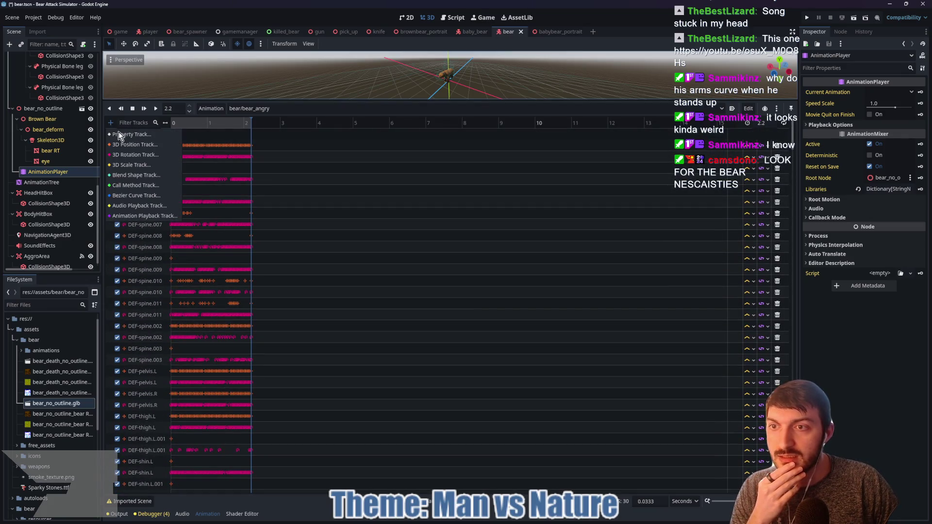
pyautogui.click(148, 184)
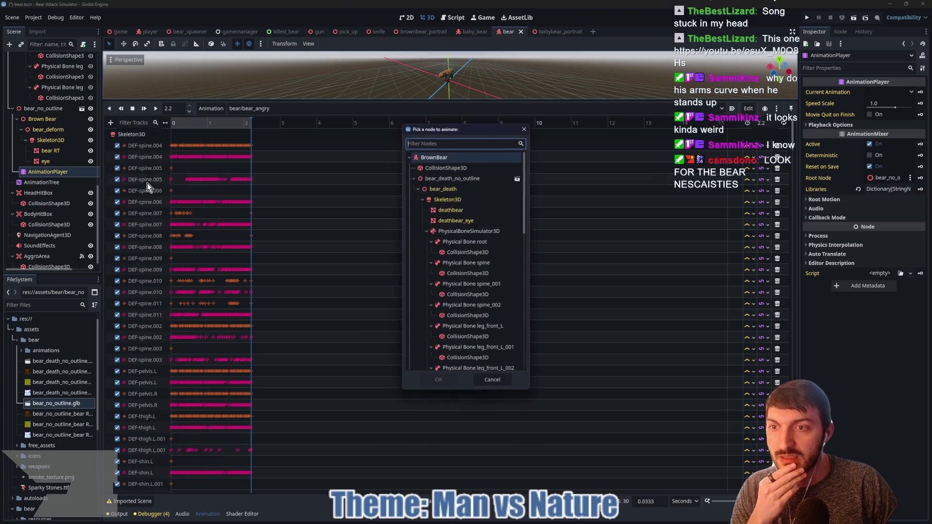
pyautogui.click(436, 157)
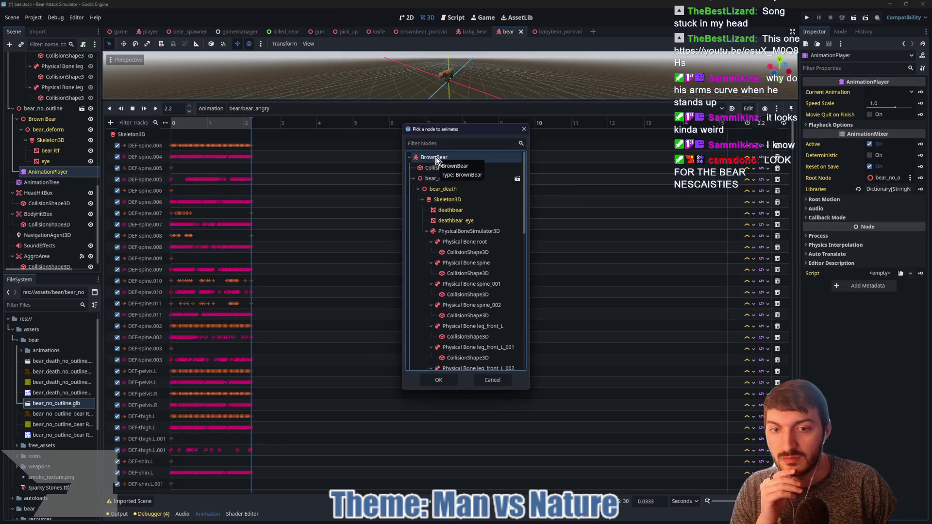
pyautogui.click(439, 380)
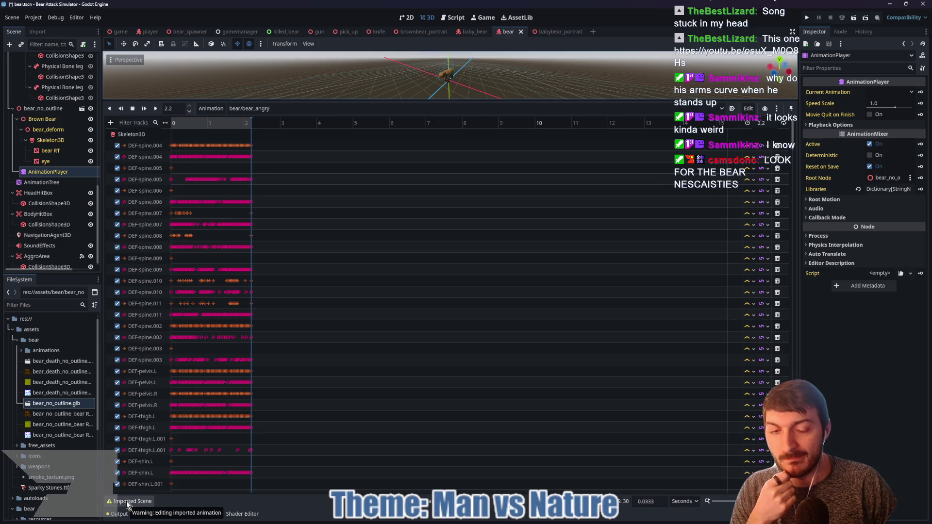
# Enlarge the 3D view, review the bear's animation list, and select the AnimationTree node
pyautogui.scroll(-3, 312, 378)
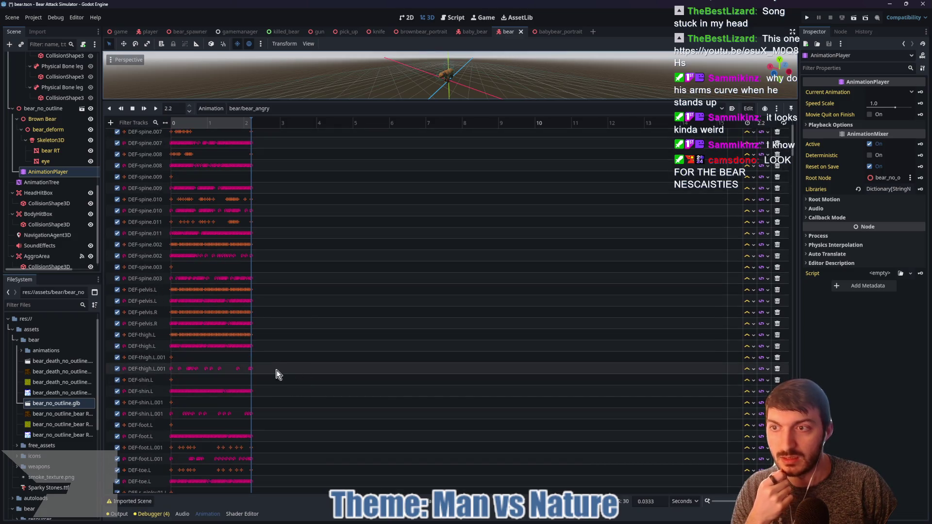
pyautogui.scroll(-5, 340, 364)
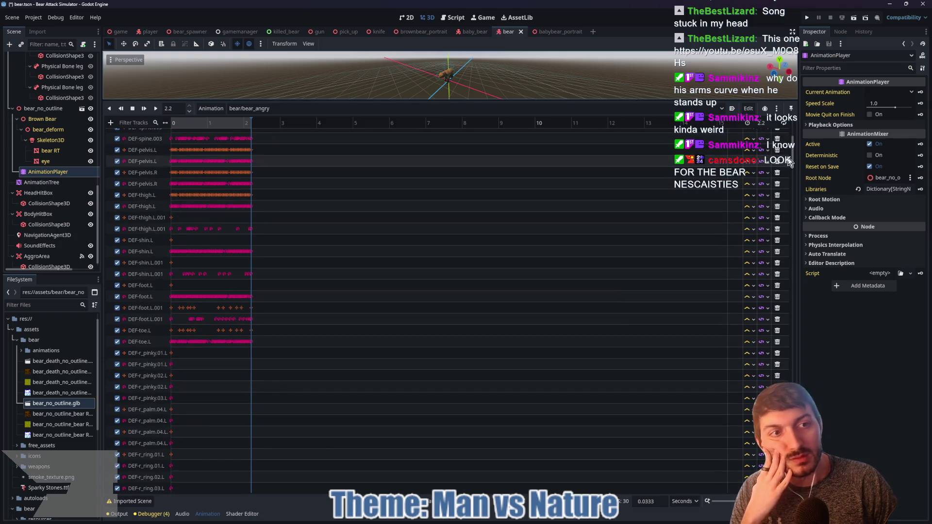
pyautogui.moveTo(790, 161); pyautogui.dragTo(793, 315)
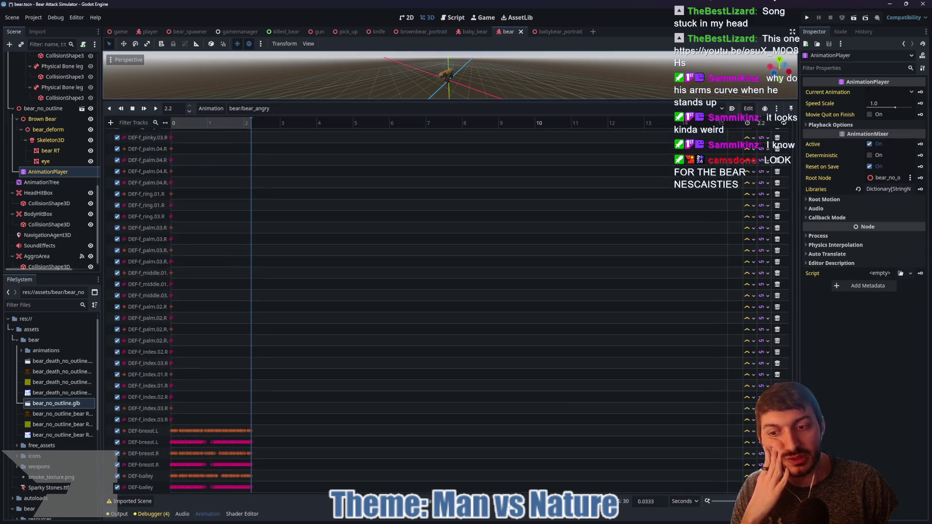
pyautogui.scroll(20, 429, 291)
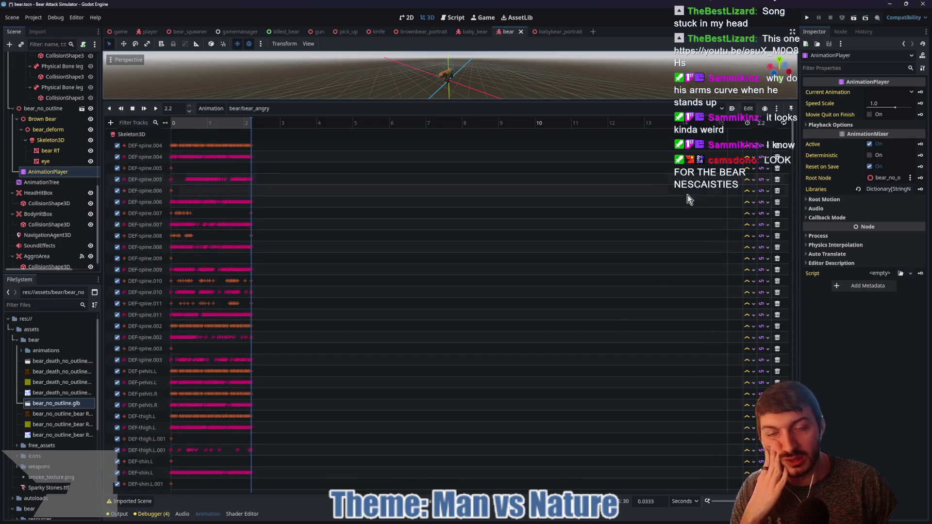
pyautogui.moveTo(402, 100)
pyautogui.mouseDown()
pyautogui.moveTo(398, 385)
pyautogui.moveTo(402, 214)
pyautogui.mouseUp()
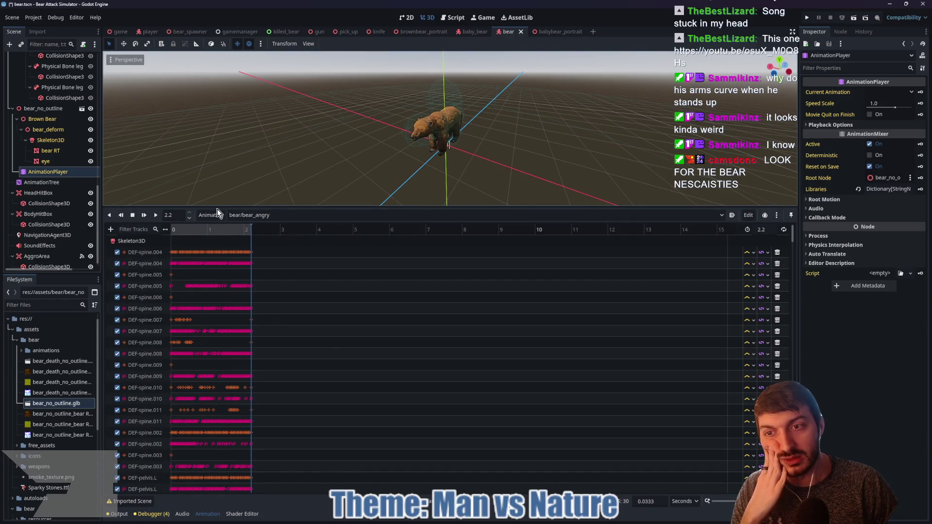
pyautogui.click(251, 215)
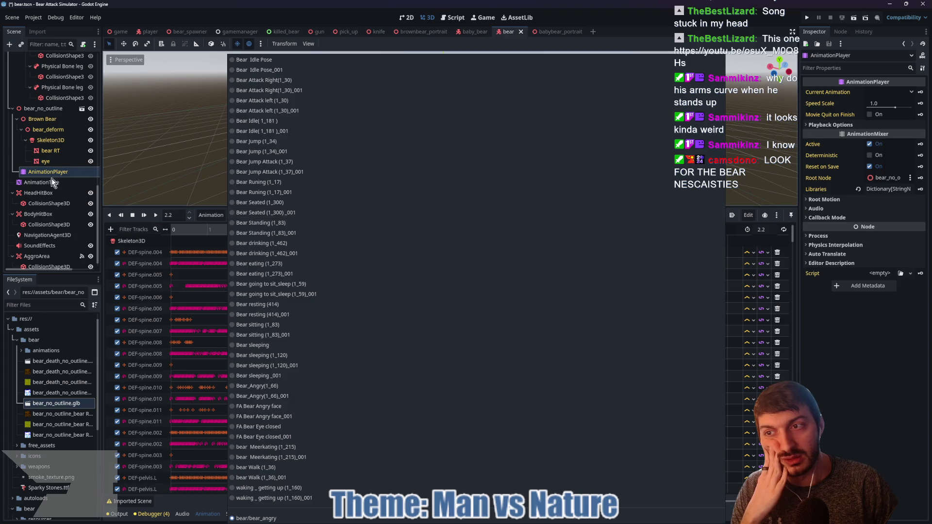
pyautogui.click(53, 183)
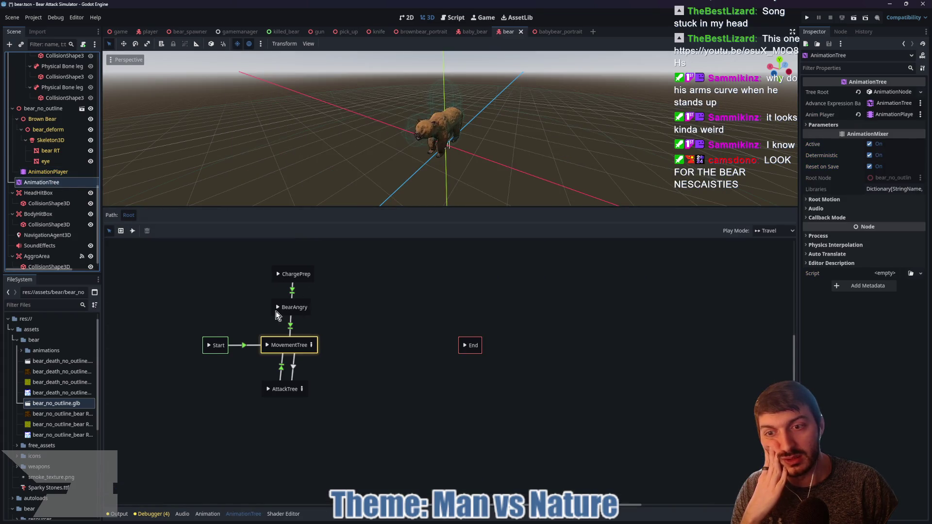
# Select the BearAngry state in the AnimationTree graph, then open BrownBear's brown_bear.gd script
pyautogui.click(278, 309)
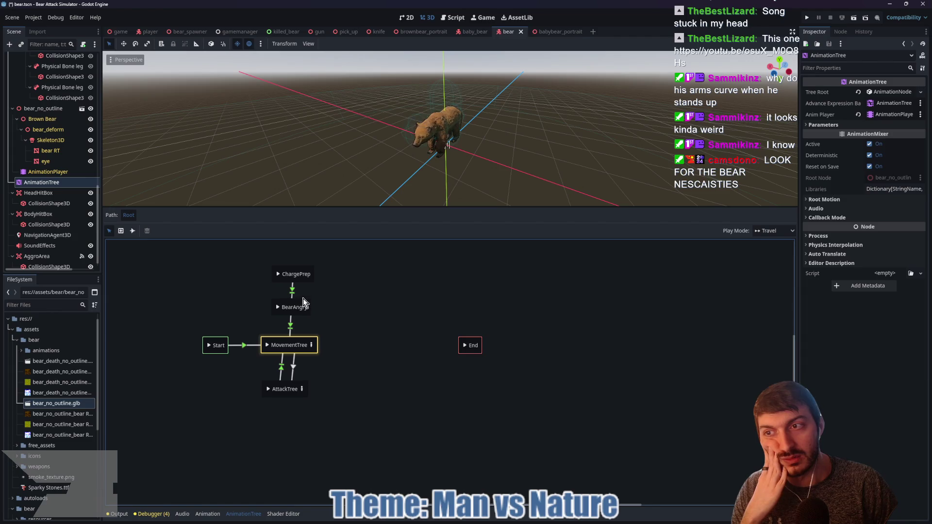
pyautogui.scroll(10, 69, 130)
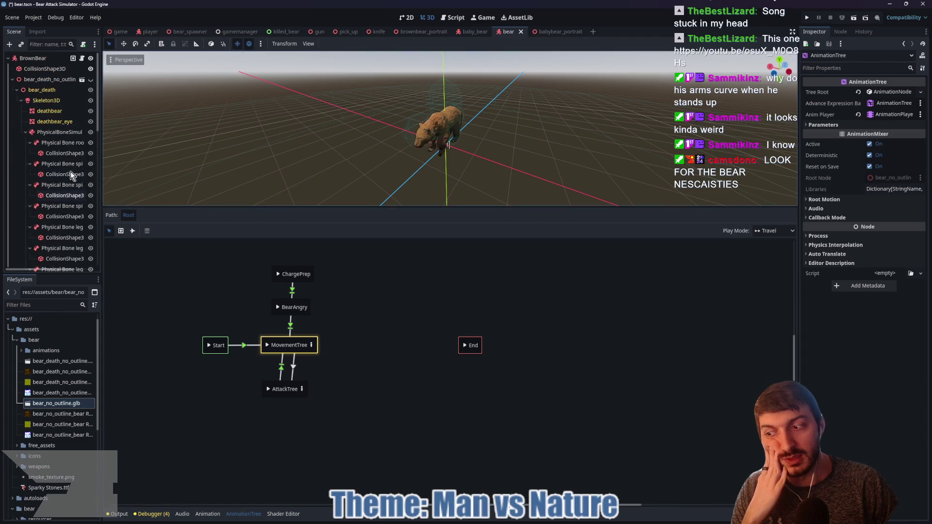
pyautogui.click(81, 58)
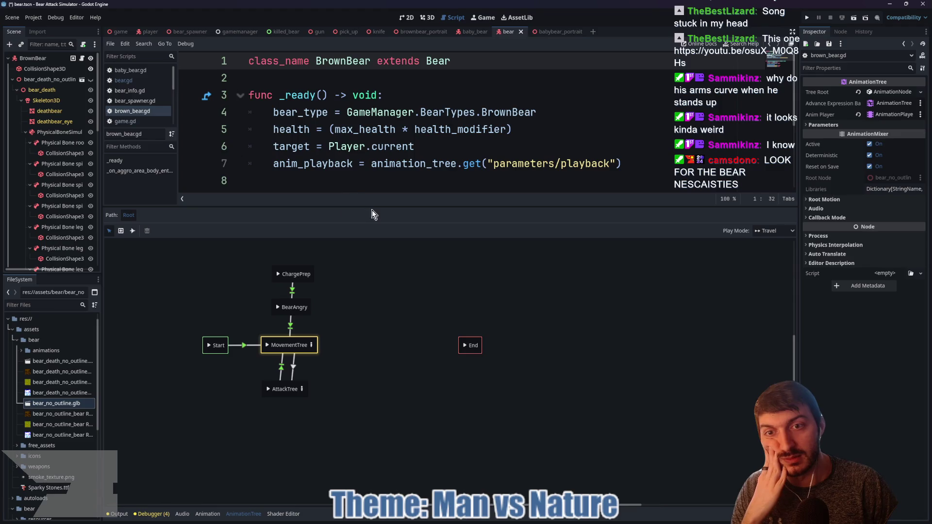
# Enlarge the script area and open the parent Bear script, bear.gd
pyautogui.moveTo(371, 207); pyautogui.dragTo(371, 363)
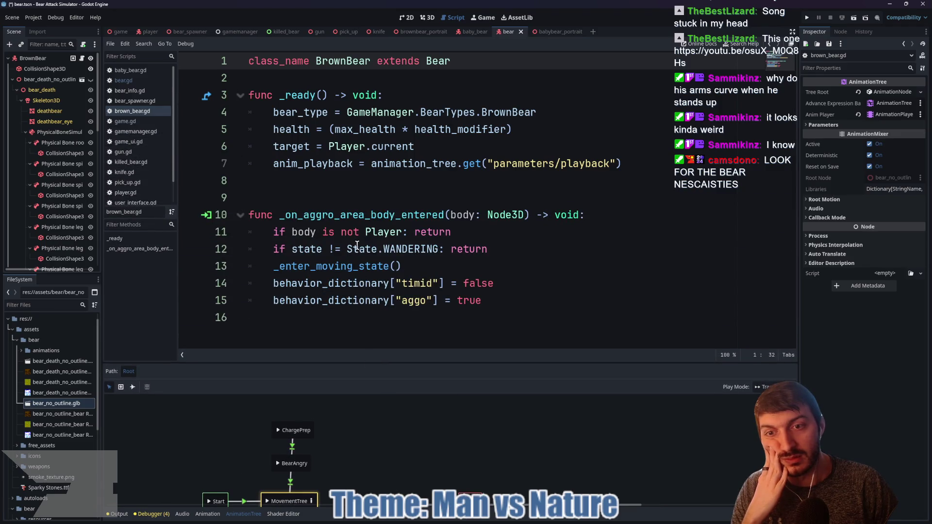
pyautogui.click(431, 82)
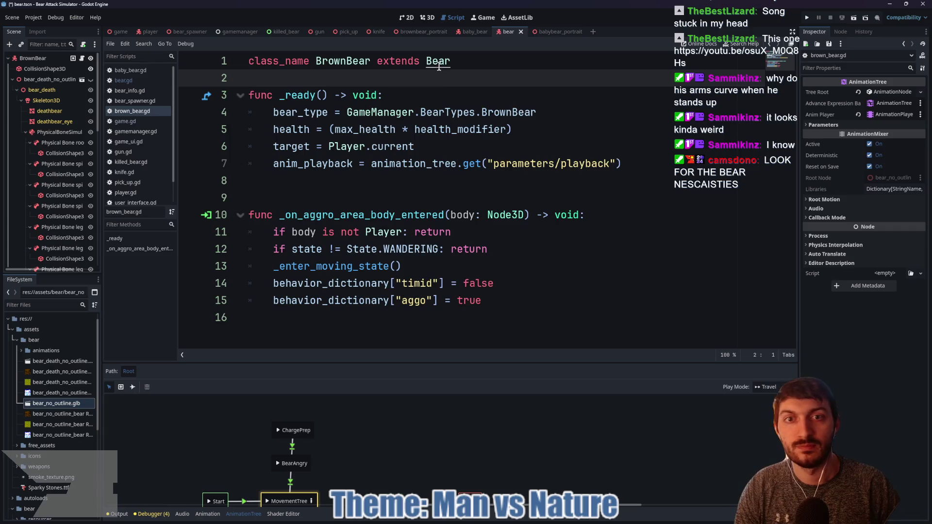
pyautogui.keyDown('ctrl'); pyautogui.click(439, 62); pyautogui.keyUp('ctrl')
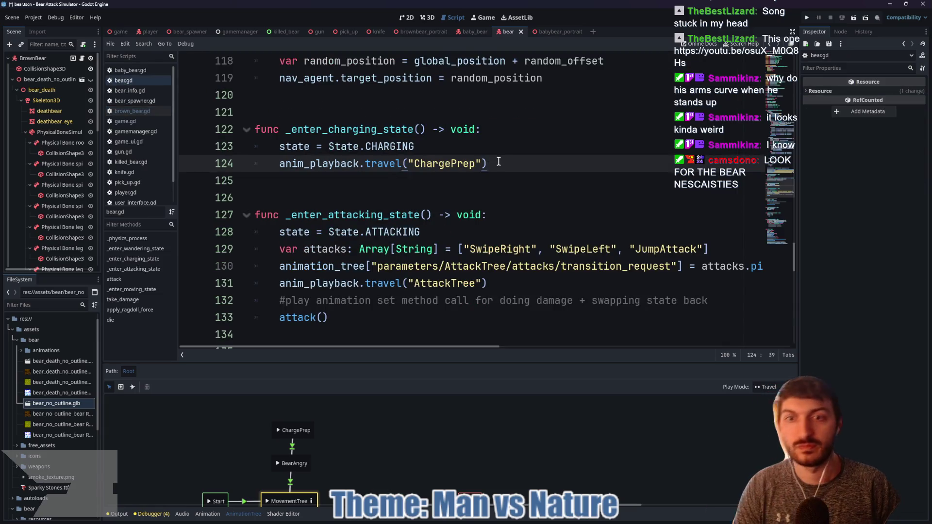
# After the ChargePrep travel call, add a line animation_tree.get_animation("BearAngry").is_ using autocomplete
pyautogui.press('Return')
pyautogui.write('animation_tree.get_')
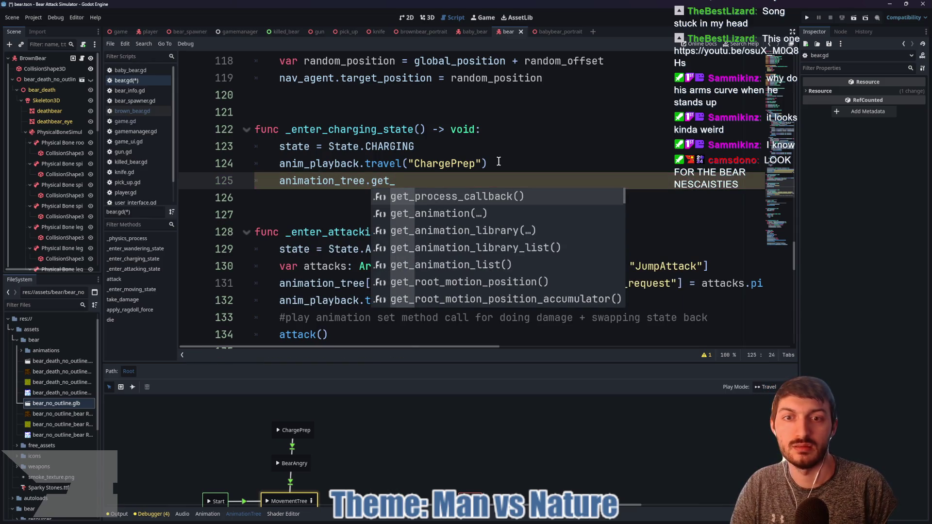
pyautogui.press('Down')
pyautogui.press('Return')
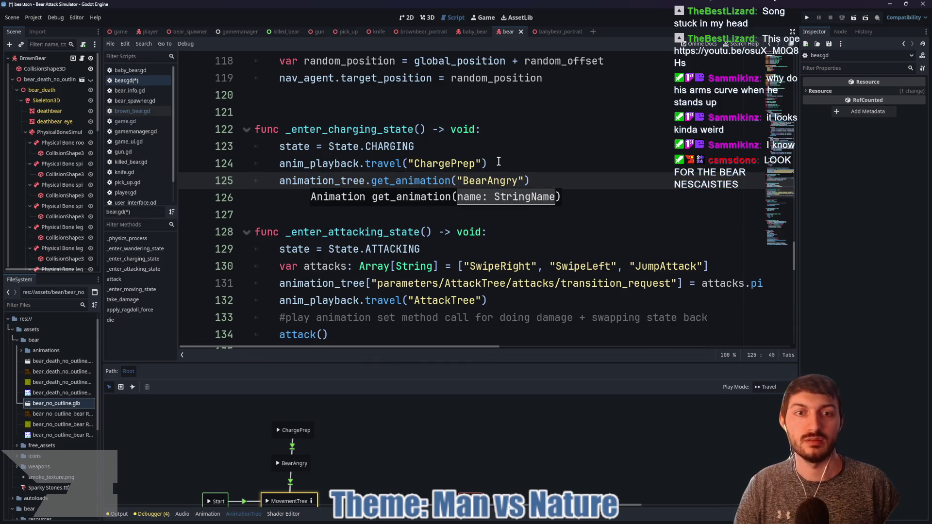
pyautogui.write('.is')
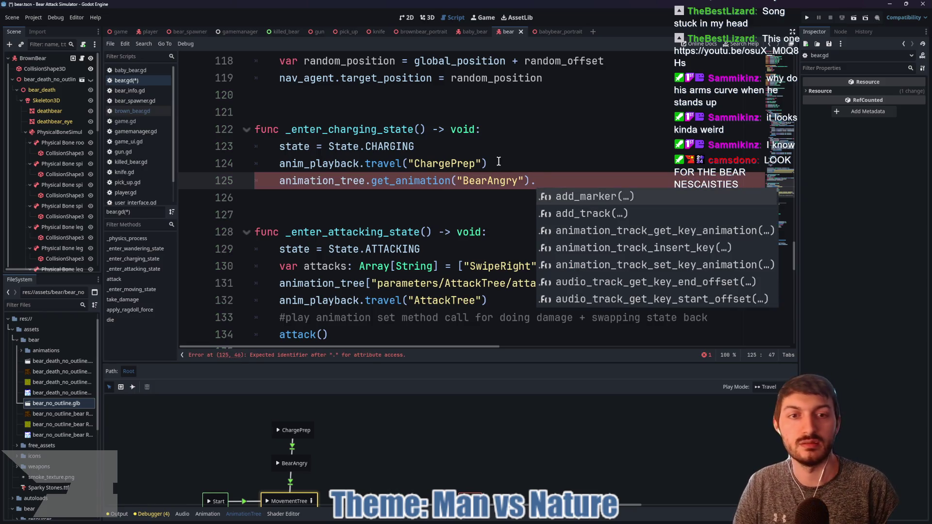
pyautogui.write('_')
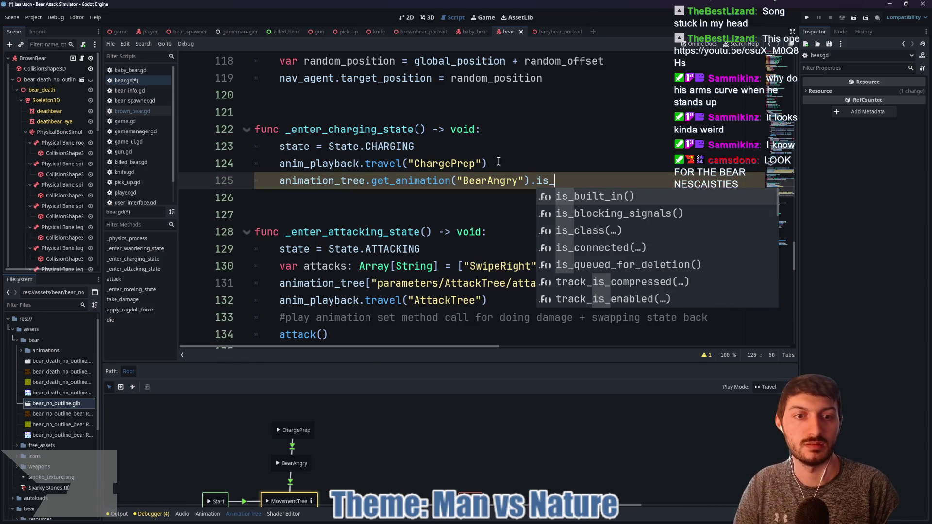
pyautogui.write('s')
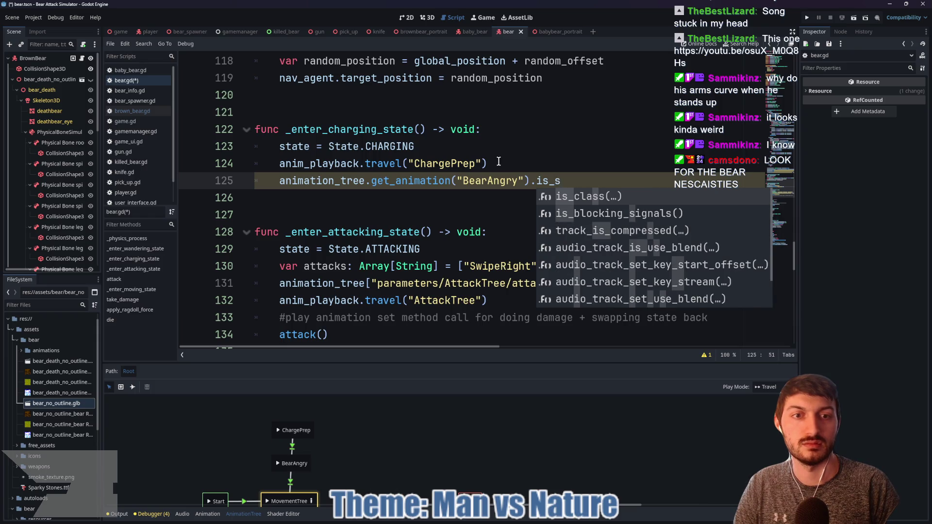
pyautogui.write('to')
pyautogui.press('BackSpace')
pyautogui.press('BackSpace')
pyautogui.press('BackSpace')
pyautogui.write('o')
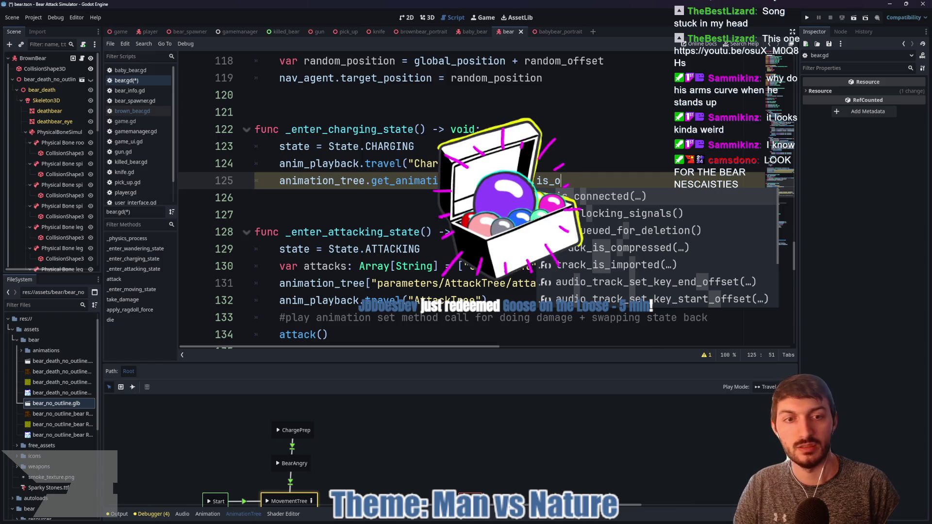
pyautogui.press('Down')
pyautogui.press('Down')
pyautogui.press('Down')
pyautogui.press('Down')
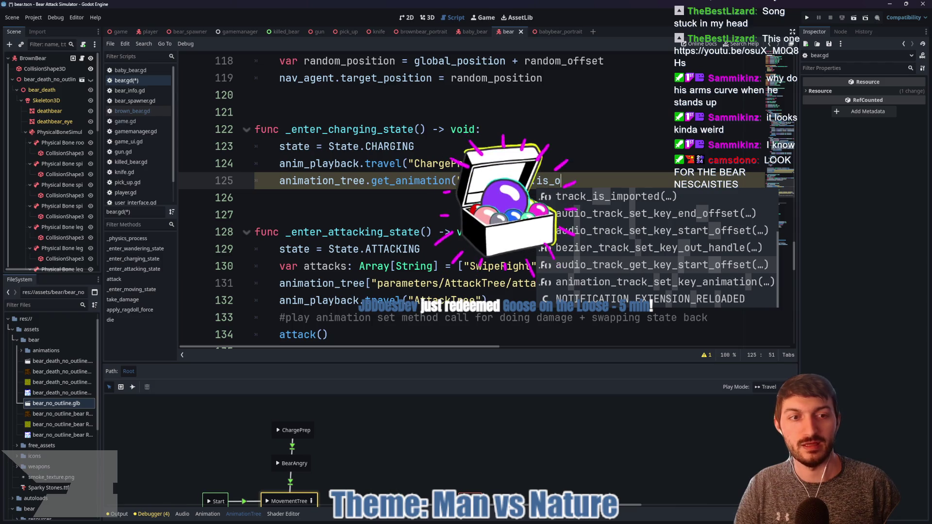
pyautogui.press('Down')
pyautogui.press('Down')
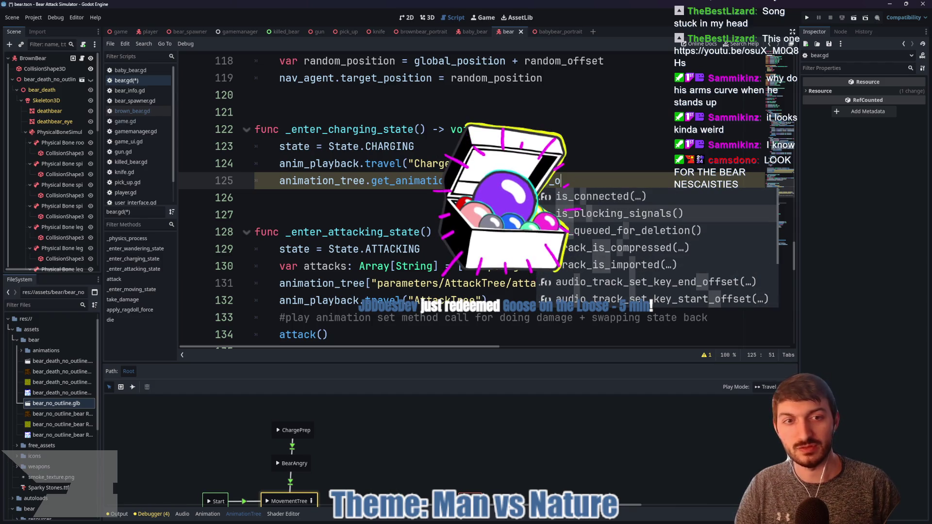
pyautogui.press('super')
pyautogui.write('goose')
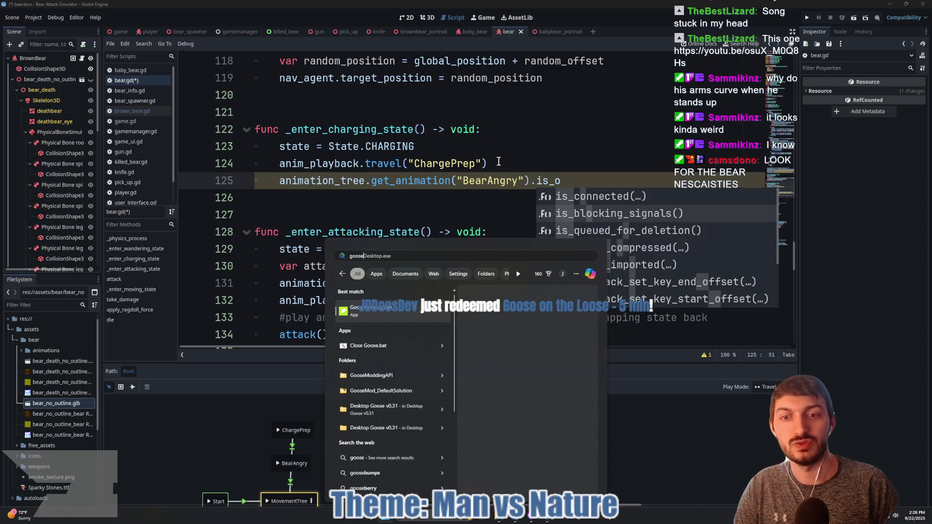
pyautogui.press('Escape')
pyautogui.click(572, 179)
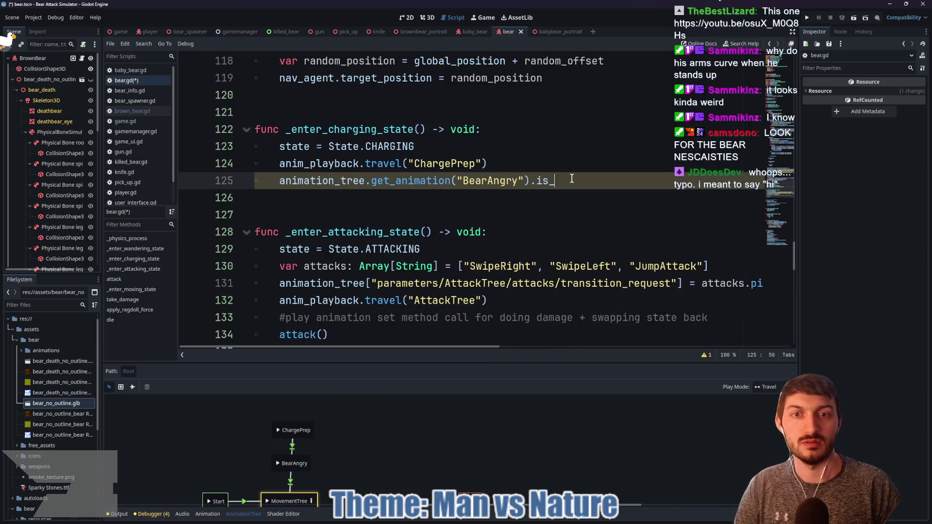
# Browse the animation's members and append .length to the get_animation("BearAngry") call
pyautogui.write('is')
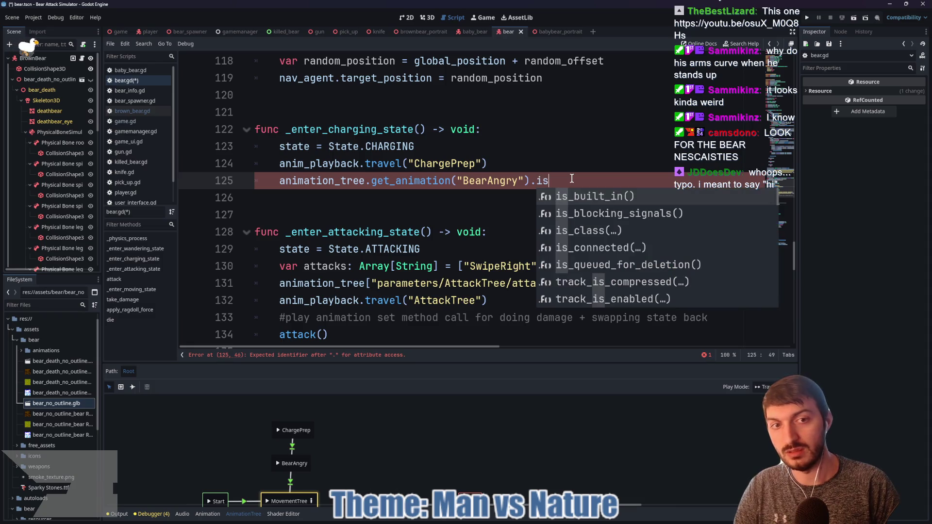
pyautogui.press('BackSpace')
pyautogui.press('BackSpace')
pyautogui.write('fi')
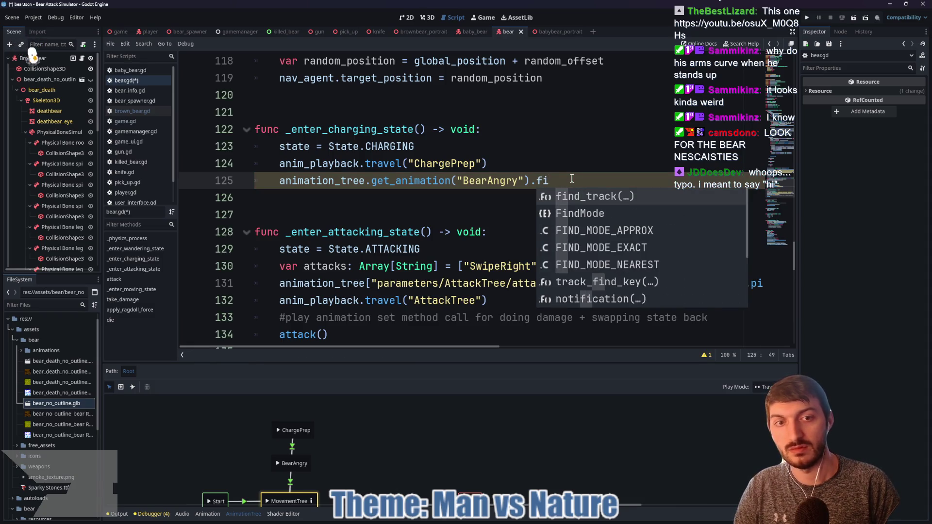
pyautogui.press('BackSpace')
pyautogui.press('BackSpace')
pyautogui.write('animation')
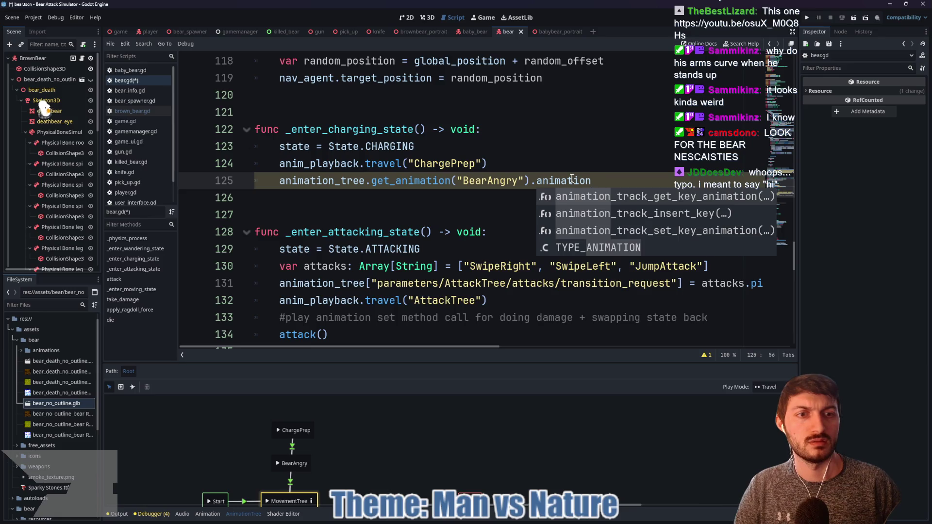
pyautogui.press('BackSpace')
pyautogui.press('BackSpace')
pyautogui.press('BackSpace')
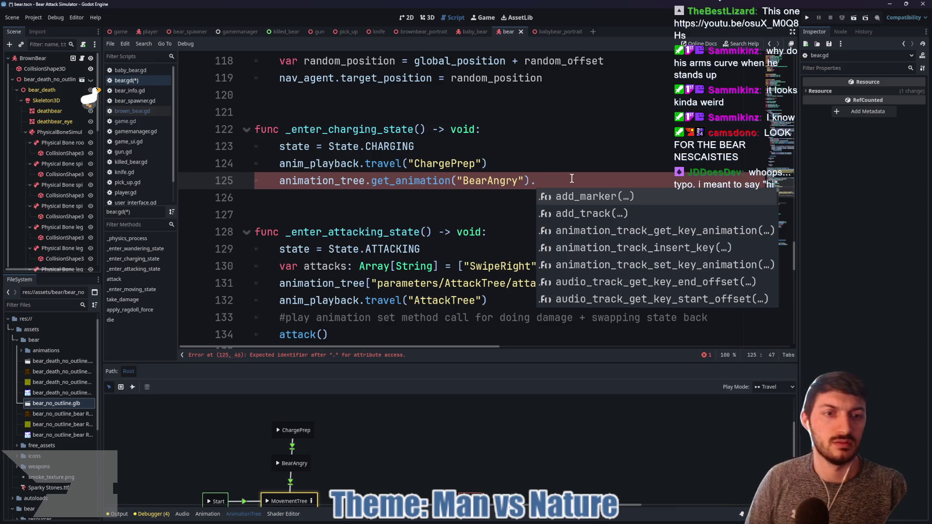
pyautogui.press('Down')
pyautogui.press('Down')
pyautogui.press('Down')
pyautogui.press('Down')
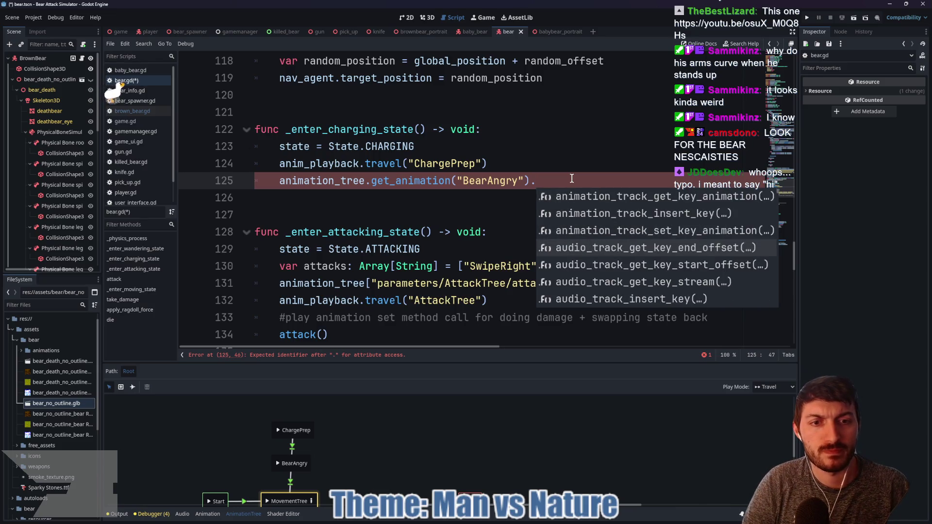
pyautogui.press('Down')
pyautogui.press('Down')
pyautogui.press('Down')
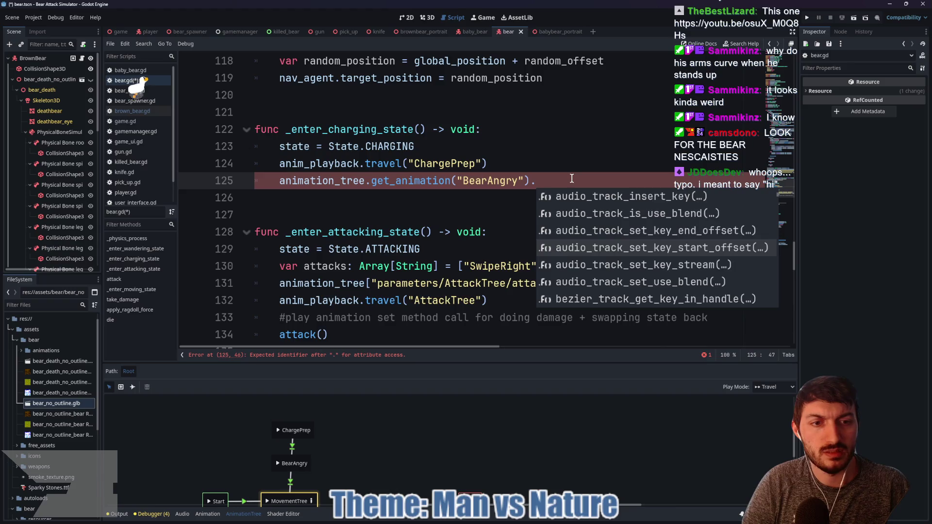
pyautogui.press('Down')
pyautogui.press('Down')
pyautogui.press('Down')
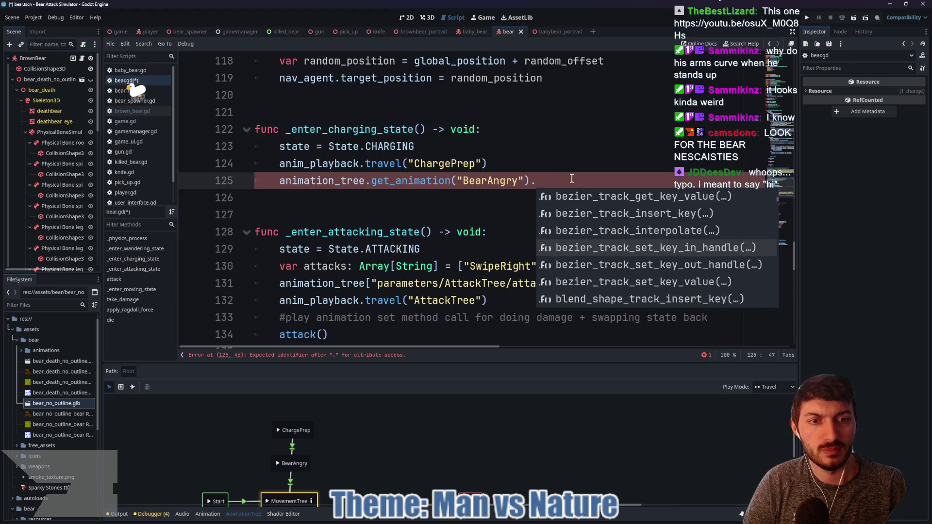
pyautogui.press('Down')
pyautogui.press('Down')
pyautogui.press('Down')
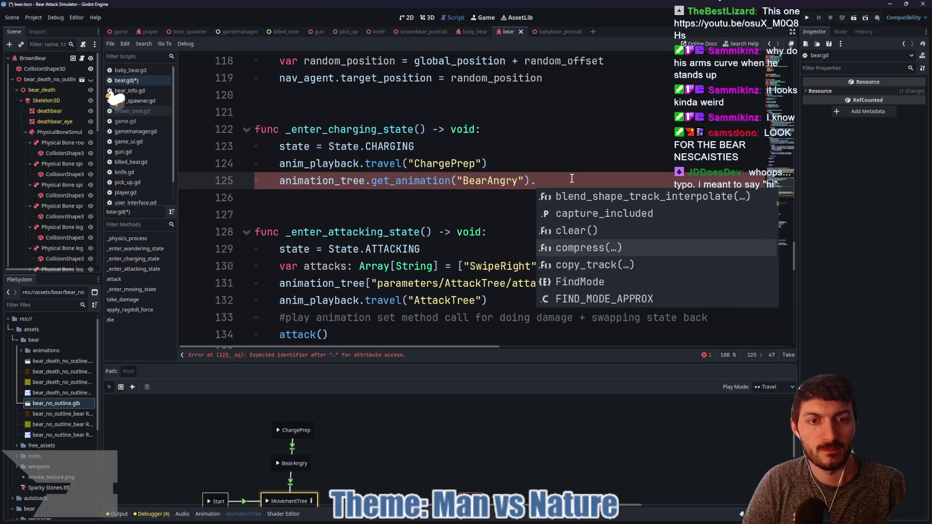
pyautogui.press('Down')
pyautogui.press('Down')
pyautogui.press('Down')
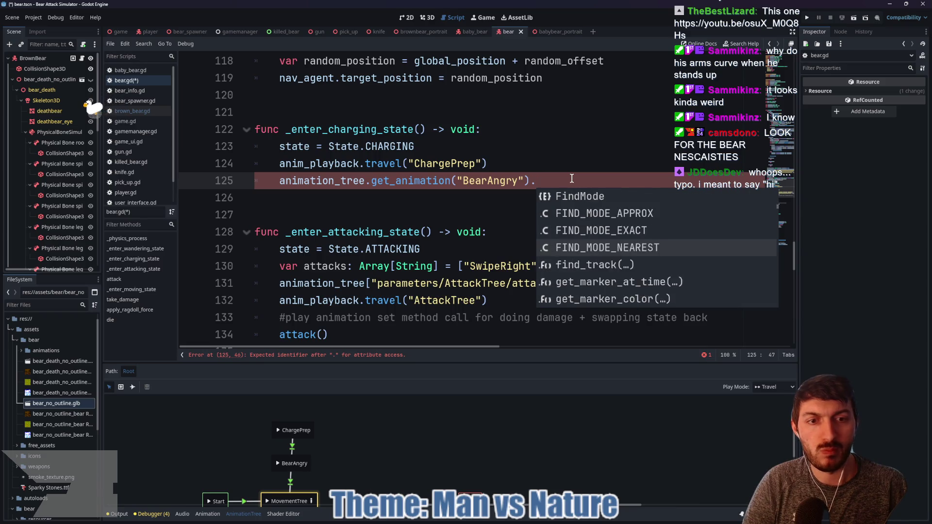
pyautogui.press('Down')
pyautogui.press('Down')
pyautogui.press('Down')
pyautogui.press('Down')
pyautogui.press('Down')
pyautogui.press('Down')
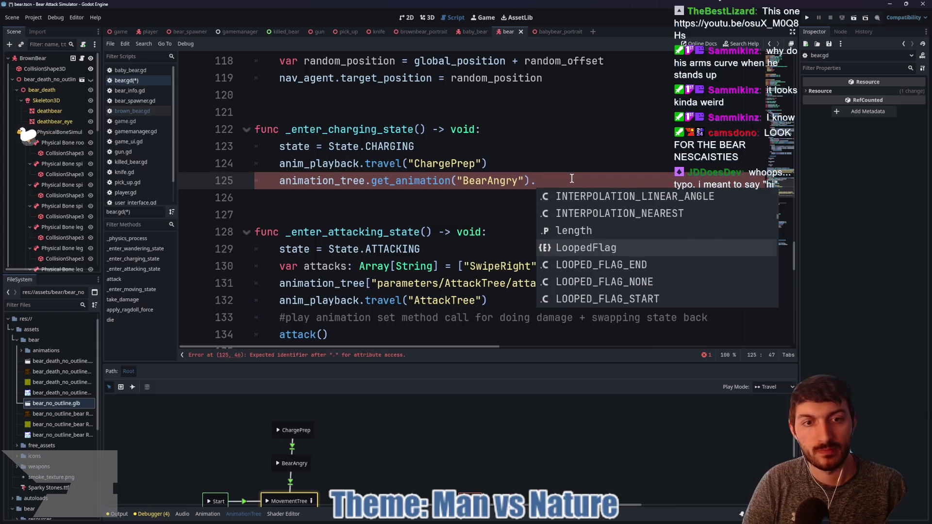
pyautogui.press('Up')
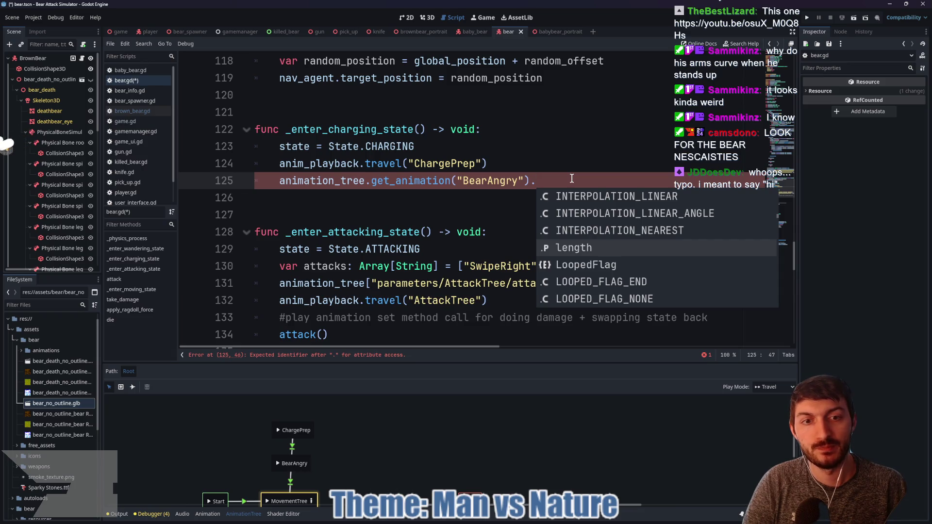
pyautogui.press('Return')
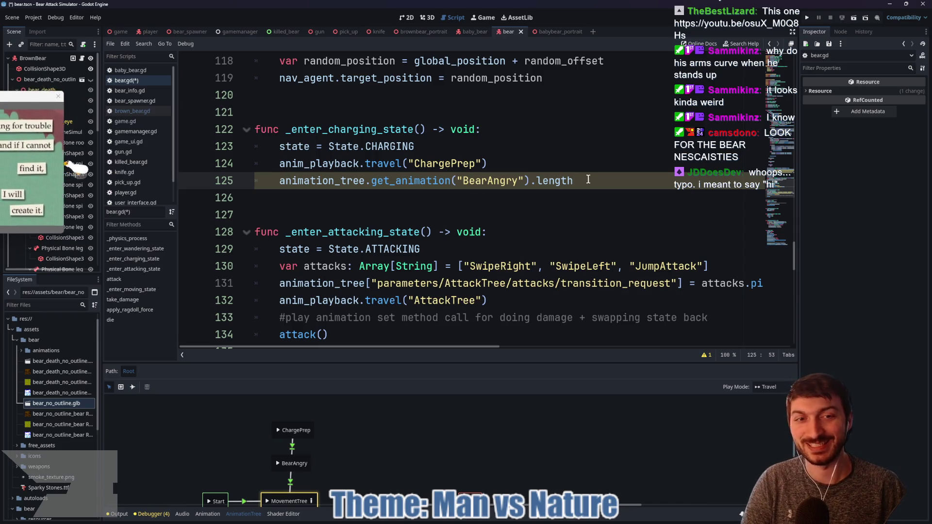
# Delete .length so line 125 ends at get_animation("BearAngry"), then select the line
pyautogui.moveTo(573, 181); pyautogui.dragTo(537, 180)
pyautogui.press('BackSpace')
pyautogui.press('BackSpace')
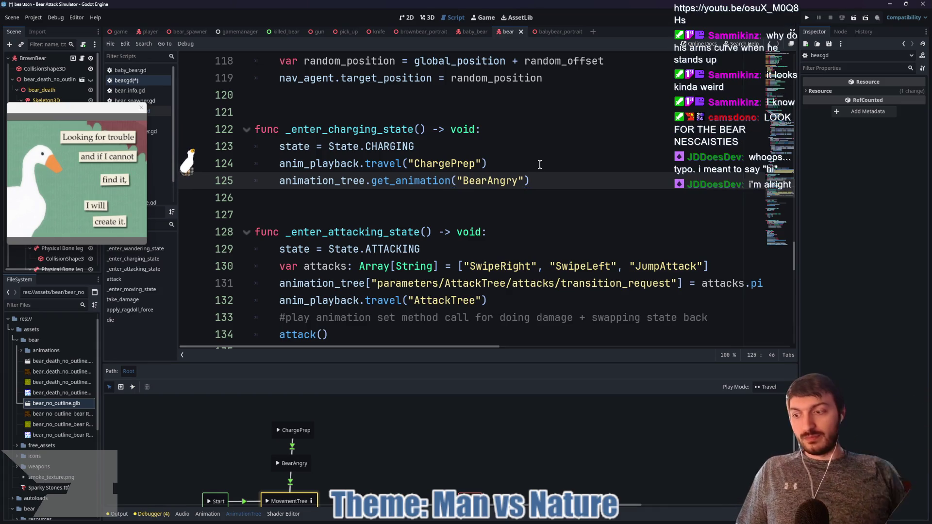
pyautogui.moveTo(531, 181); pyautogui.dragTo(288, 183)
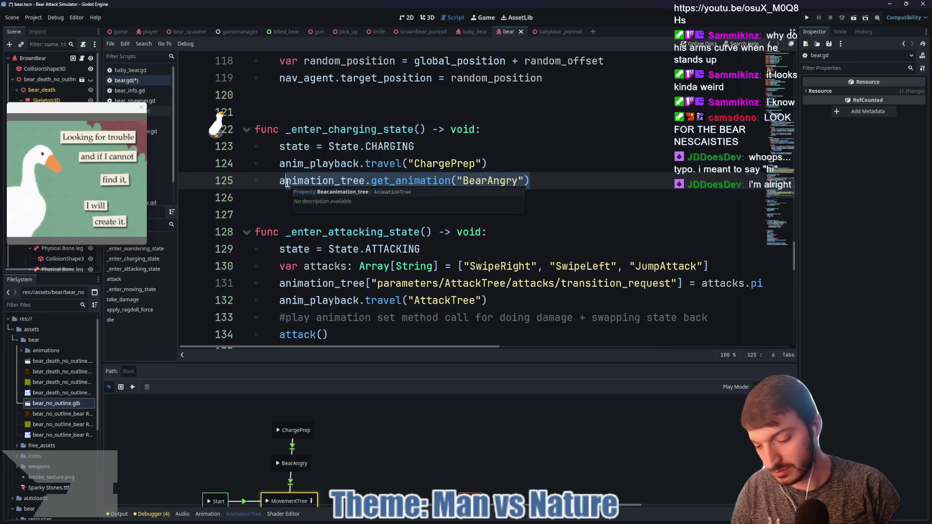
# Rewrite line 125 as anim_playback.state_finished using autocomplete
pyautogui.write('nim')
pyautogui.press('Down')
pyautogui.press('Return')
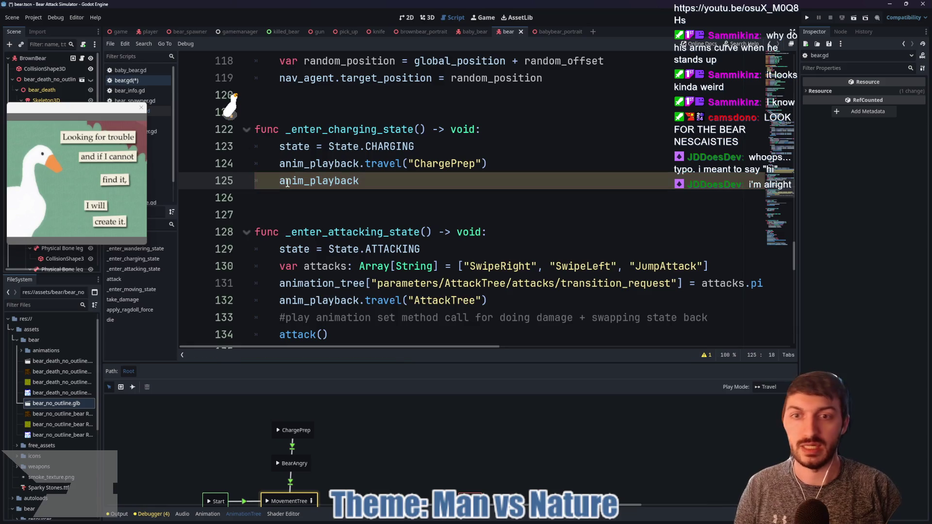
pyautogui.write('.')
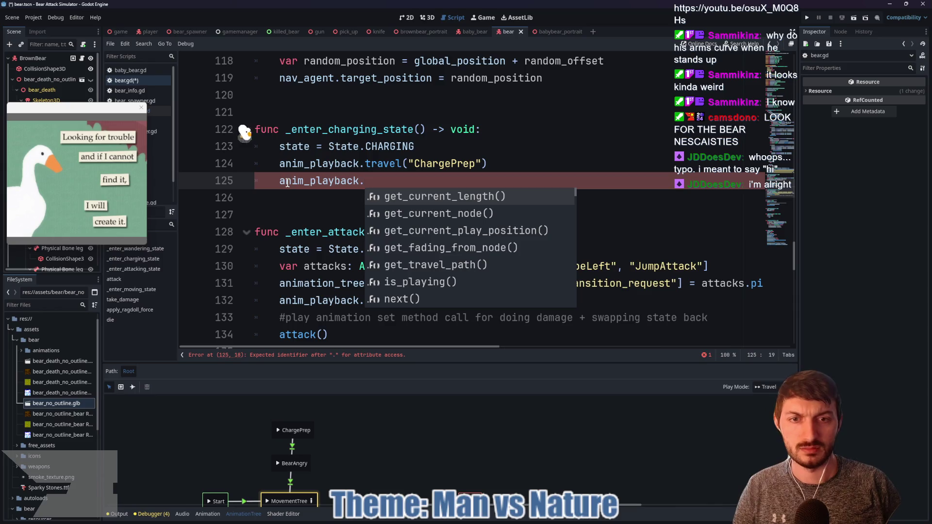
pyautogui.press('Down')
pyautogui.press('Down')
pyautogui.press('Down')
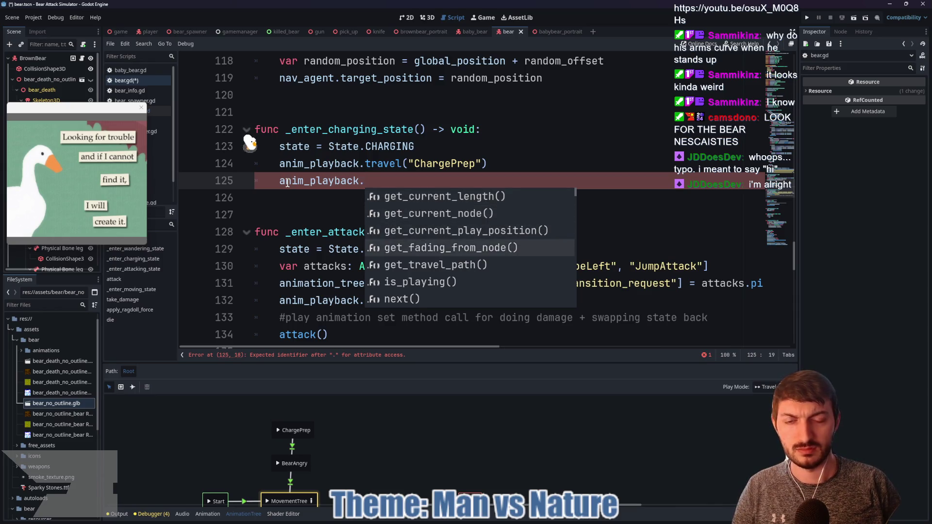
pyautogui.press('Down')
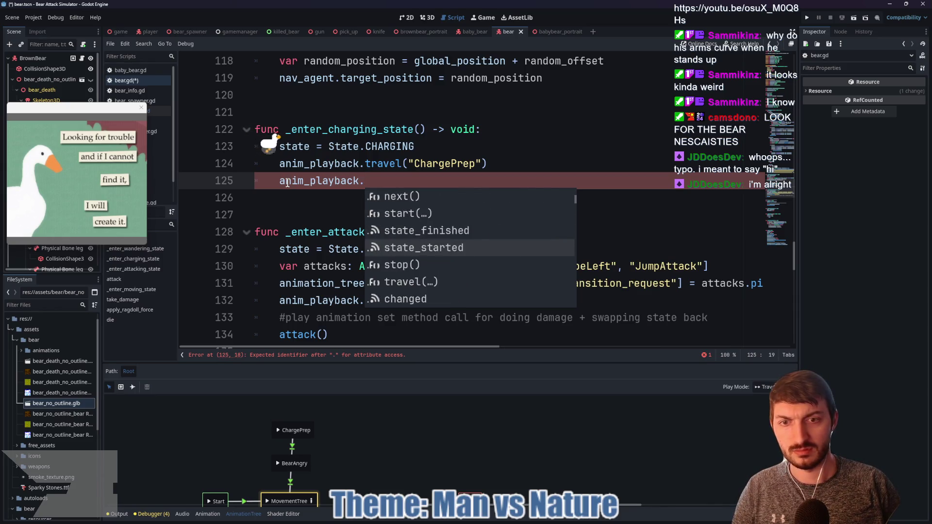
pyautogui.press('Up')
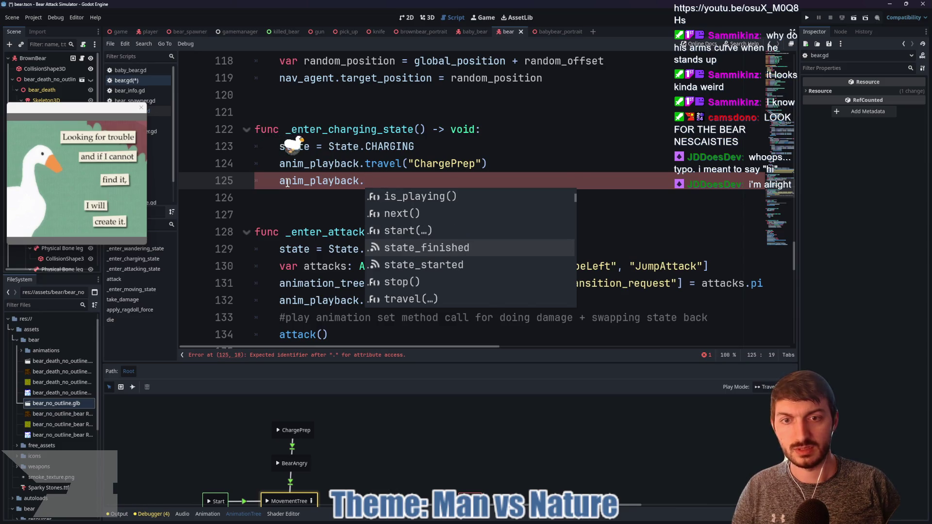
pyautogui.press('Return')
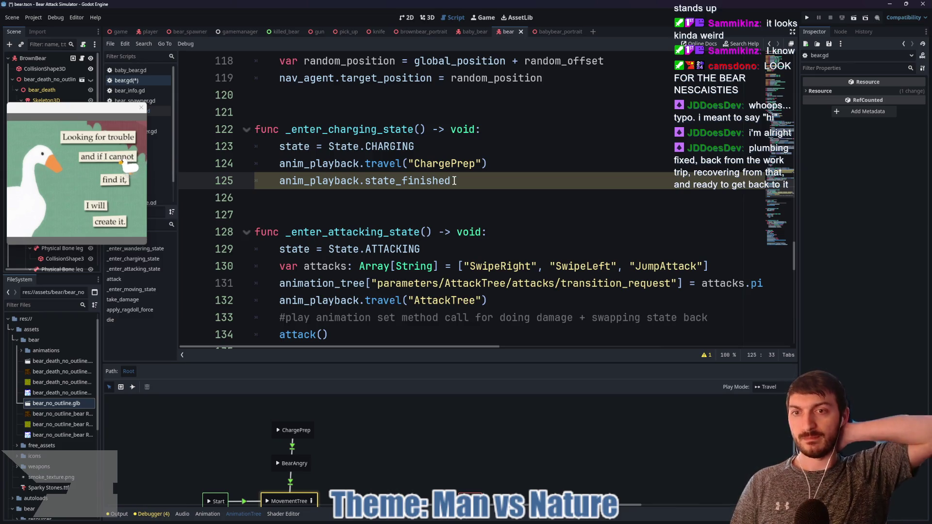
# Replace state_finished with get_current_node() and select the new playback statement
pyautogui.press('BackSpace')
pyautogui.press('BackSpace')
pyautogui.press('BackSpace')
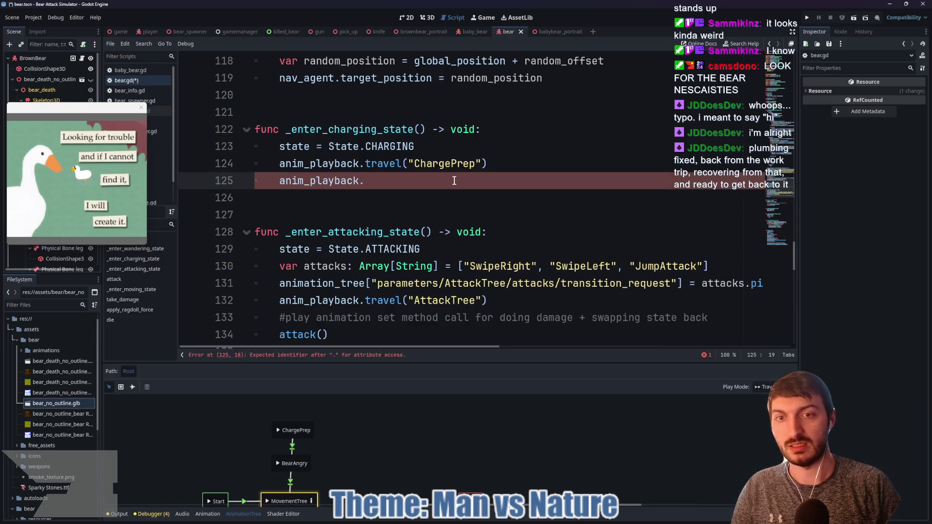
pyautogui.write('get')
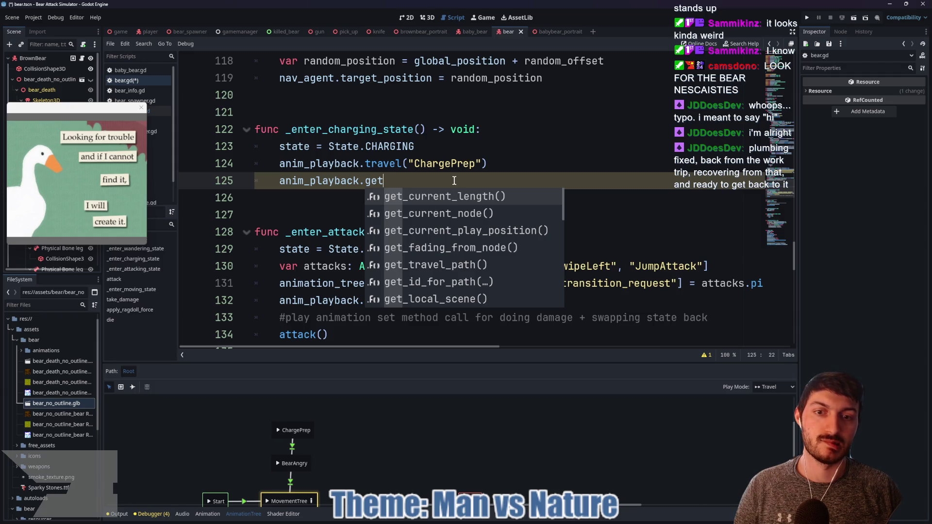
pyautogui.press('Down')
pyautogui.press('Return')
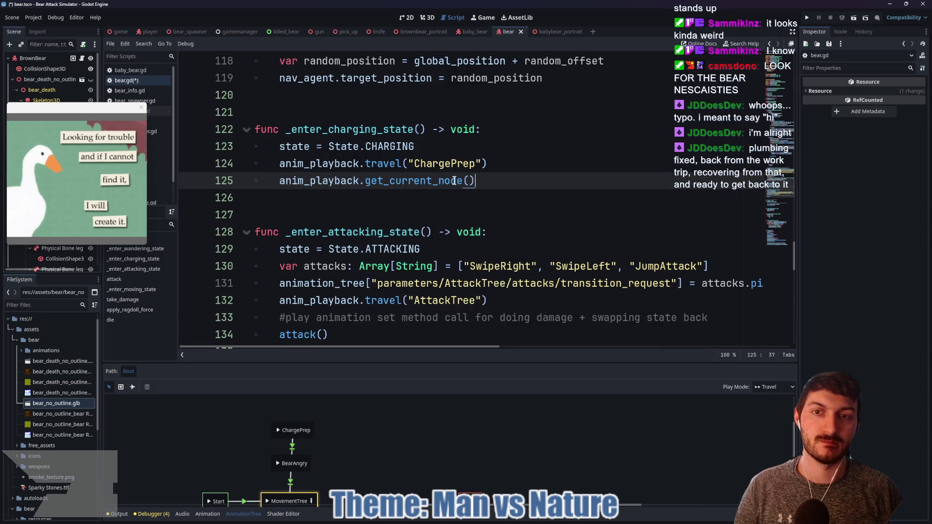
pyautogui.moveTo(476, 181); pyautogui.dragTo(279, 182)
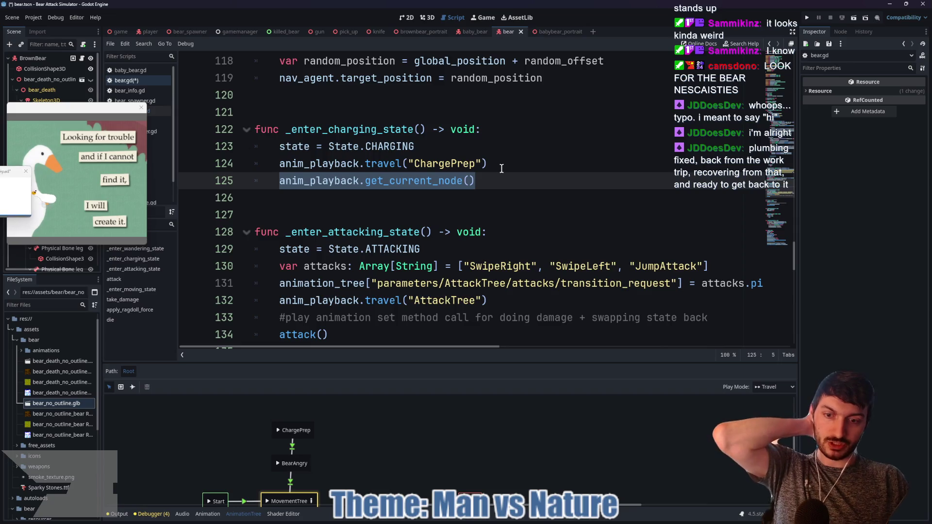
# Inspect the BearAngry node's animation resource in the animation tree
pyautogui.click(301, 462)
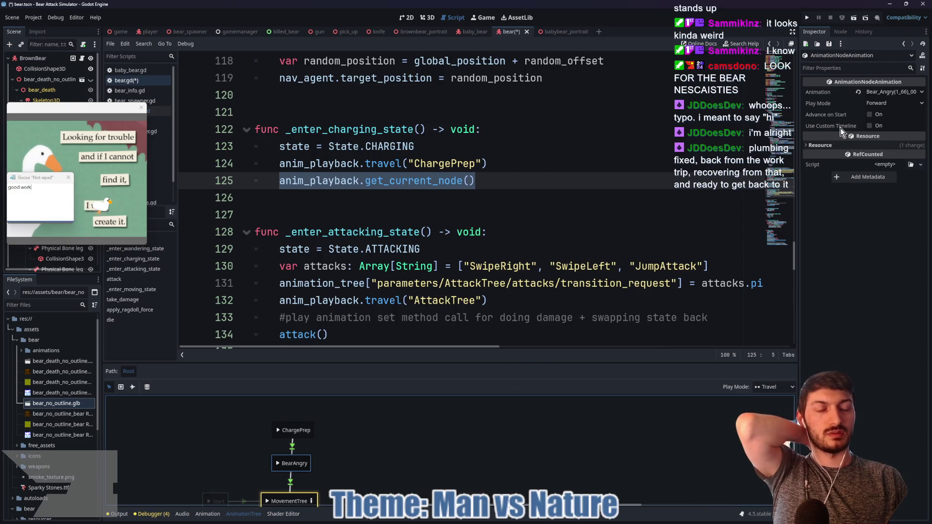
pyautogui.click(833, 146)
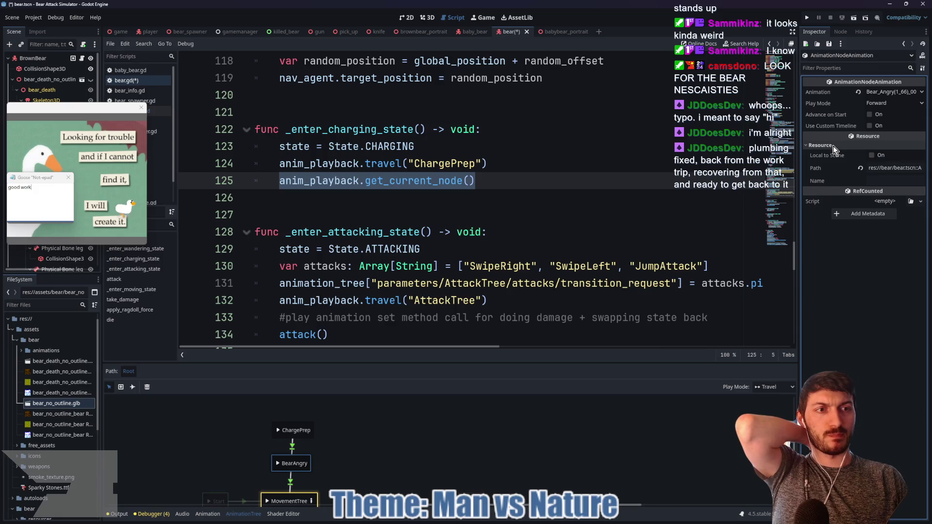
pyautogui.click(832, 145)
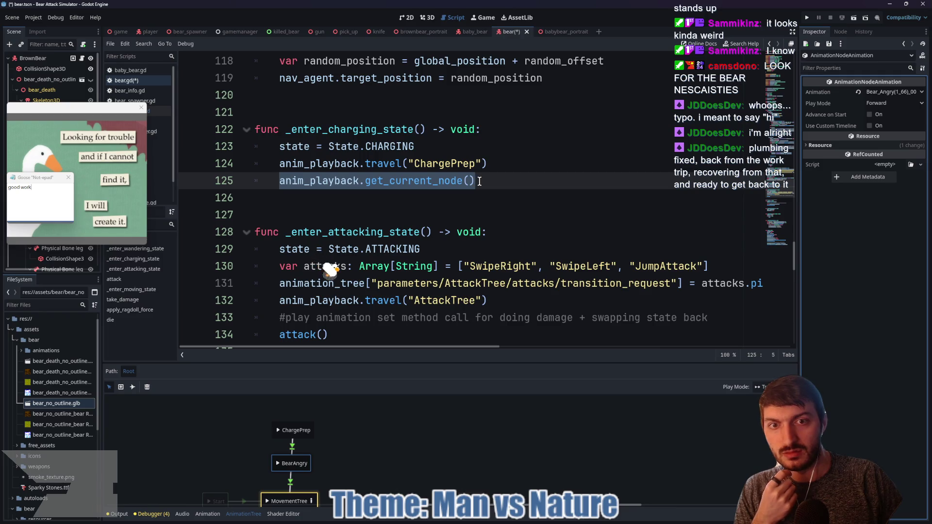
# Erase the get_current_node() call from line 125 of bear.gd
pyautogui.click(475, 181)
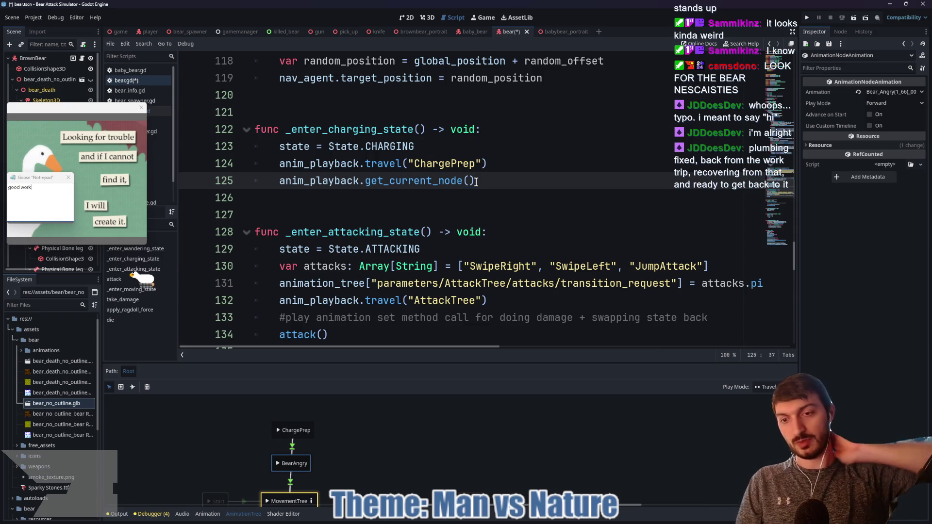
pyautogui.press('BackSpace')
pyautogui.press('BackSpace')
pyautogui.press('BackSpace')
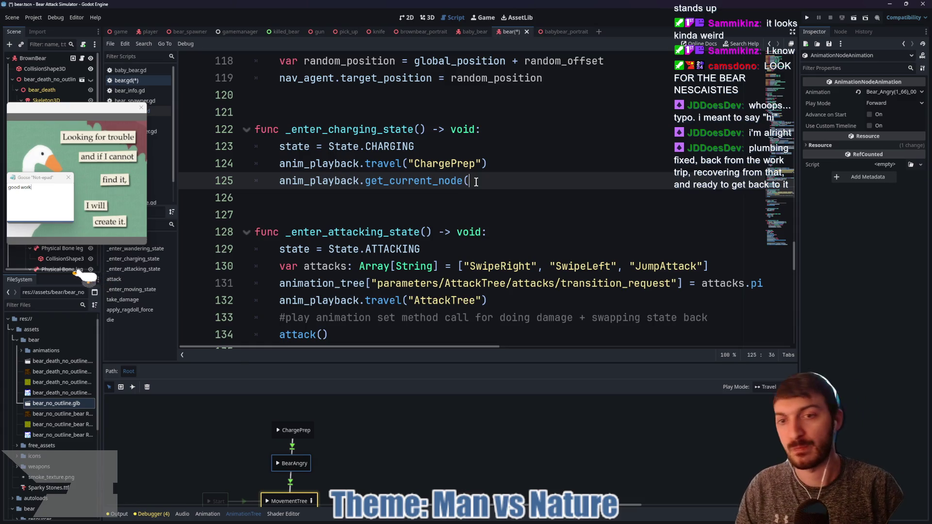
pyautogui.press('BackSpace')
pyautogui.press('BackSpace')
pyautogui.press('BackSpace')
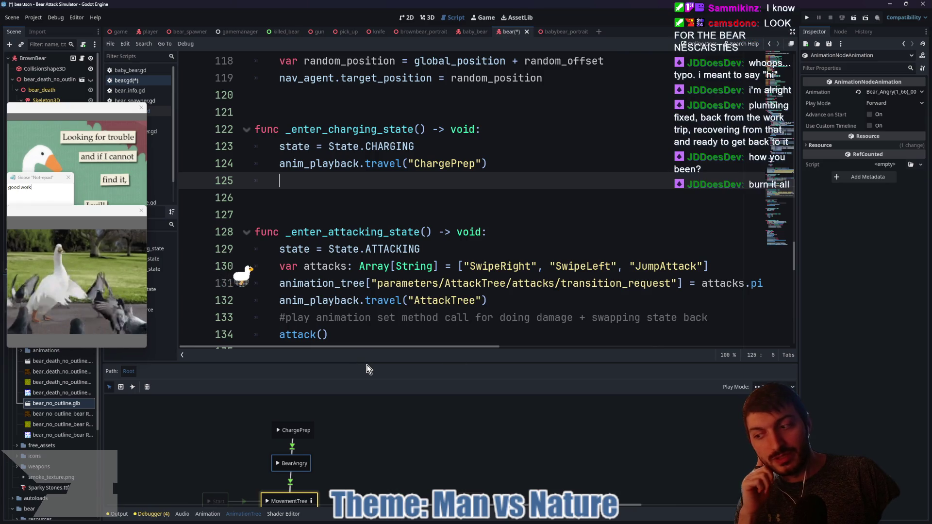
# Enlarge the state graph, inspect ChargePrep and BearAngry, and select the BearAngry-to-MovementTree transition
pyautogui.moveTo(363, 364); pyautogui.dragTo(364, 314)
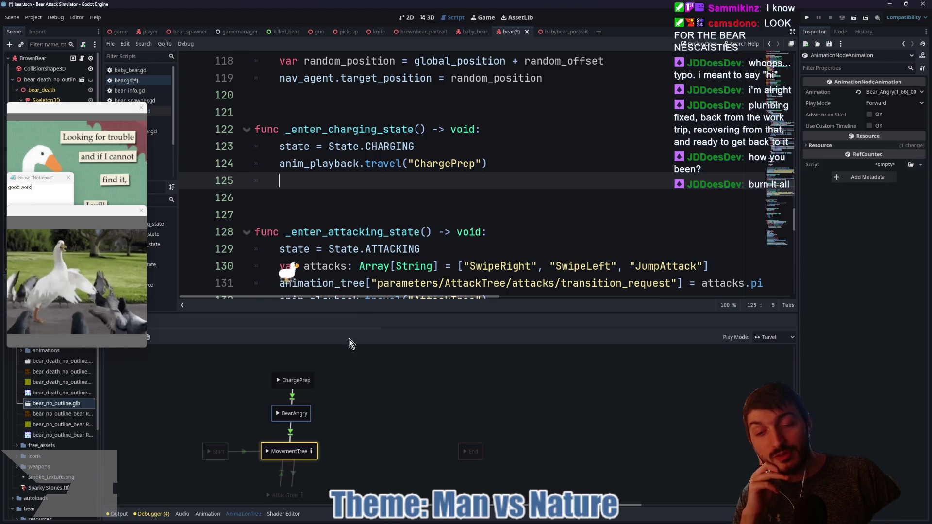
pyautogui.click(283, 410)
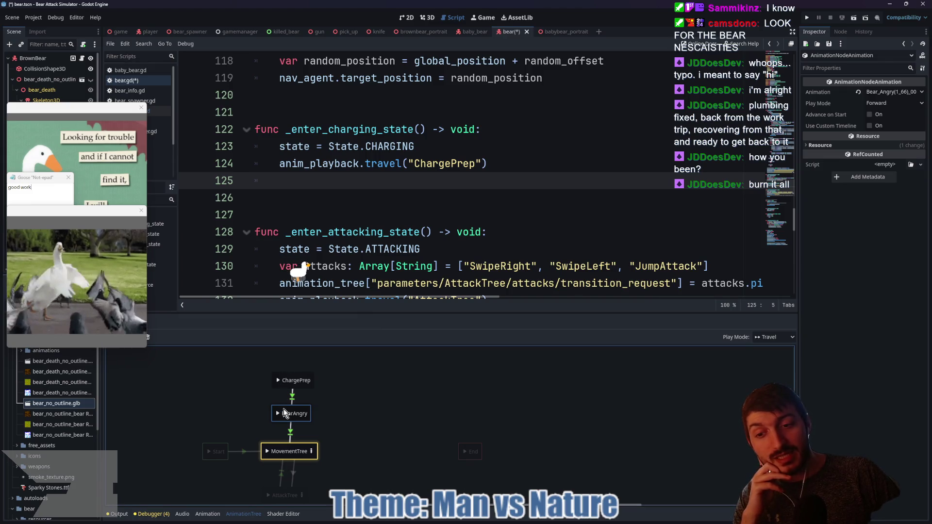
pyautogui.click(296, 379)
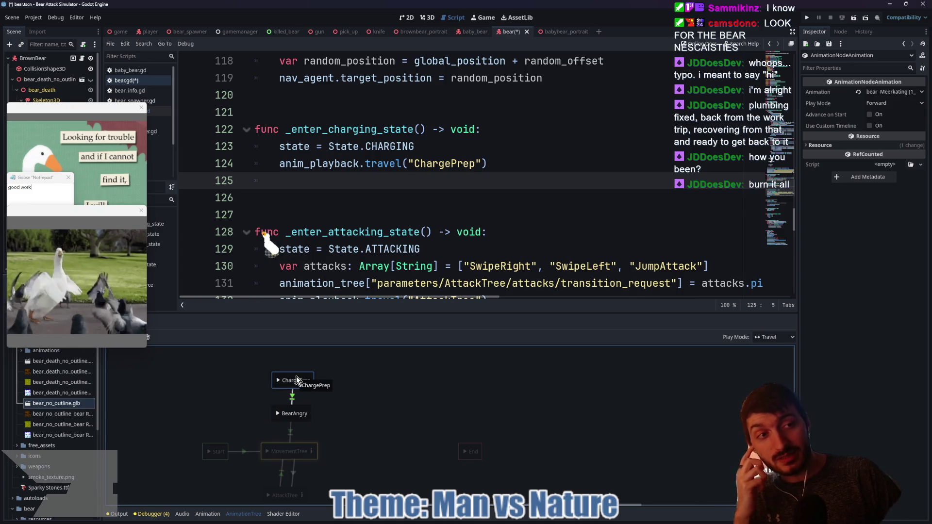
pyautogui.click(291, 412)
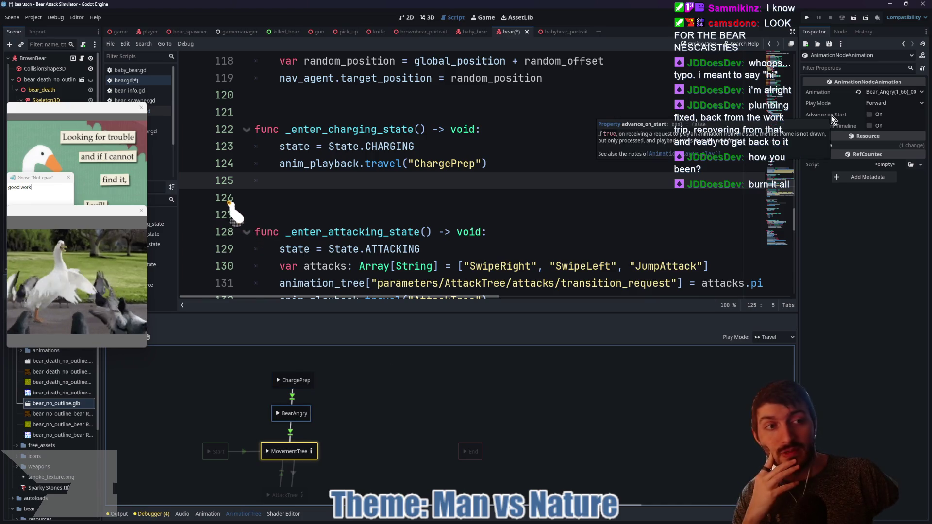
pyautogui.click(290, 433)
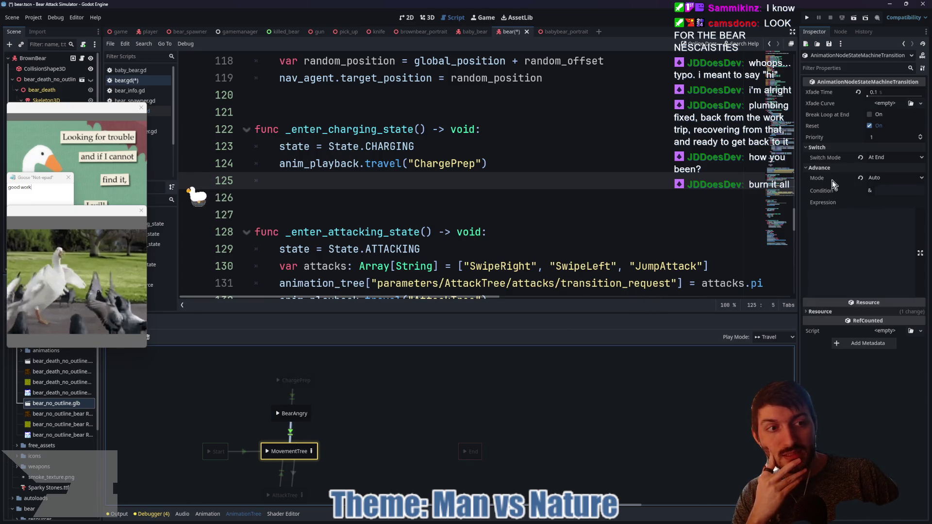
# Give the transition condition precharge_complete and expression precharge_complete = true, then type await precharge_complete = true in bear.gd
pyautogui.moveTo(830, 180)
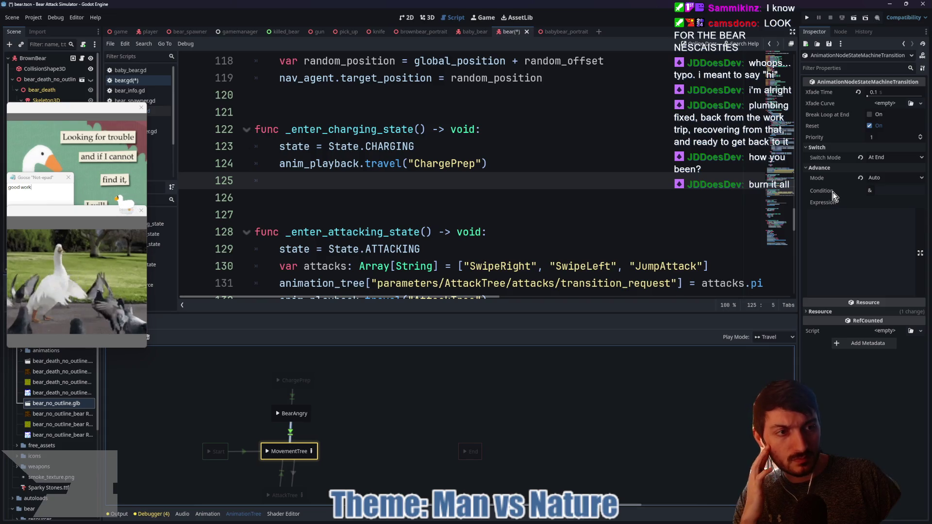
pyautogui.moveTo(830, 192)
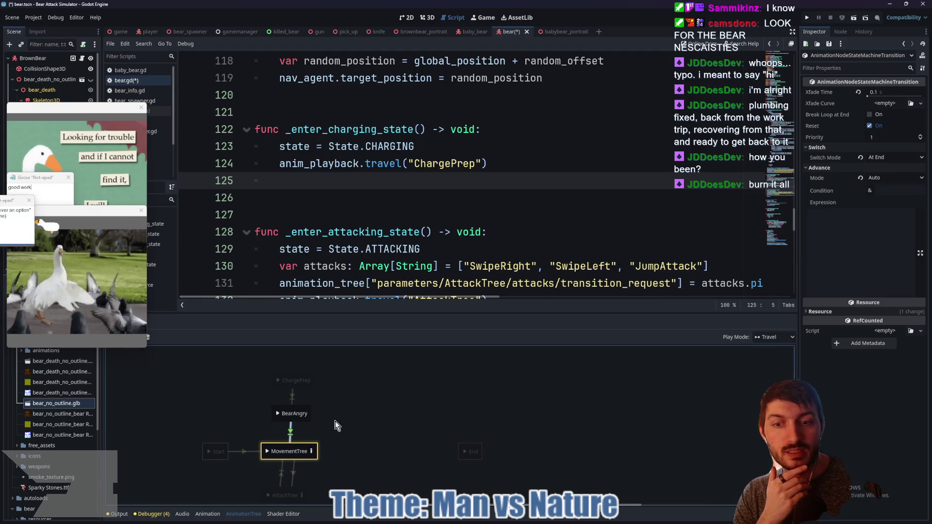
pyautogui.click(889, 192)
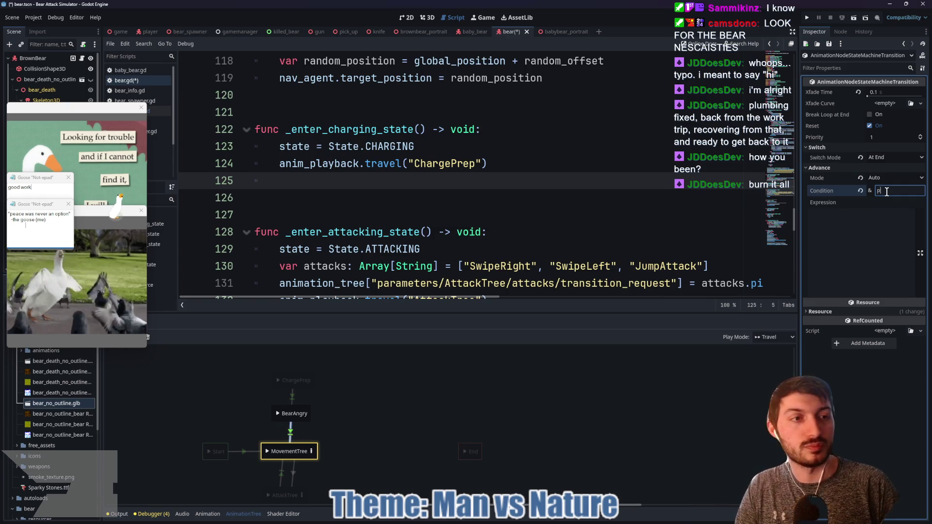
pyautogui.write('charge_complete')
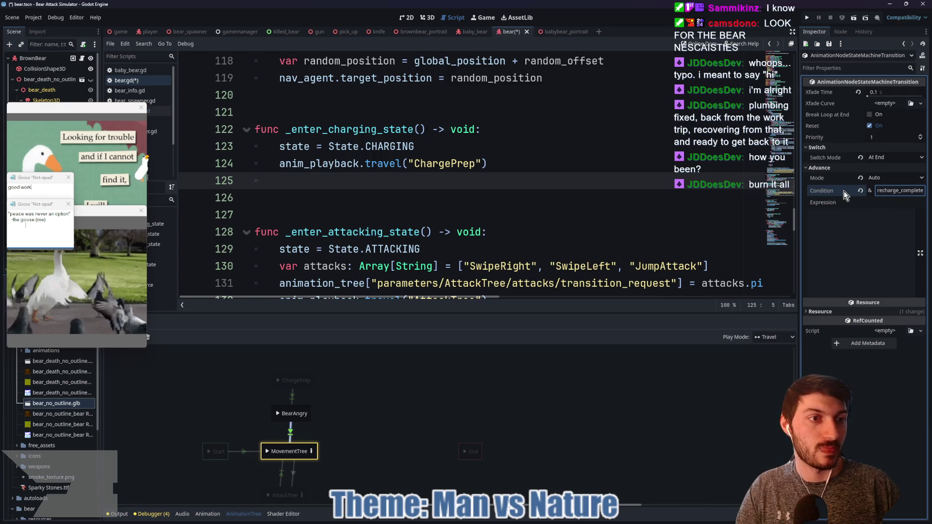
pyautogui.click(861, 236)
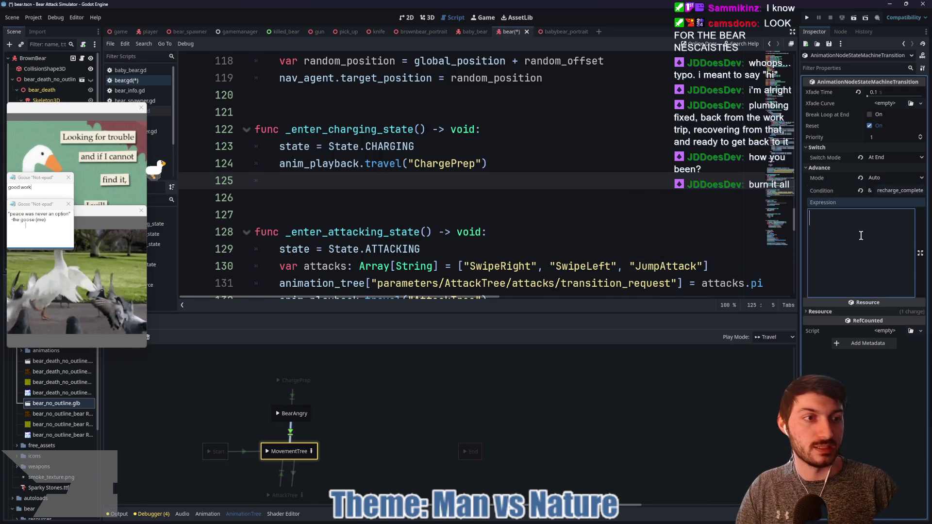
pyautogui.write('precharge')
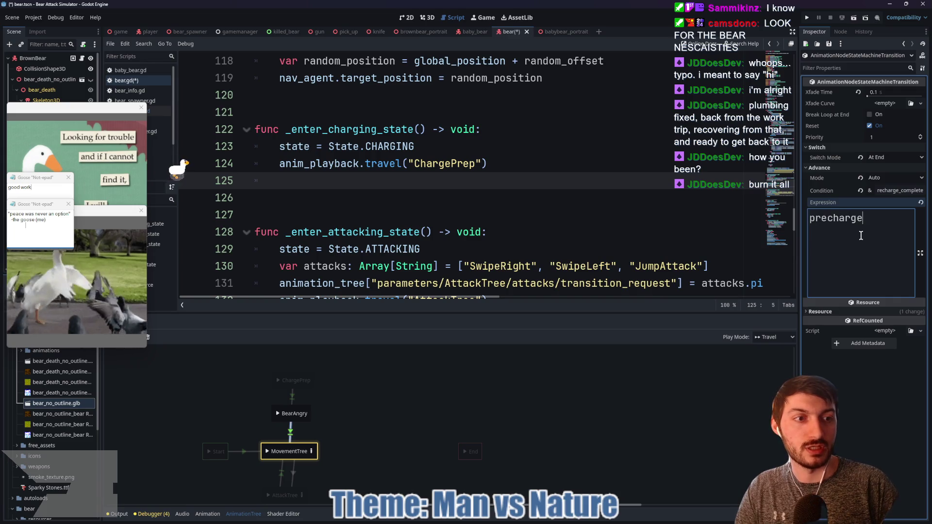
pyautogui.write('_complete = ')
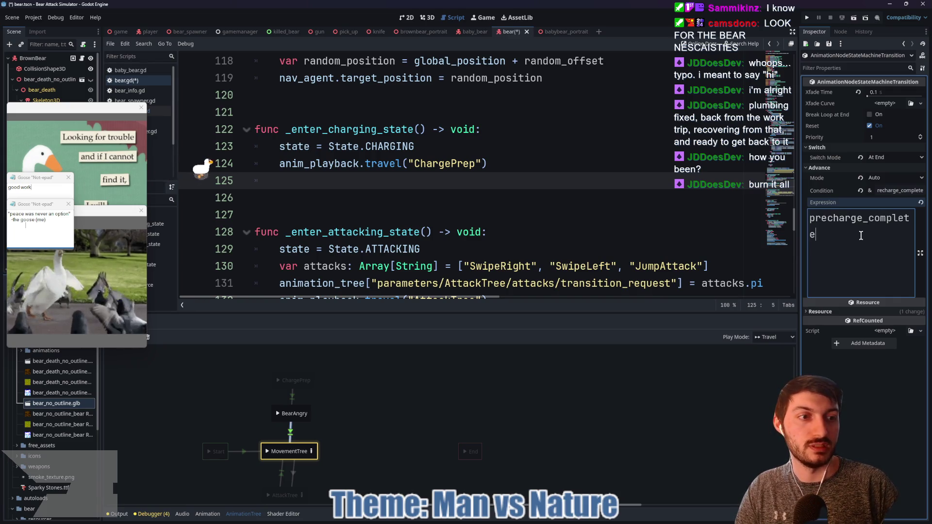
pyautogui.write('true')
pyautogui.click(399, 179)
pyautogui.write('await pr')
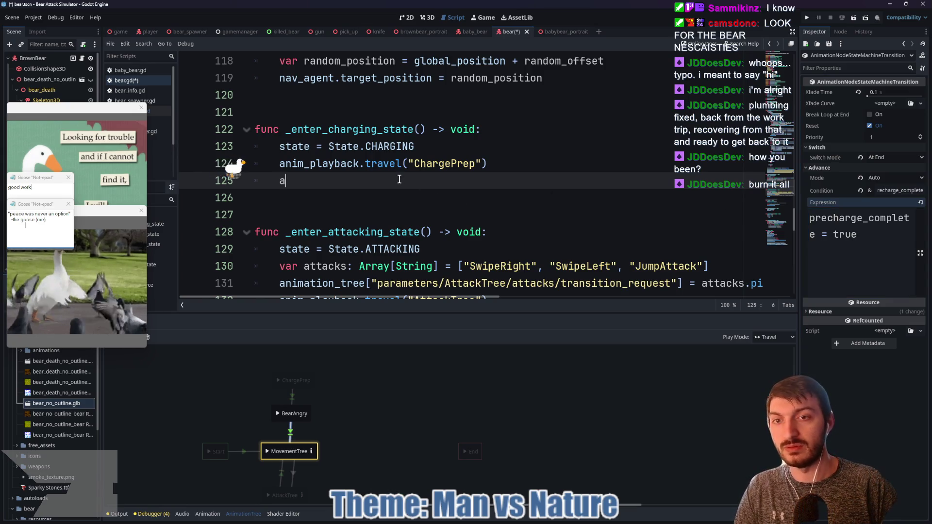
pyautogui.write('echarge_com')
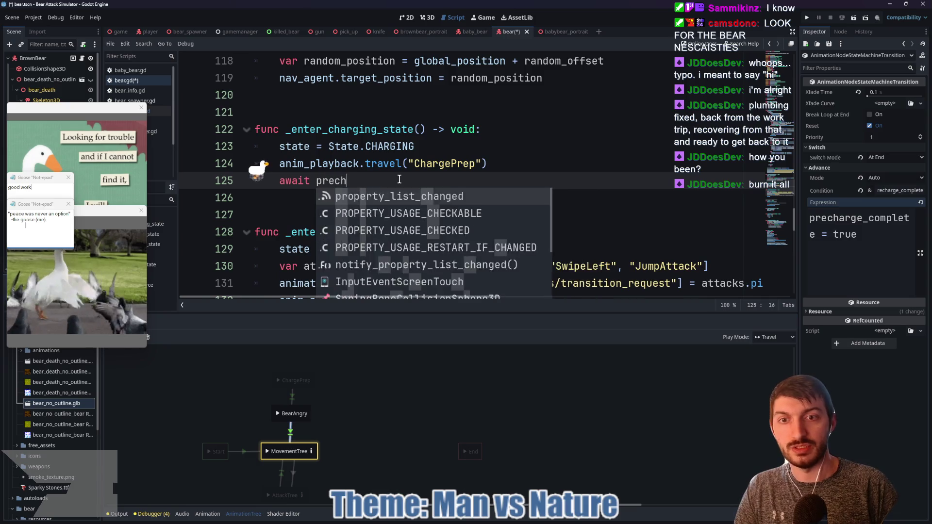
pyautogui.write('plete = true')
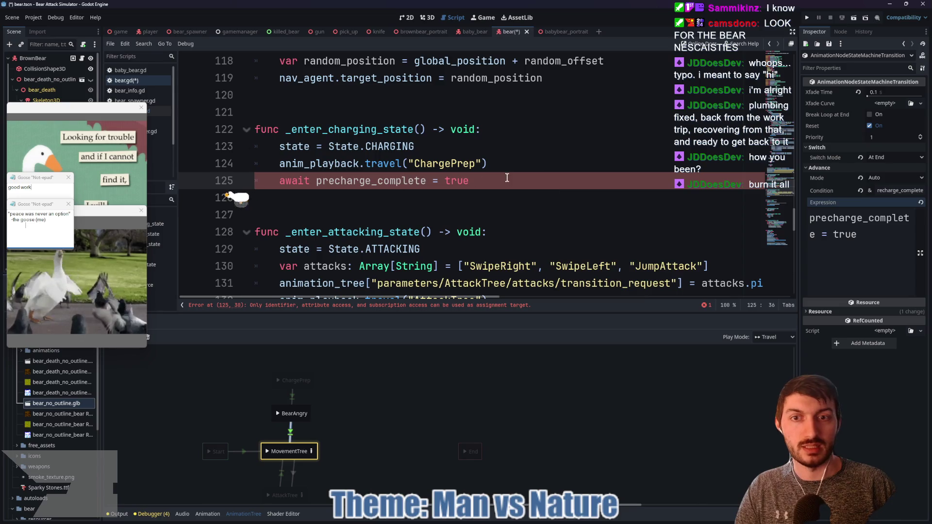
# After await on line 125, write animation_tree.get(parameters/conditions/precharge_complete)
pyautogui.moveTo(469, 180); pyautogui.dragTo(317, 183)
pyautogui.write('animation')
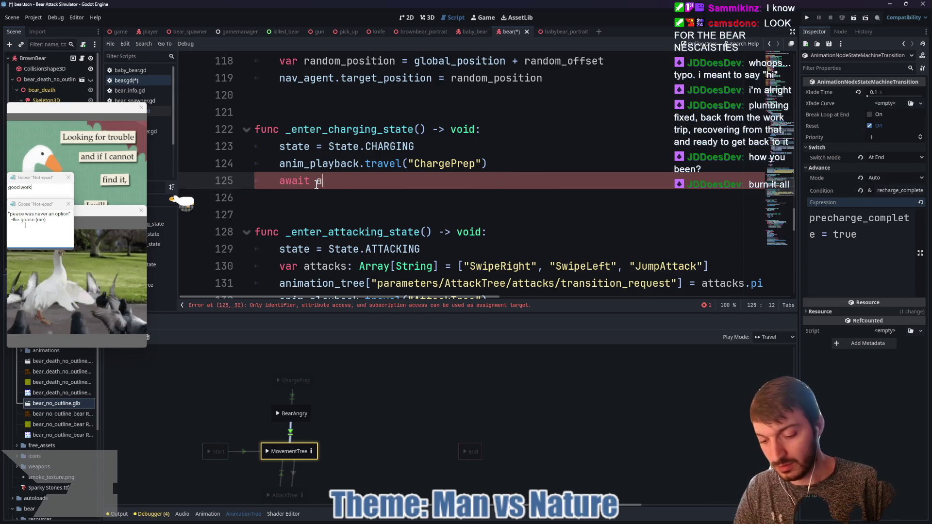
pyautogui.press('Return')
pyautogui.write('.get')
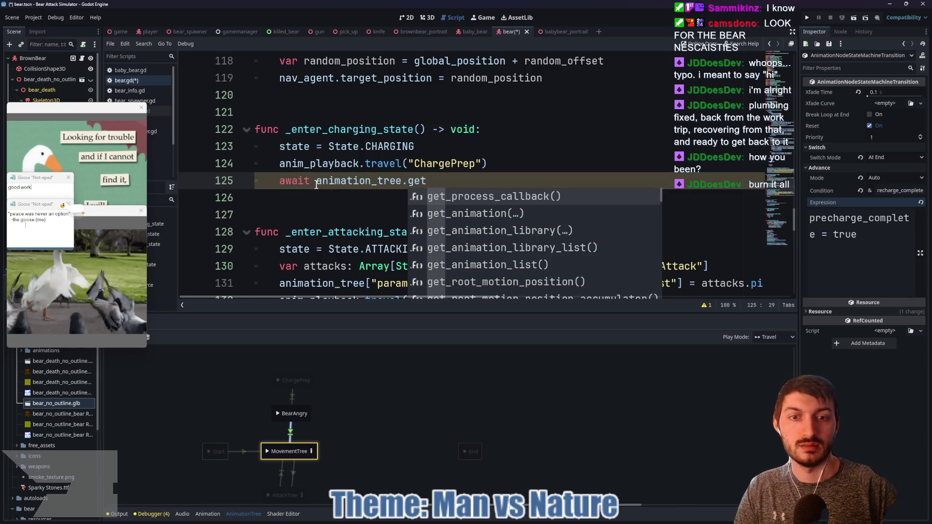
pyautogui.write(')')
pyautogui.write('(')
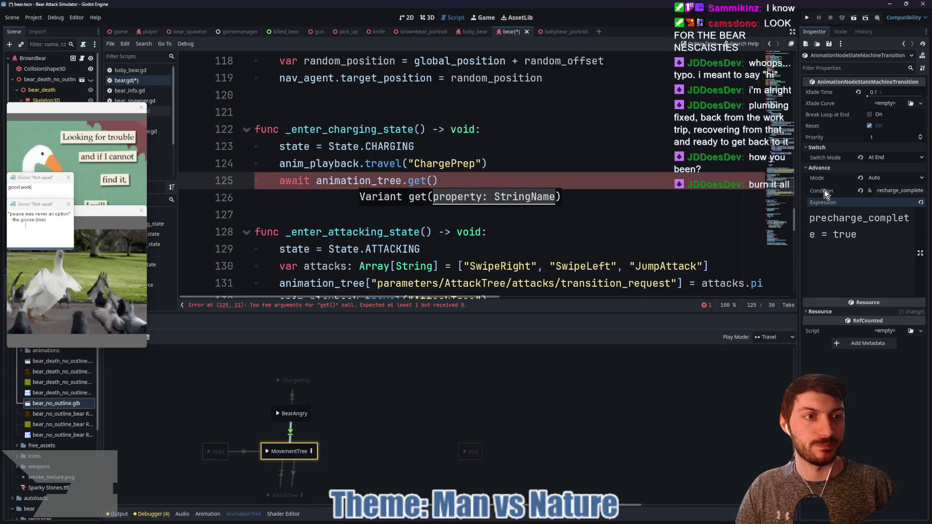
pyautogui.moveTo(823, 195)
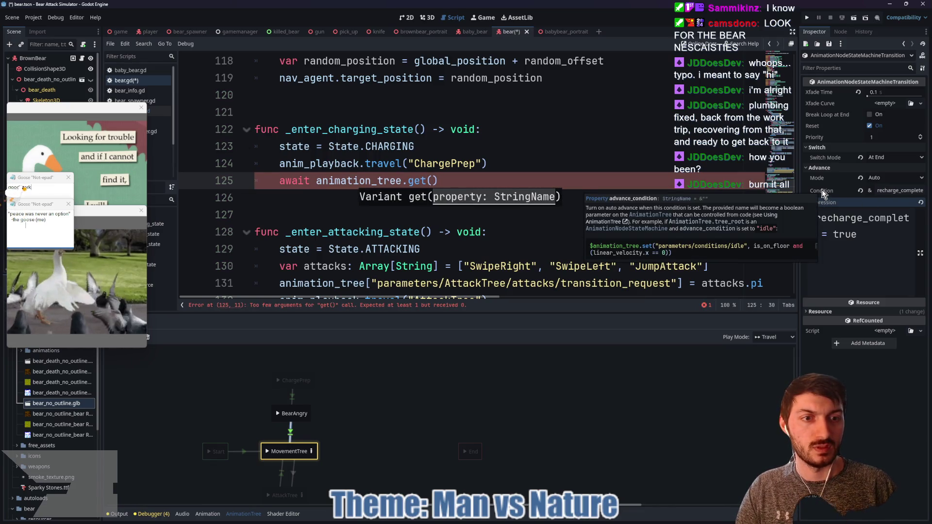
pyautogui.write('para')
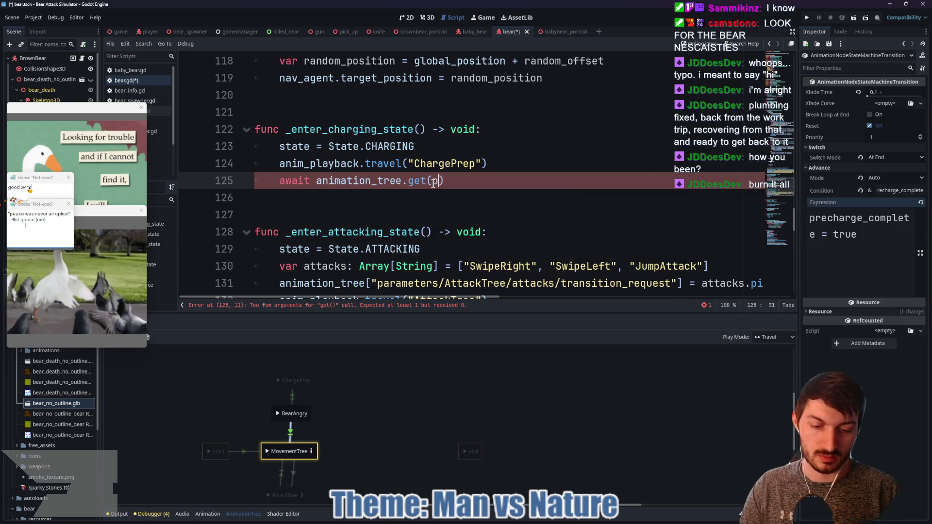
pyautogui.write('meters/')
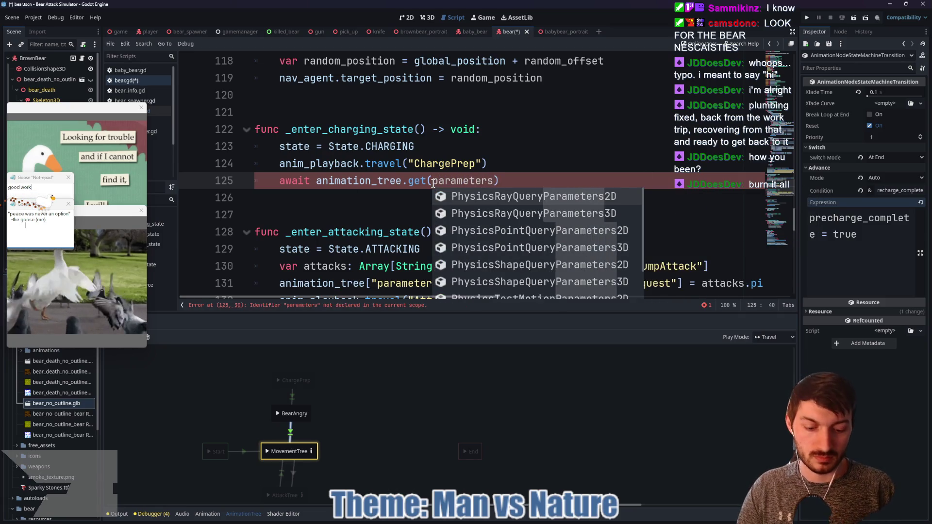
pyautogui.write('conditions')
pyautogui.press('BackSpace')
pyautogui.press('BackSpace')
pyautogui.press('BackSpace')
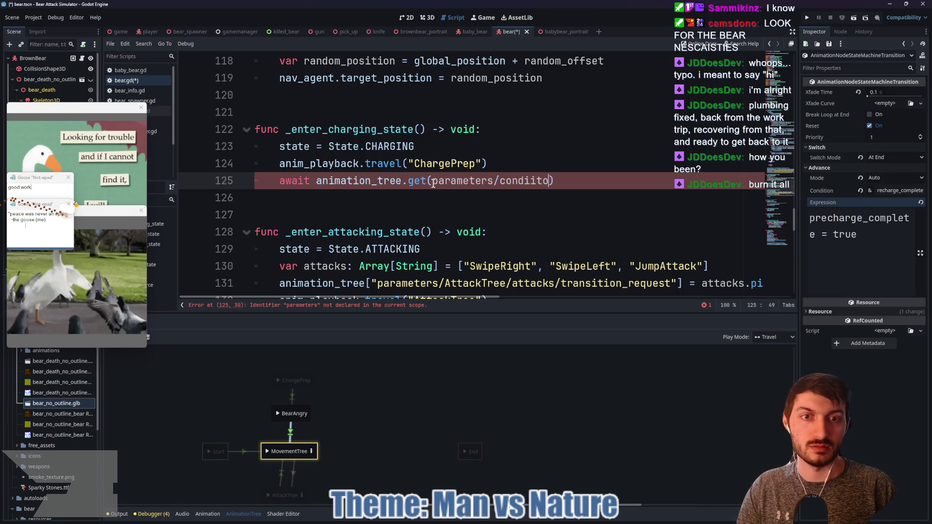
pyautogui.write('ions/')
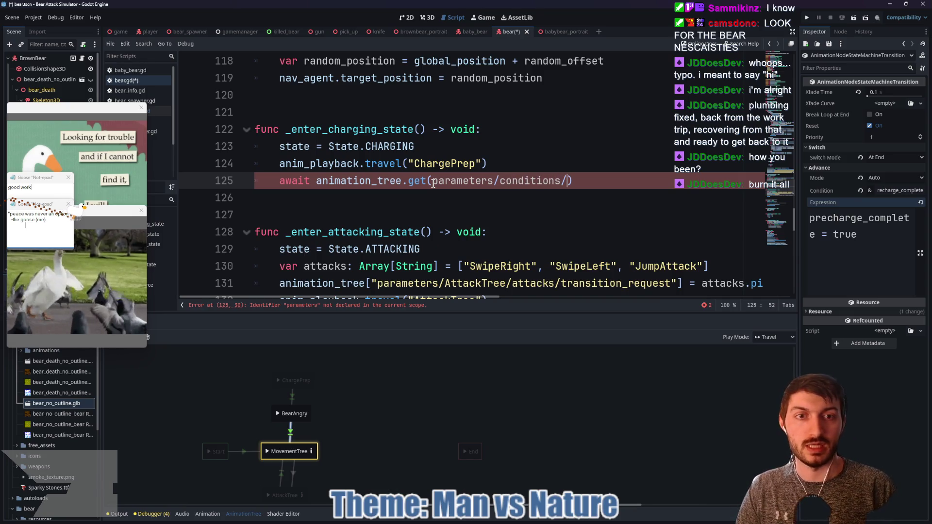
pyautogui.write('prechargecomplete')
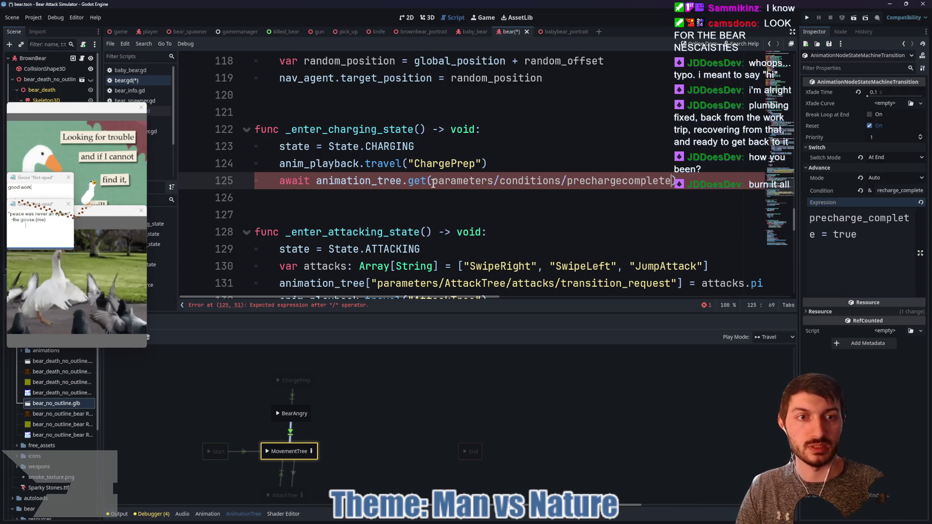
pyautogui.press('Left')
pyautogui.press('Left')
pyautogui.press('Left')
pyautogui.write('_')
# Wrap the parameter path in quotes, append == true, and type state = State.MOVING on line 126
pyautogui.moveTo(679, 181); pyautogui.dragTo(432, 184)
pyautogui.write('"')
pyautogui.click(709, 183)
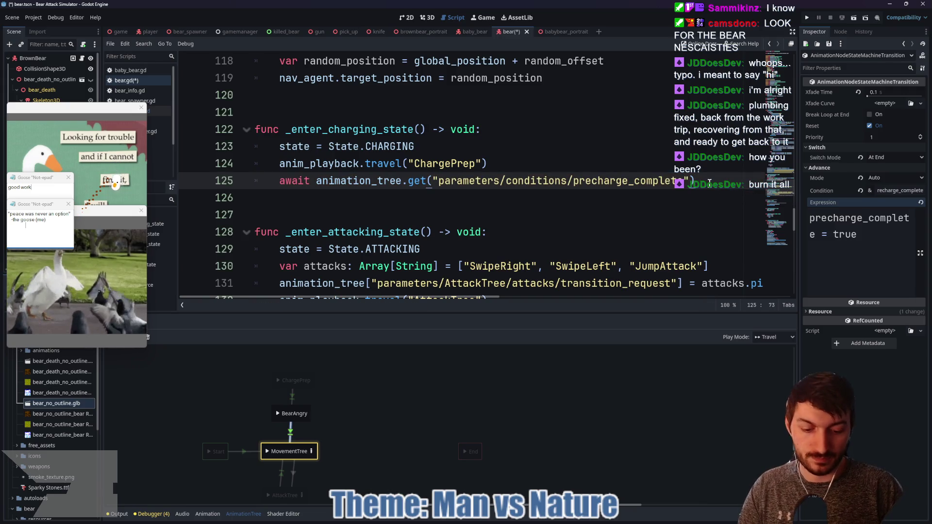
pyautogui.write('== tru')
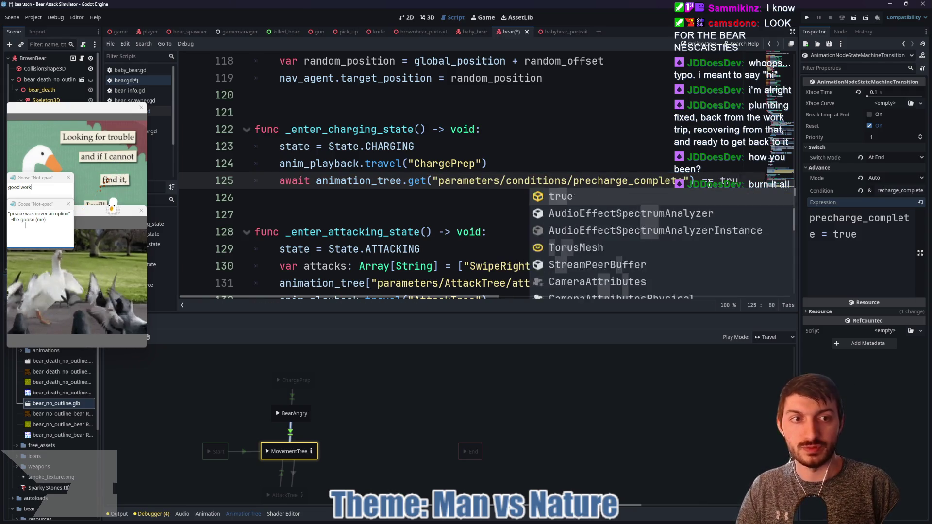
pyautogui.press('Return')
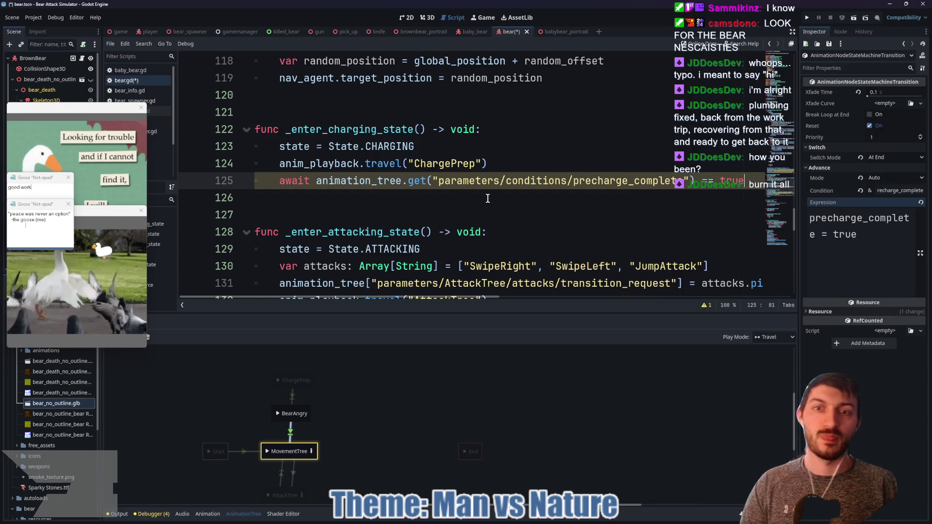
pyautogui.click(444, 200)
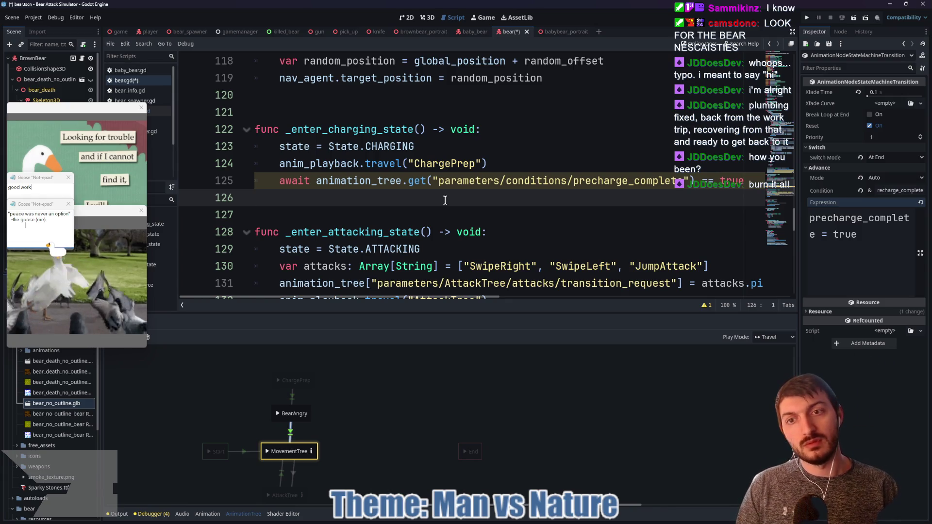
pyautogui.write('state = State')
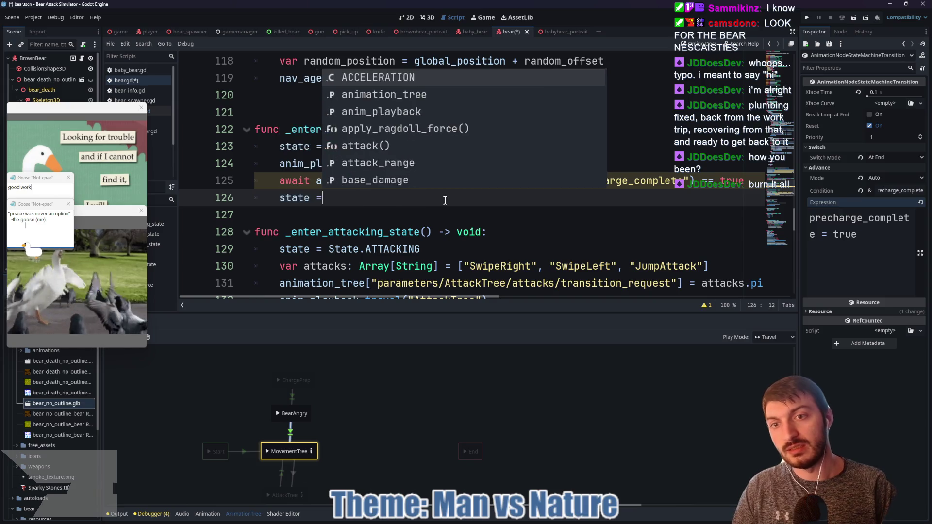
pyautogui.write('.MOVING')
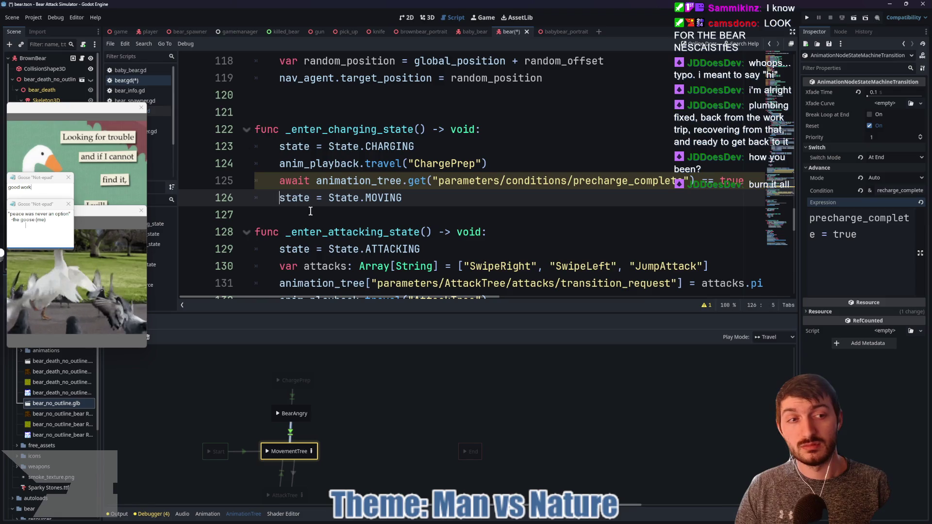
# Insert is_sprinting = true above state = State.MOVING and save bear.gd
pyautogui.press('Return')
pyautogui.press('Up')
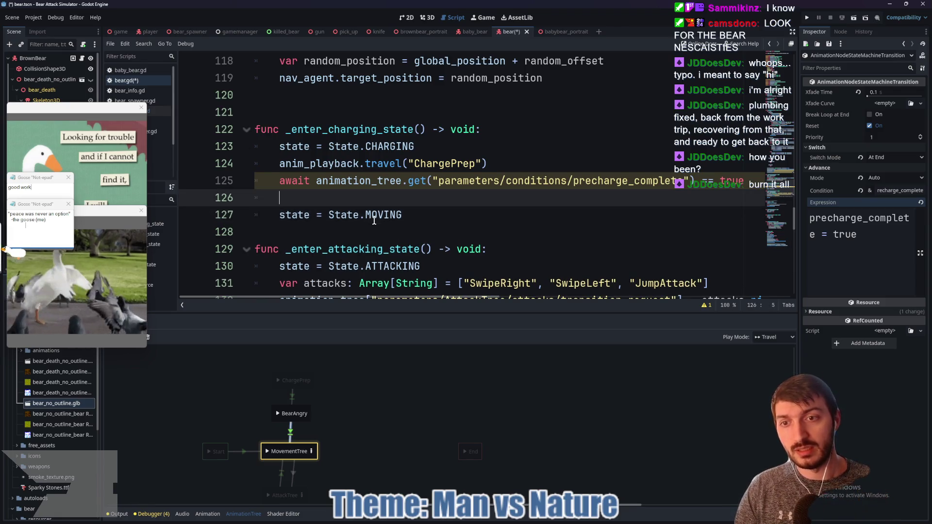
pyautogui.write('is+')
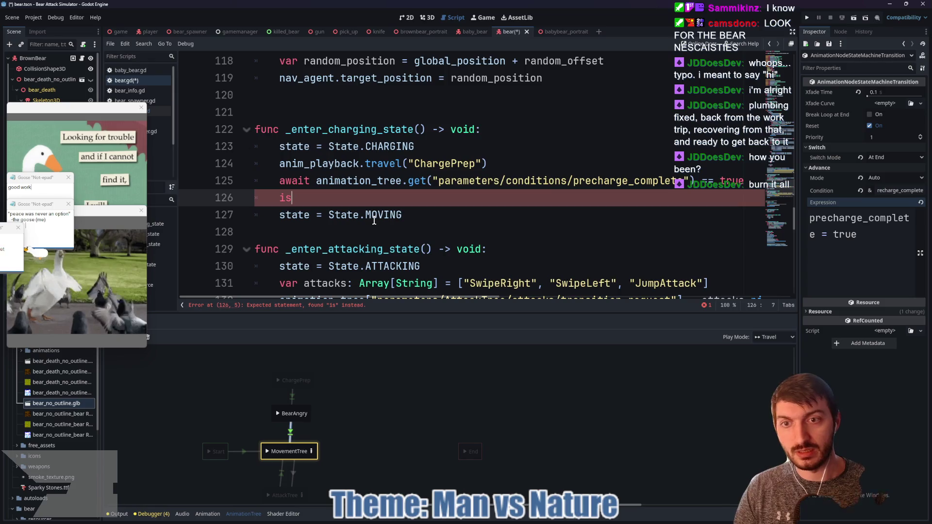
pyautogui.write('_s')
pyautogui.hotkey('ctrl', 's')
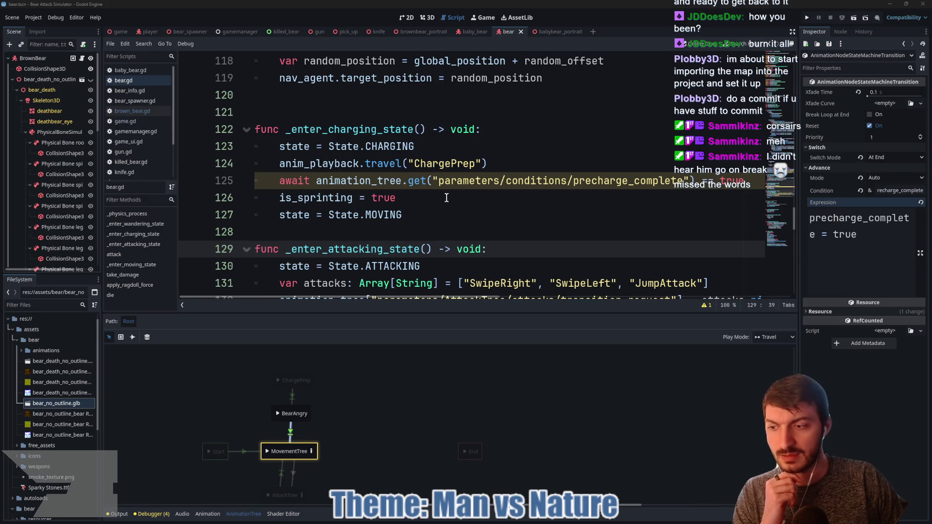
pyautogui.scroll(1, 440, 210)
# Review _enter_charging_state in bear.gd, resize the bottom panel, and open Add Child Node on BrownBear
pyautogui.scroll(-1, 429, 215)
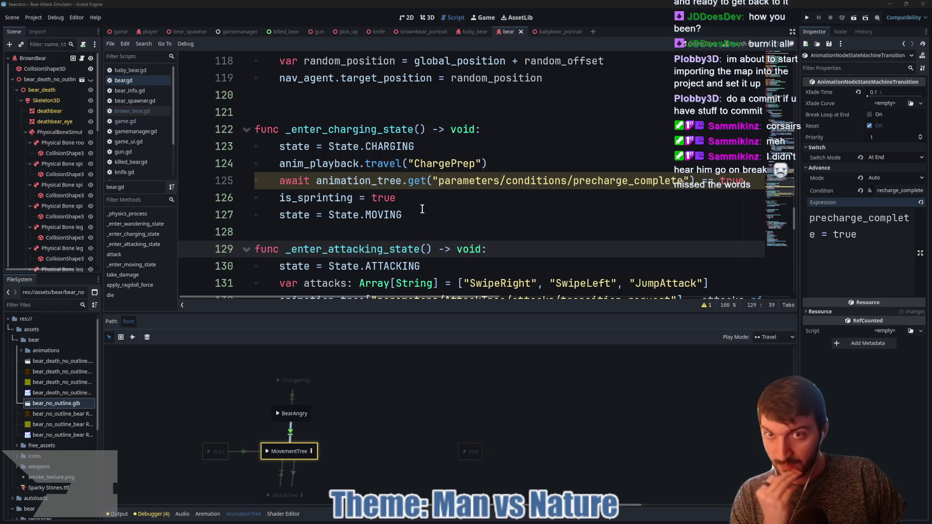
pyautogui.scroll(2, 422, 209)
pyautogui.scroll(1, 422, 231)
pyautogui.doubleClick(359, 284)
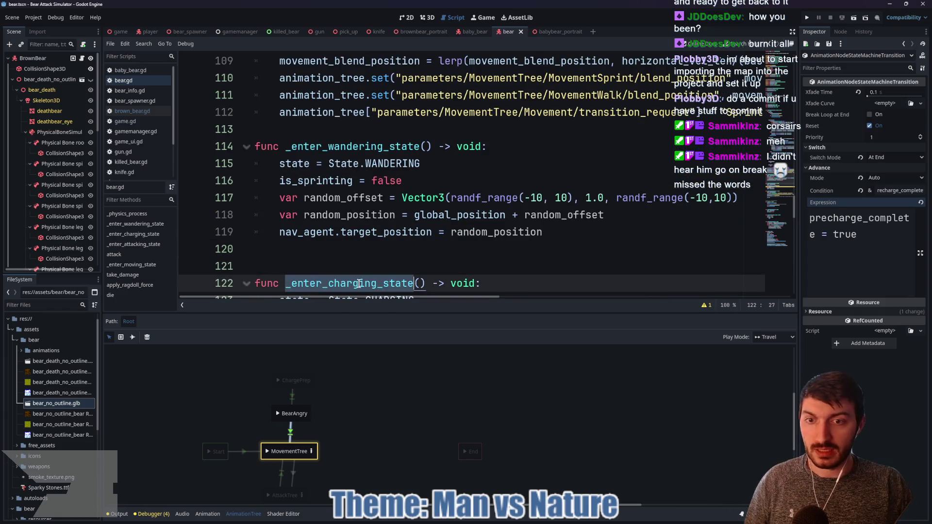
pyautogui.scroll(14, 394, 248)
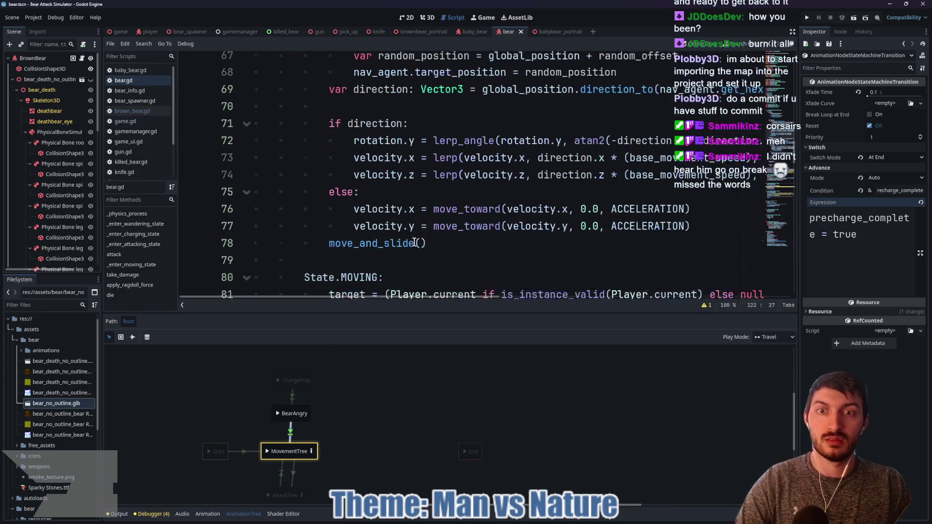
pyautogui.moveTo(379, 313); pyautogui.dragTo(378, 380)
pyautogui.scroll(3, 455, 264)
pyautogui.scroll(6, 455, 263)
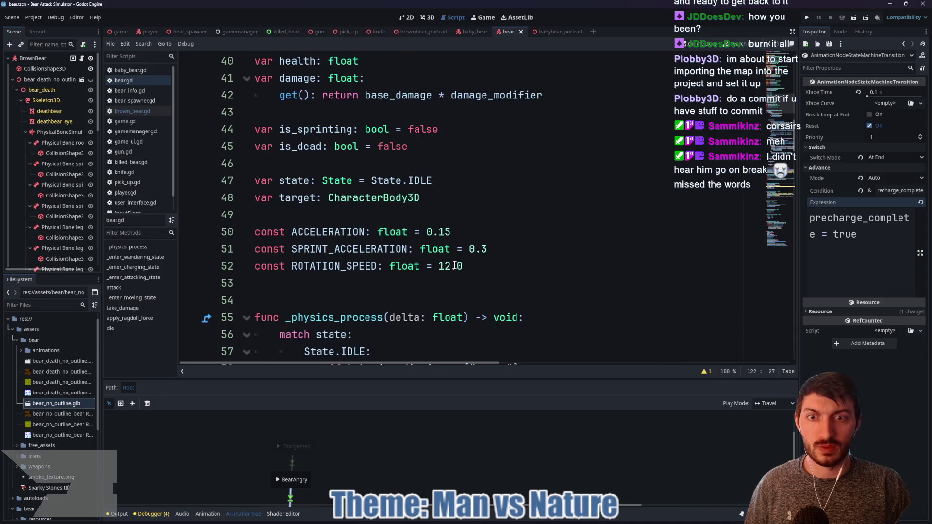
pyautogui.scroll(-6, 455, 265)
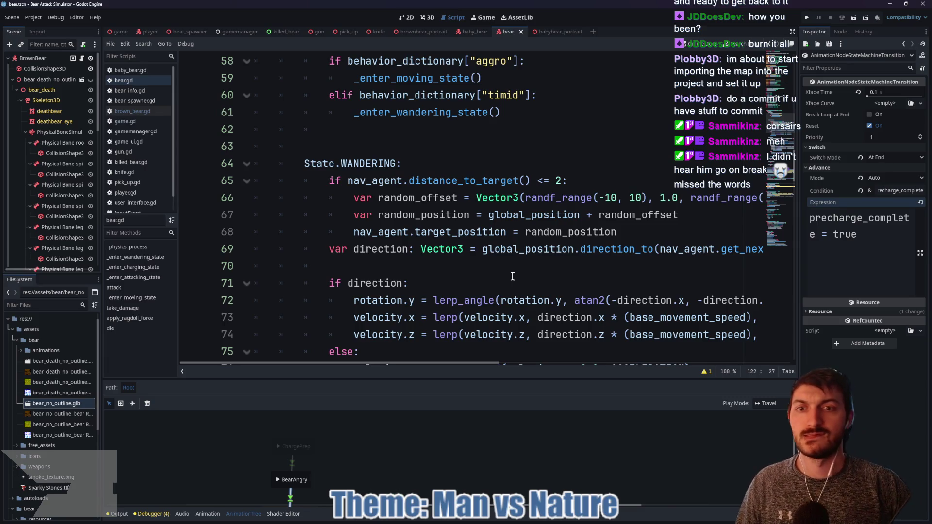
pyautogui.click(28, 61)
pyautogui.hotkey('ctrl', 'a')
# Create a Timer child under BrownBear and rename it ChargeTimer
pyautogui.write('timer')
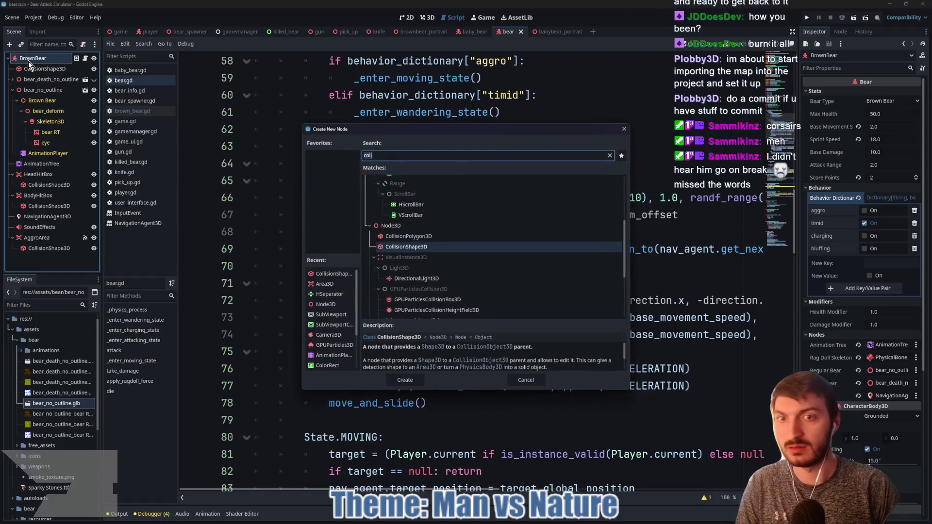
pyautogui.press('Return')
pyautogui.doubleClick(41, 259)
pyautogui.write('Charge')
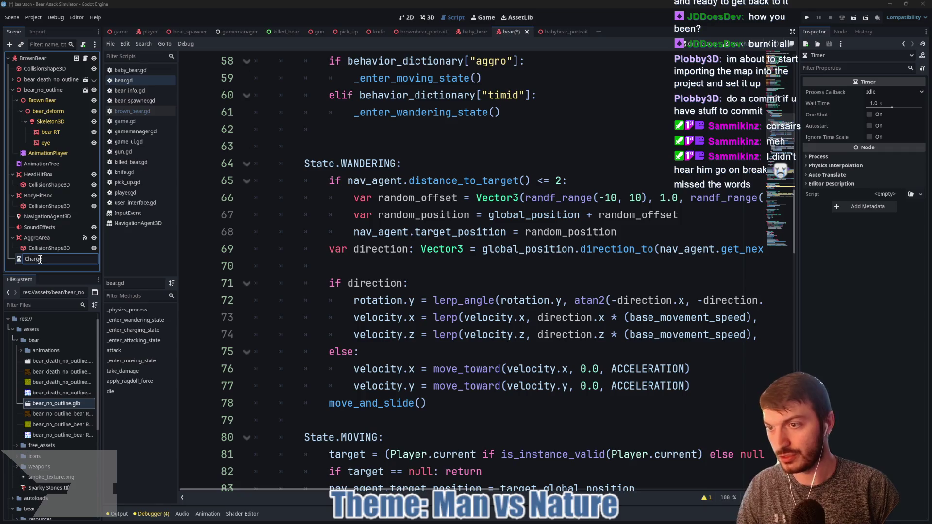
pyautogui.write('r')
pyautogui.press('Return')
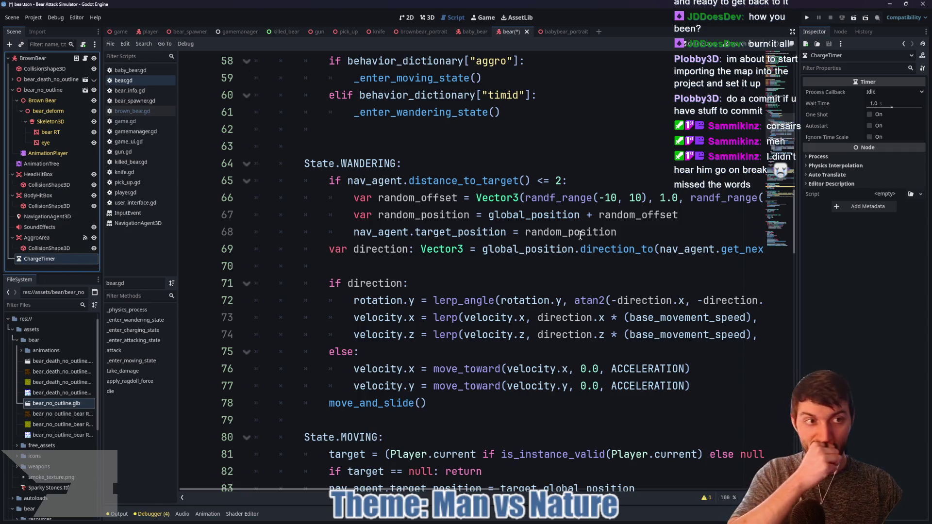
# Turn on Autostart for ChargeTimer and set its Wait Time to 5 seconds
pyautogui.click(870, 126)
pyautogui.click(877, 104)
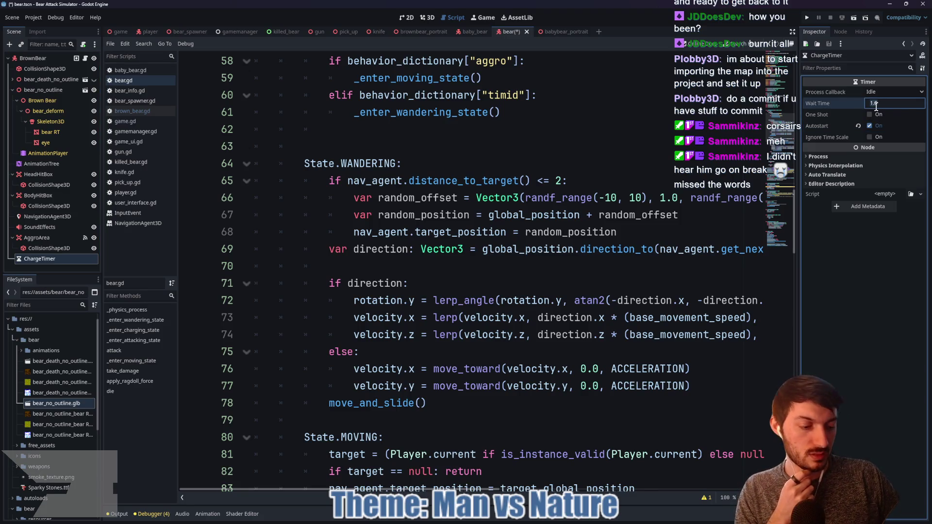
pyautogui.write('5')
pyautogui.press('Return')
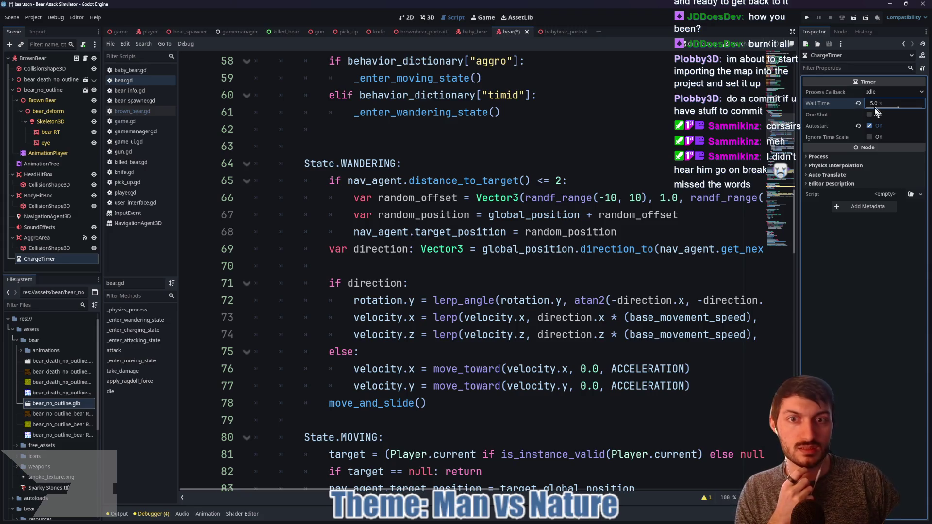
pyautogui.scroll(6, 497, 242)
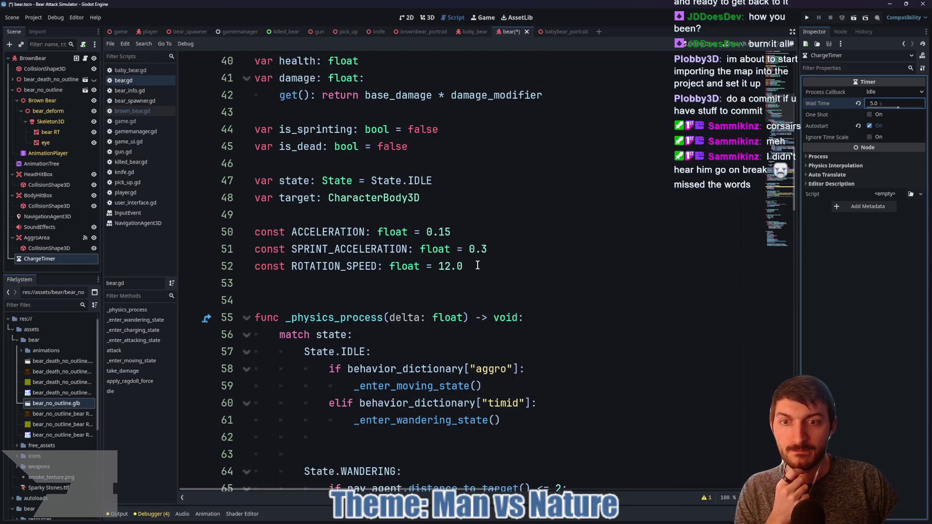
pyautogui.scroll(-4, 478, 265)
pyautogui.scroll(4, 475, 260)
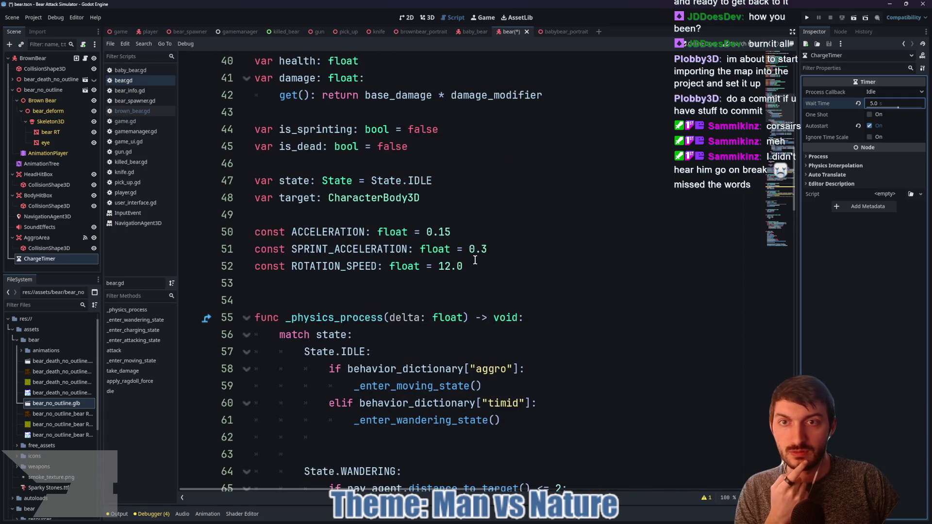
pyautogui.scroll(13, 476, 260)
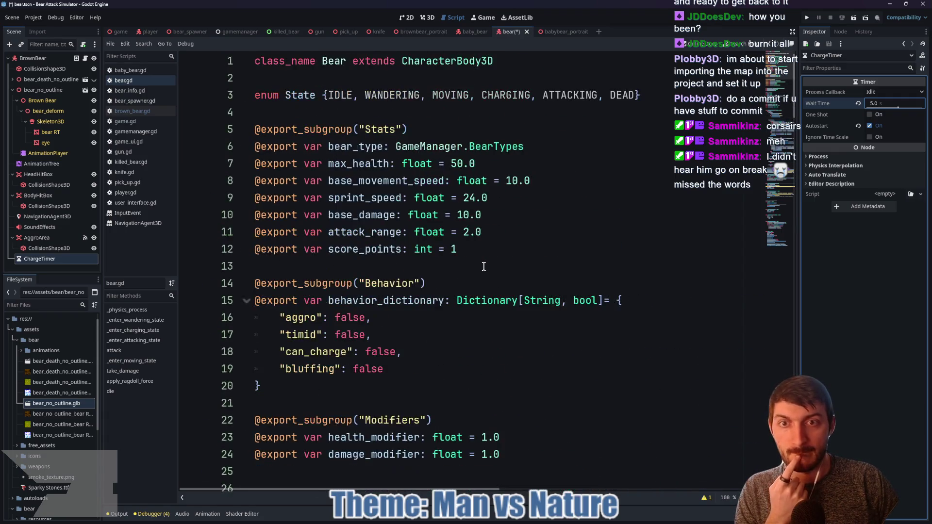
# Save the scene and scripts, then open brown_bear.gd and add a line after line 15
pyautogui.scroll(-16, 484, 266)
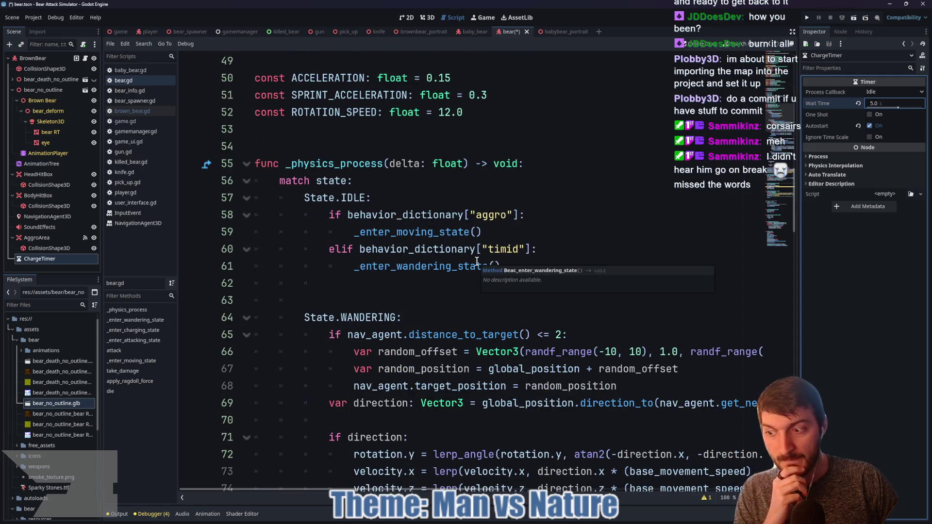
pyautogui.scroll(-2, 477, 262)
pyautogui.scroll(3, 477, 261)
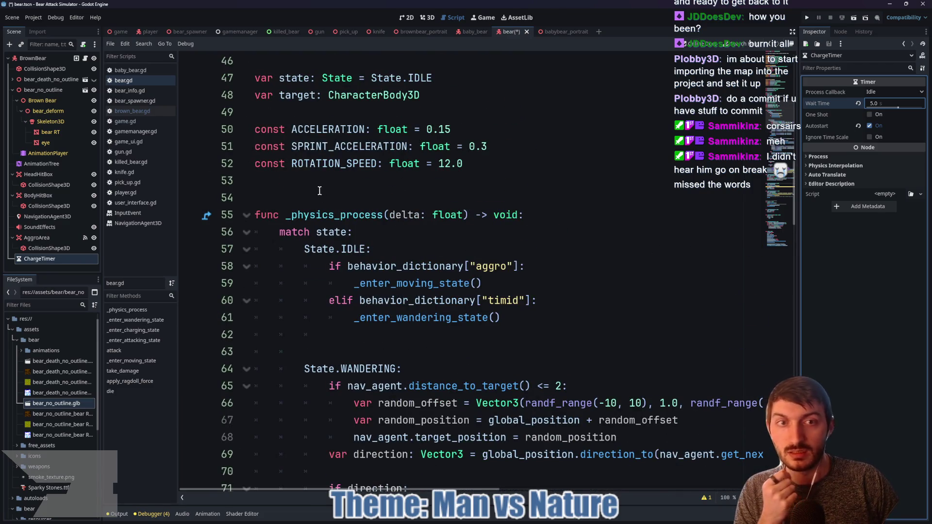
pyautogui.click(340, 193)
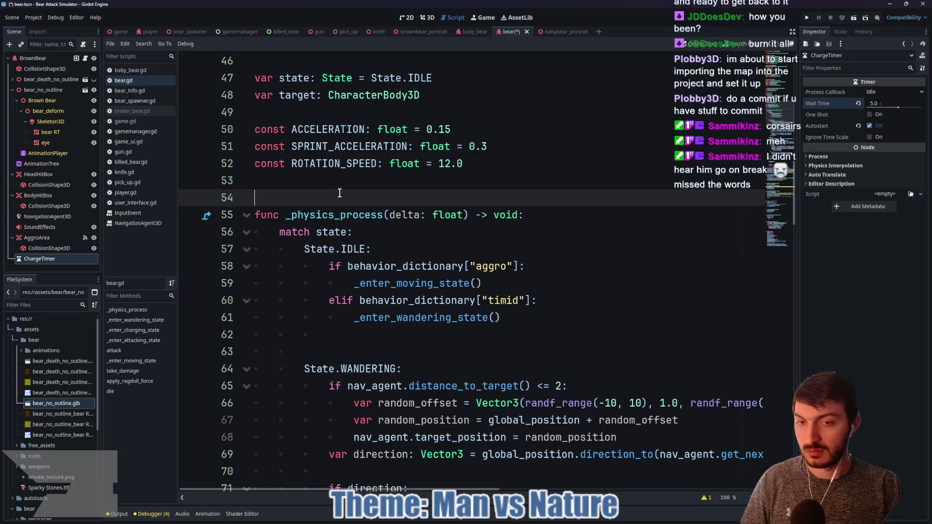
pyautogui.hotkey('ctrl', 's')
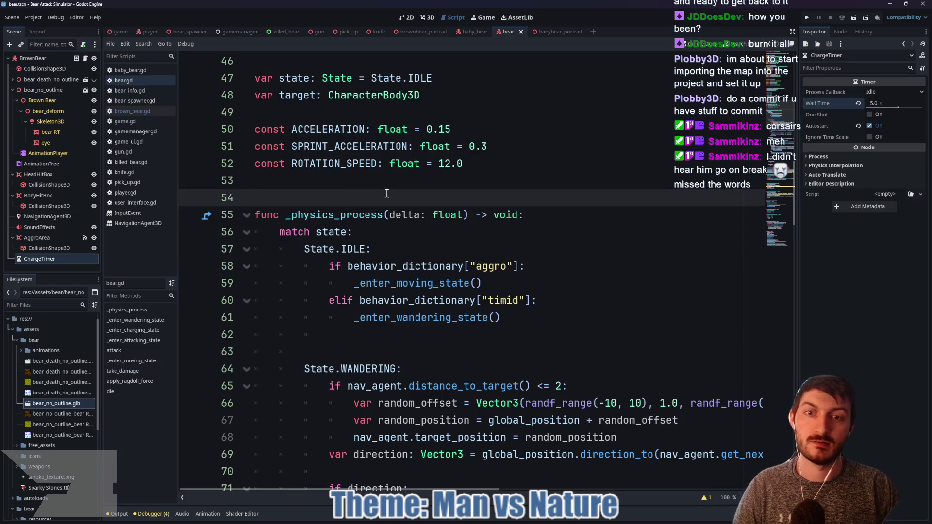
pyautogui.click(132, 110)
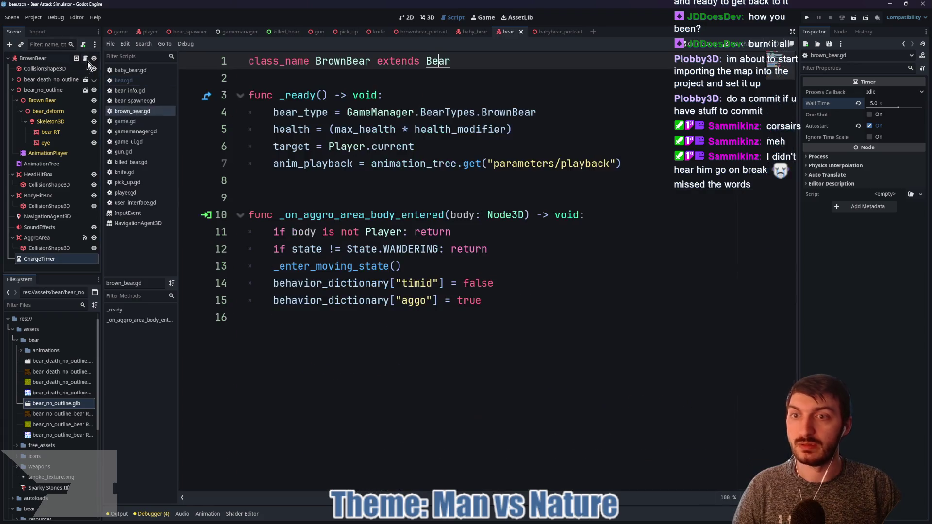
pyautogui.click(526, 311)
pyautogui.click(507, 299)
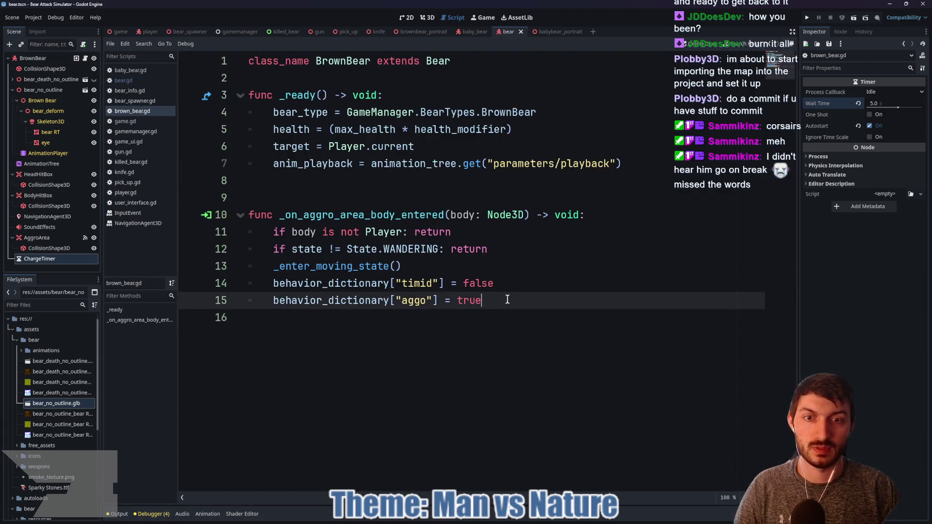
pyautogui.press('Return')
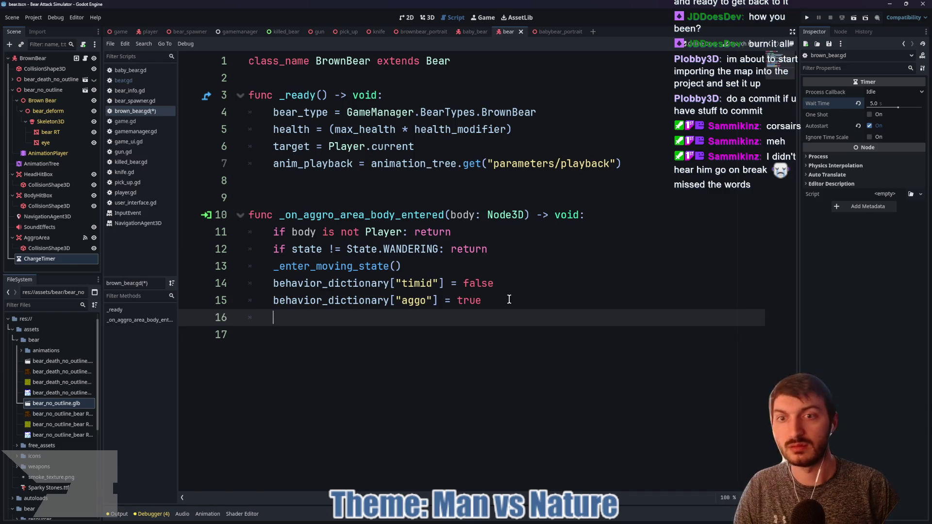
pyautogui.keyDown('ctrl'); pyautogui.click(438, 61); pyautogui.keyUp('ctrl')
pyautogui.scroll(5, 406, 242)
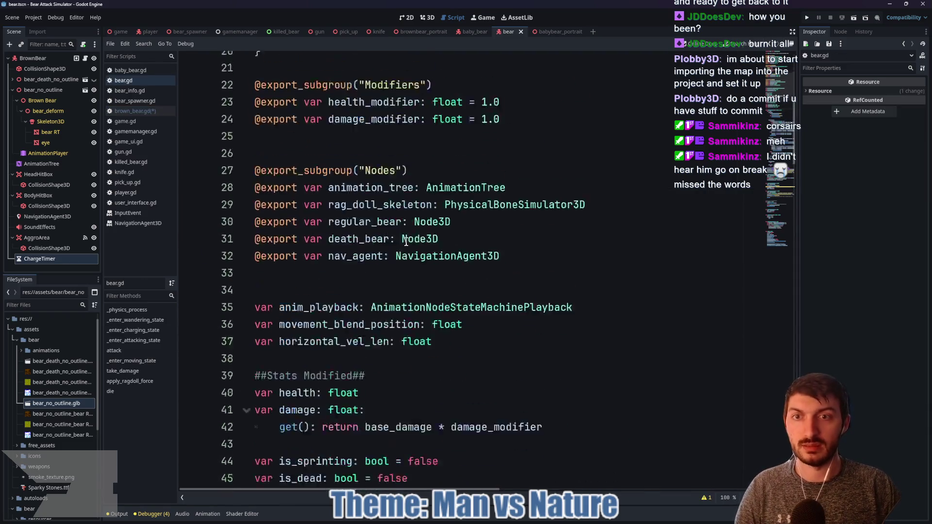
pyautogui.scroll(3, 406, 243)
pyautogui.click(515, 388)
pyautogui.press('Return')
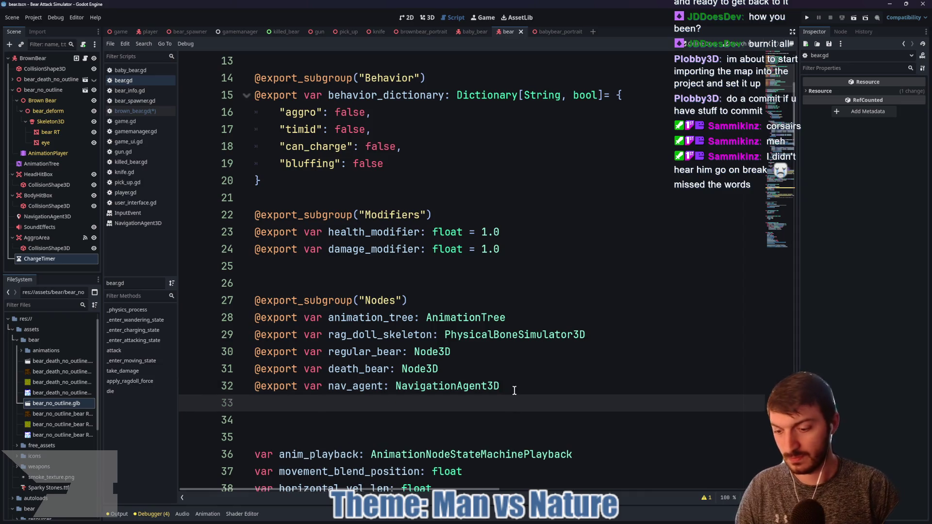
pyautogui.write('@export var charge_timer: Timer')
pyautogui.press('Escape')
pyautogui.hotkey('ctrl', 's')
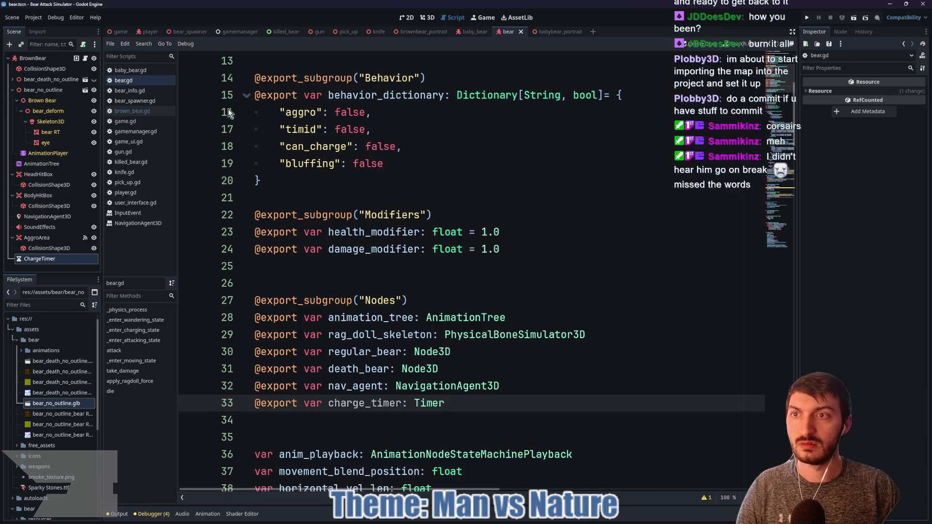
pyautogui.click(132, 111)
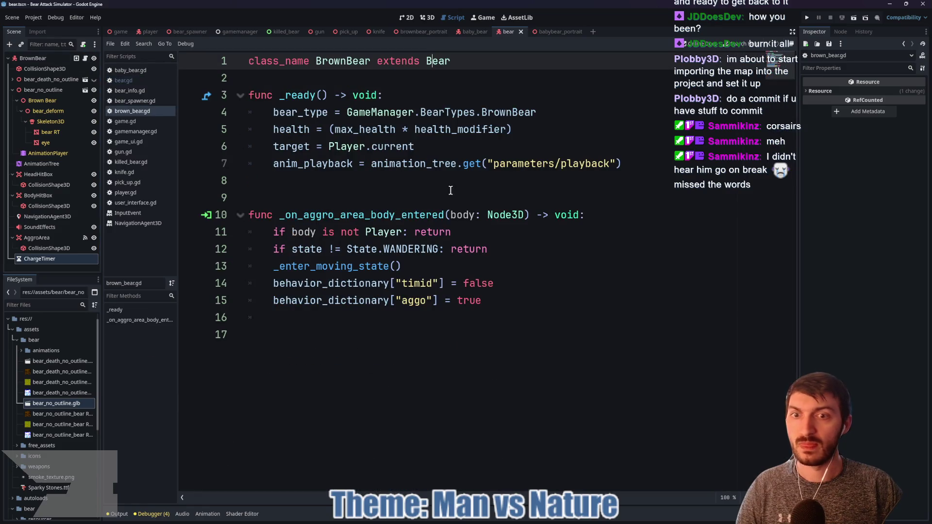
# In _ready, connect charge_timer.timeout to a new func(): callback
pyautogui.click(387, 180)
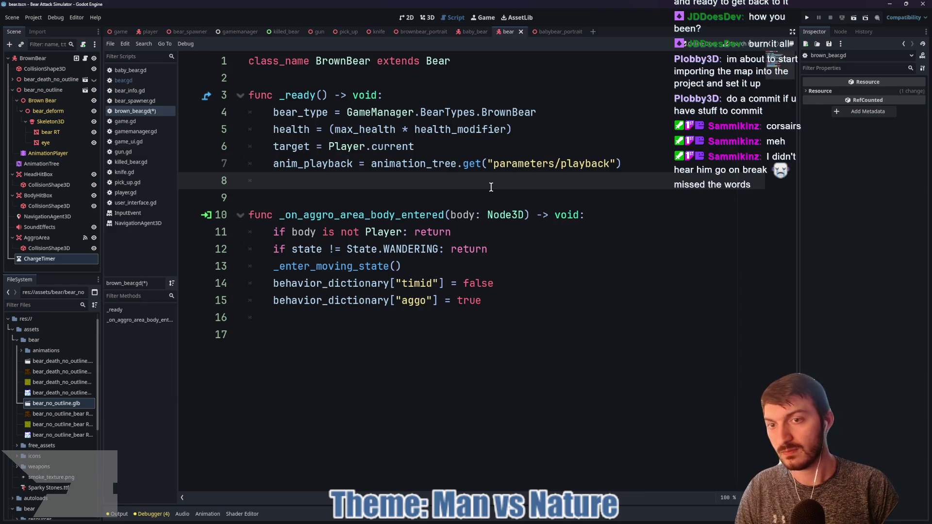
pyautogui.write('harge')
pyautogui.press('Return')
pyautogui.write('.')
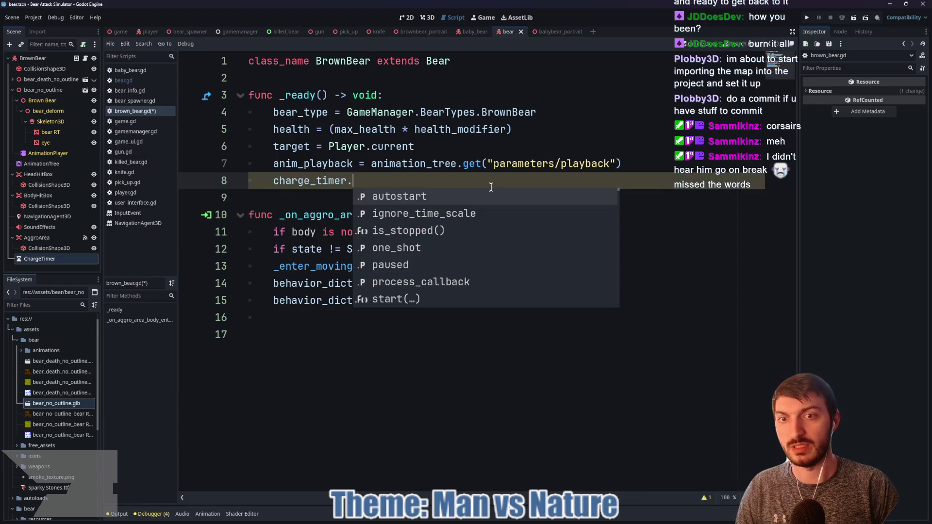
pyautogui.write('ti')
pyautogui.press('Return')
pyautogui.write('.co')
pyautogui.press('Return')
pyautogui.write('func():')
pyautogui.press('Return')
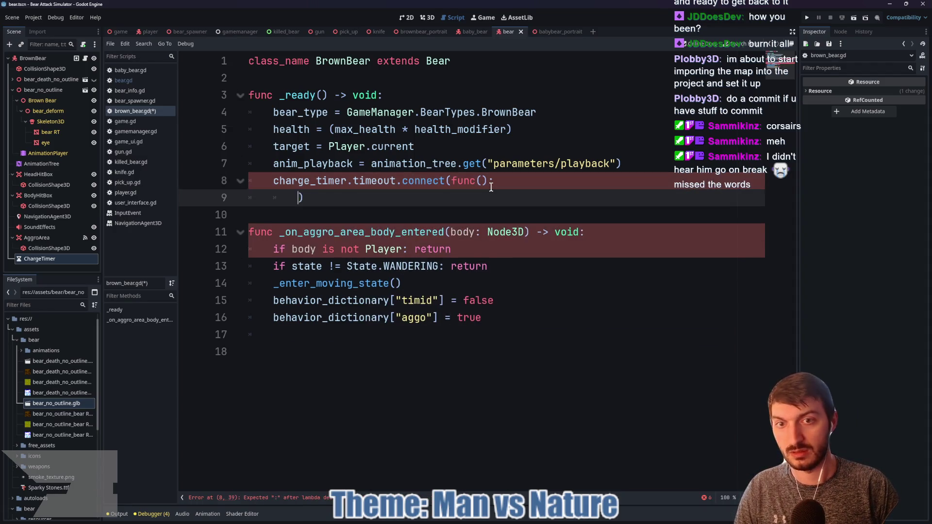
pyautogui.press('Return')
# Inside the callback, add the condition if behavior_dictionary["can_charge"]:
pyautogui.write('if')
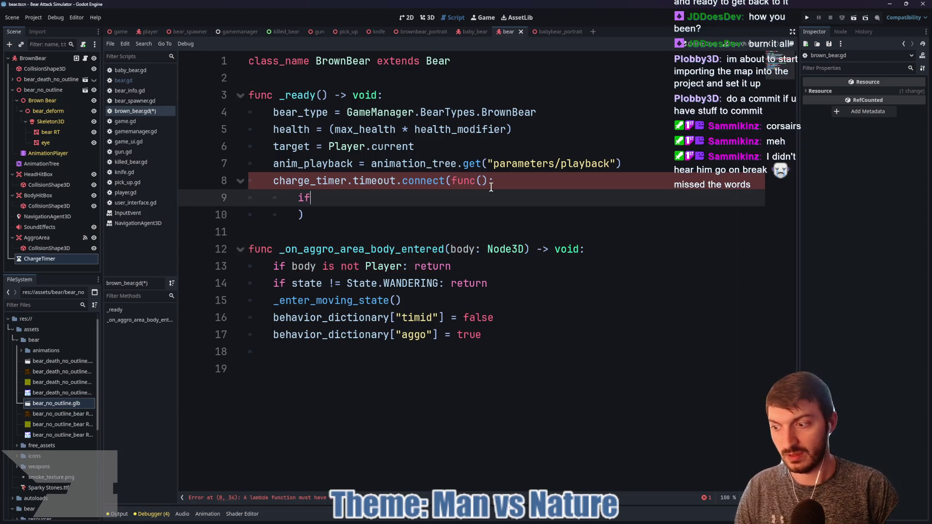
pyautogui.write(' dict')
pyautogui.press('BackSpace')
pyautogui.press('BackSpace')
pyautogui.press('BackSpace')
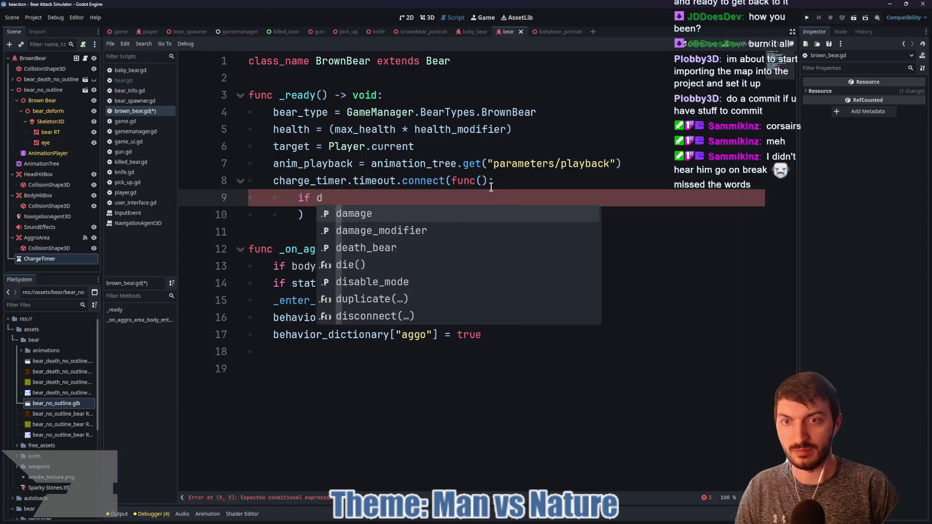
pyautogui.press('BackSpace')
pyautogui.write('behav')
pyautogui.press('Return')
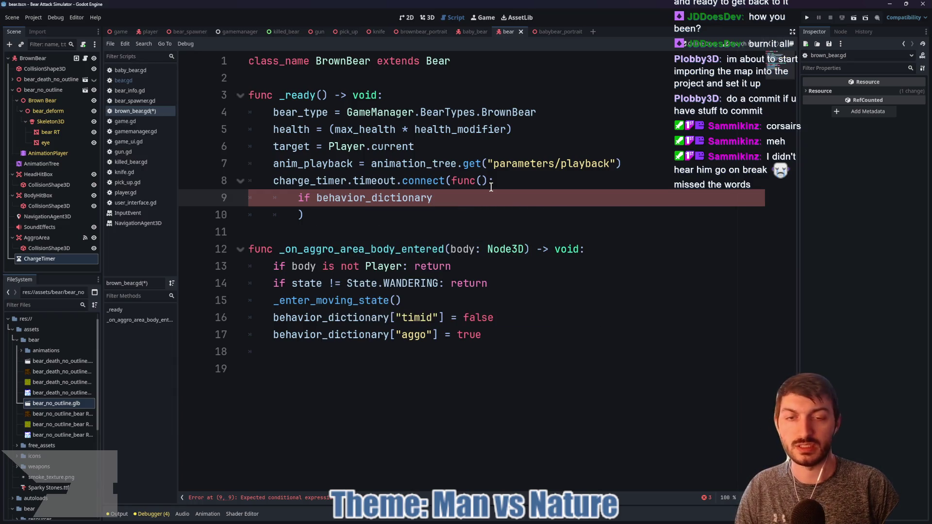
pyautogui.write('["')
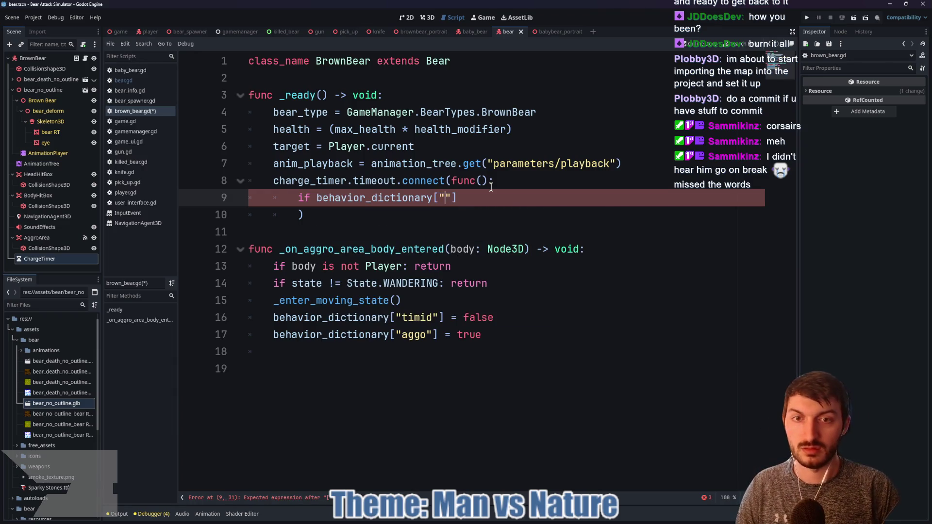
pyautogui.write('can_charge')
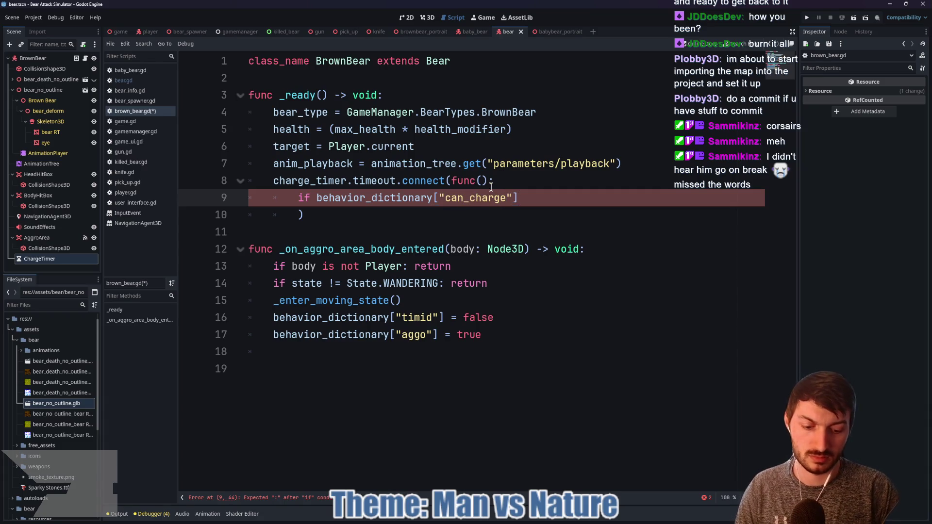
pyautogui.press('Return')
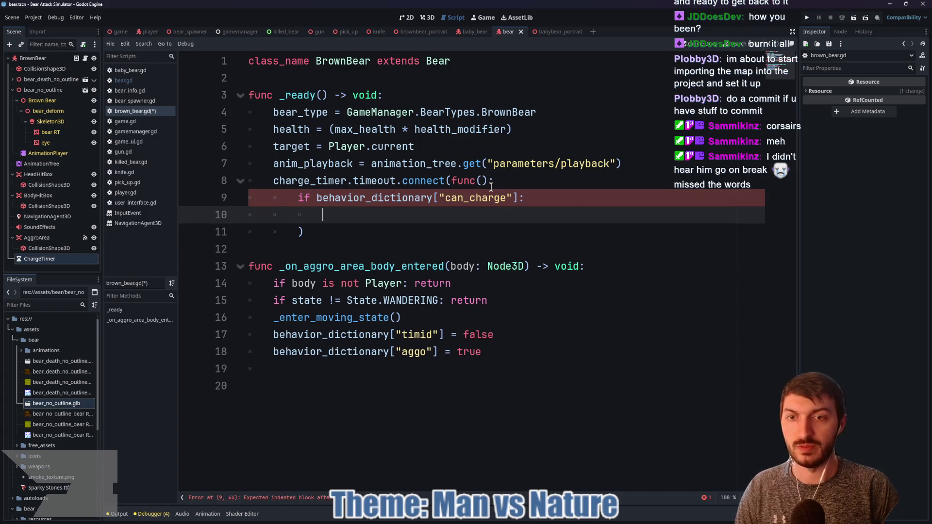
# Under the can_charge check, call _enter_charging_state() and then charge_timer.start()
pyautogui.write('_enter')
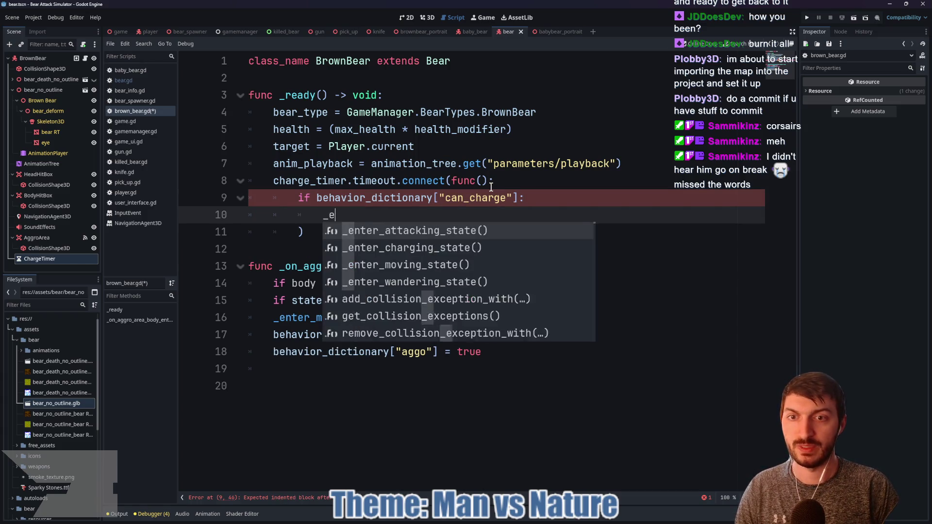
pyautogui.press('Return')
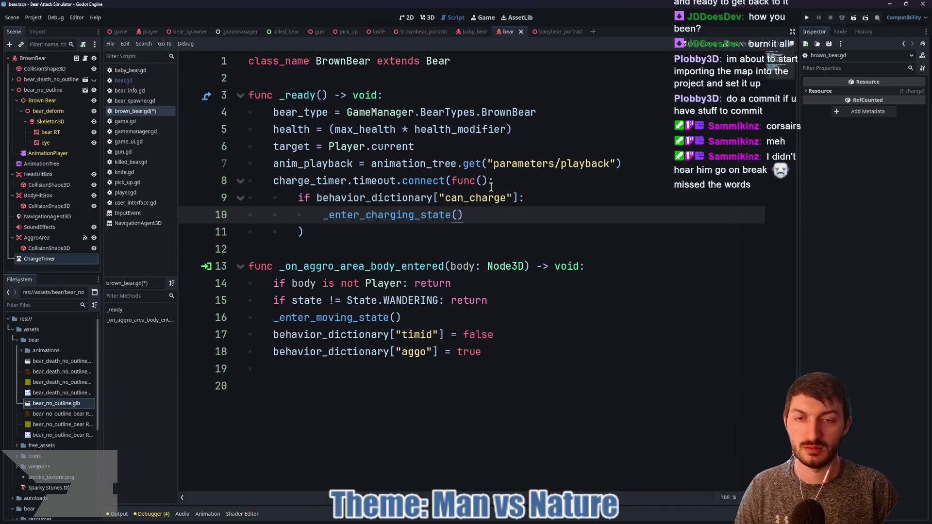
pyautogui.press('Return')
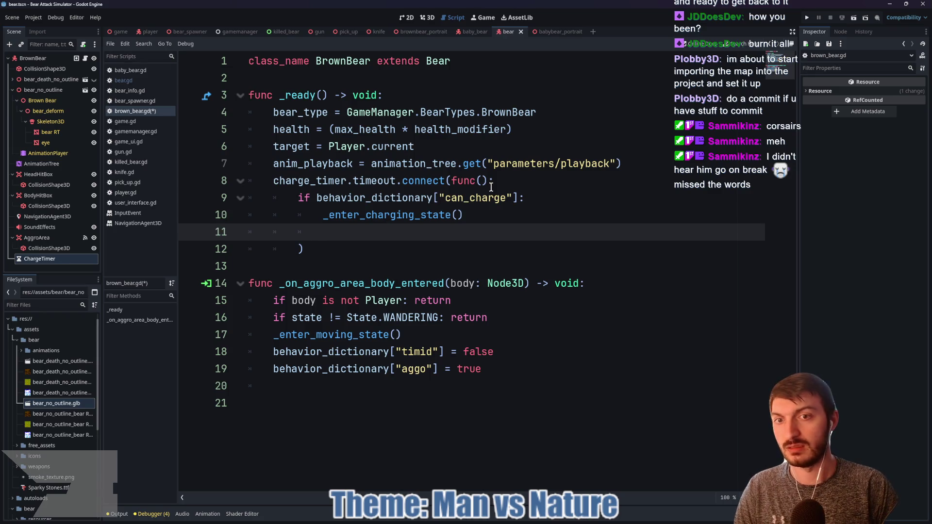
pyautogui.write('char')
pyautogui.press('Return')
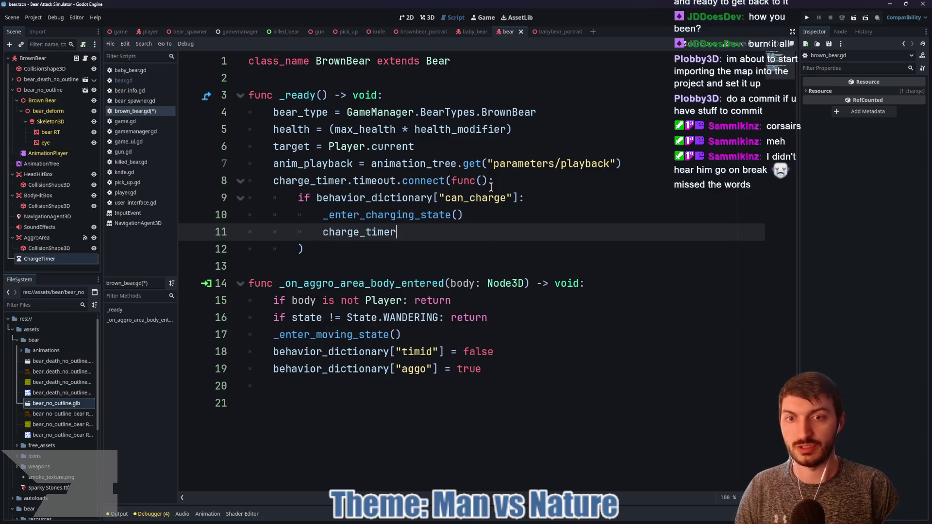
pyautogui.write('.start')
pyautogui.press('Return')
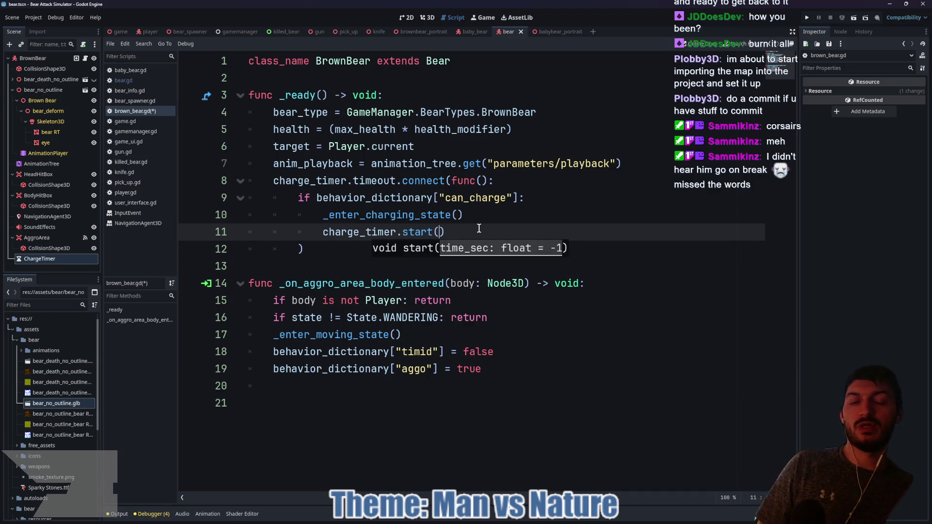
pyautogui.click(551, 198)
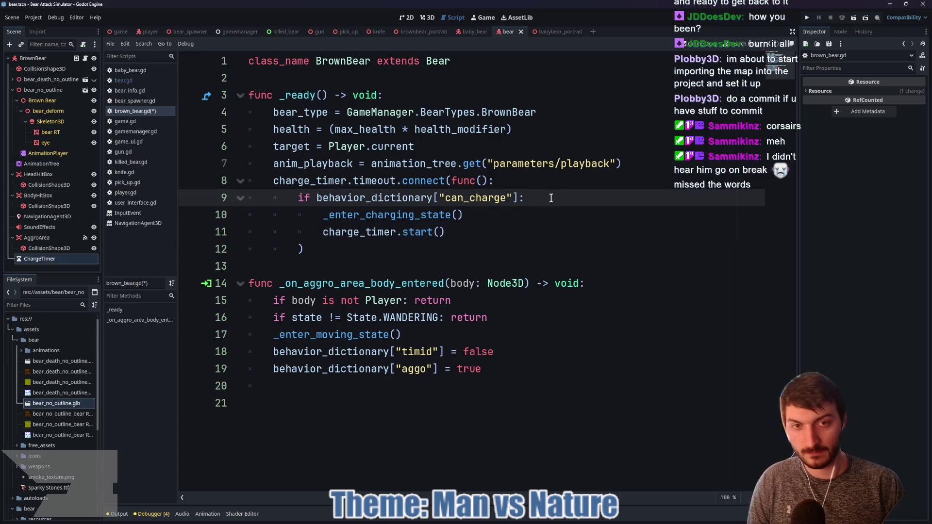
# Add the check if global_position.distance_to(Player.current.global_position) >= dist_to_charge: under can_charge
pyautogui.press('Return')
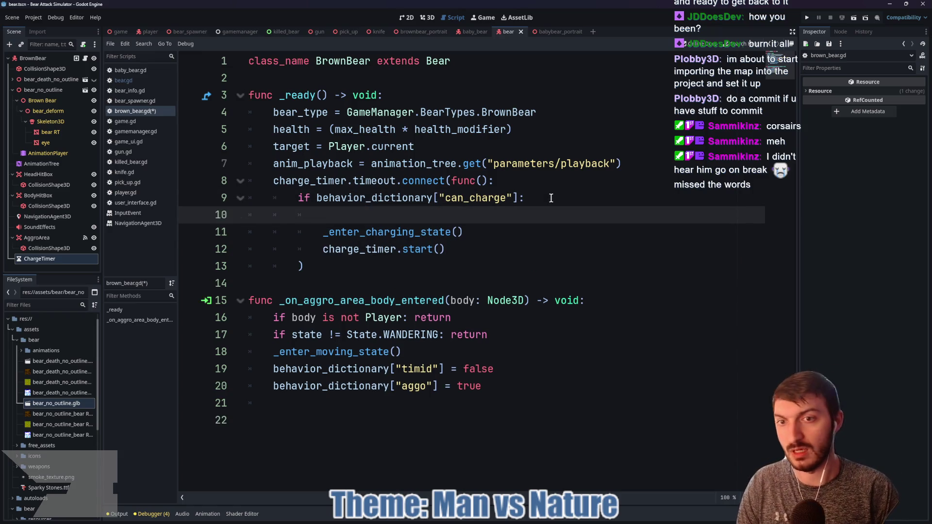
pyautogui.write('if')
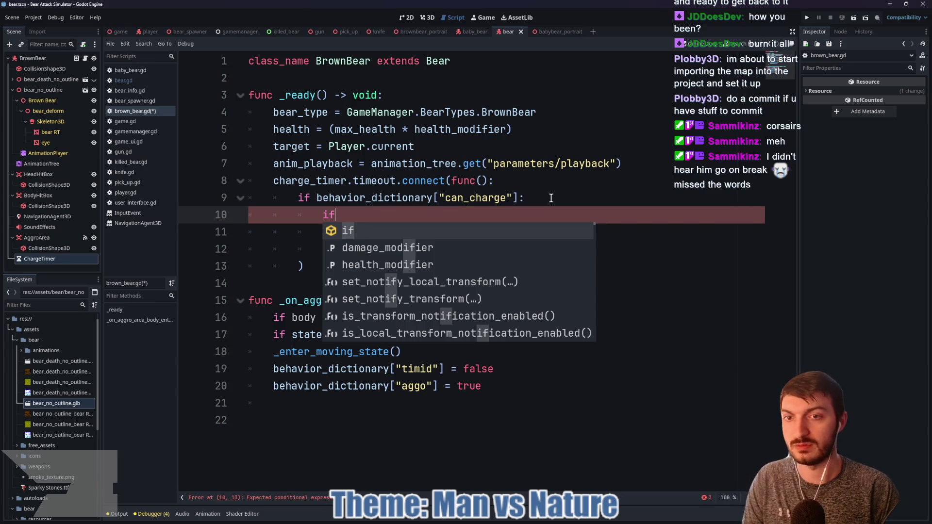
pyautogui.write(' global_po')
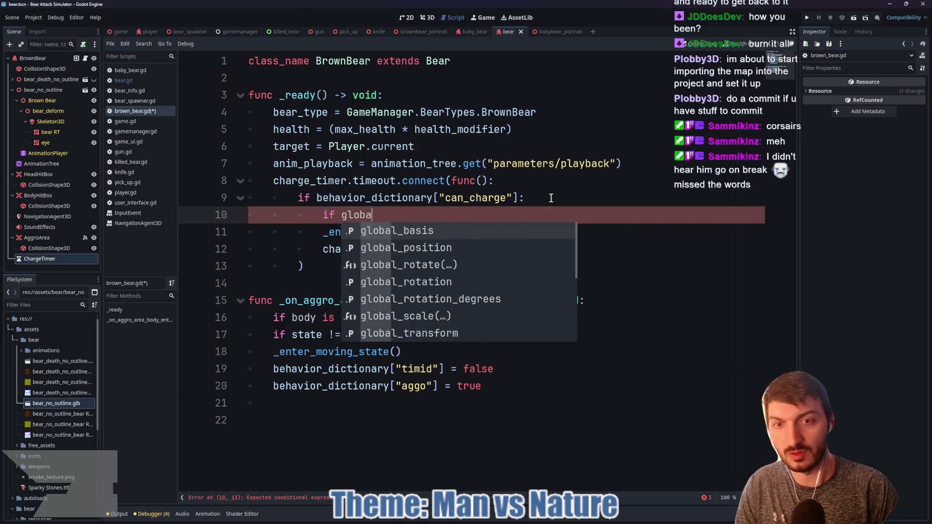
pyautogui.press('Return')
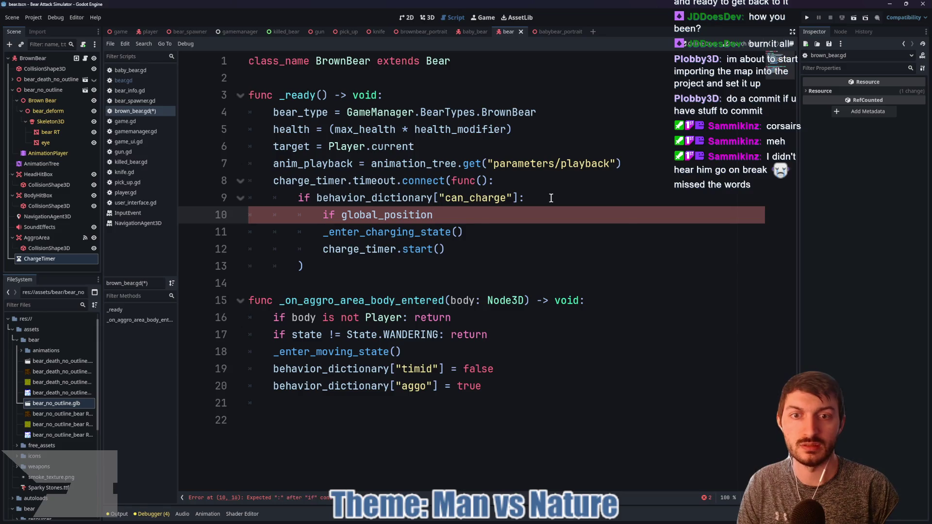
pyautogui.write('.dist')
pyautogui.press('Down')
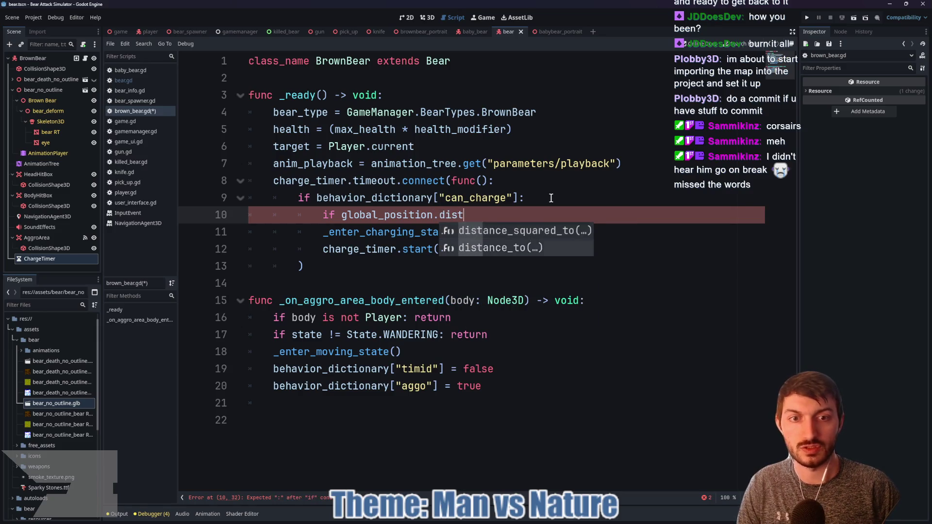
pyautogui.press('Return')
pyautogui.write('target')
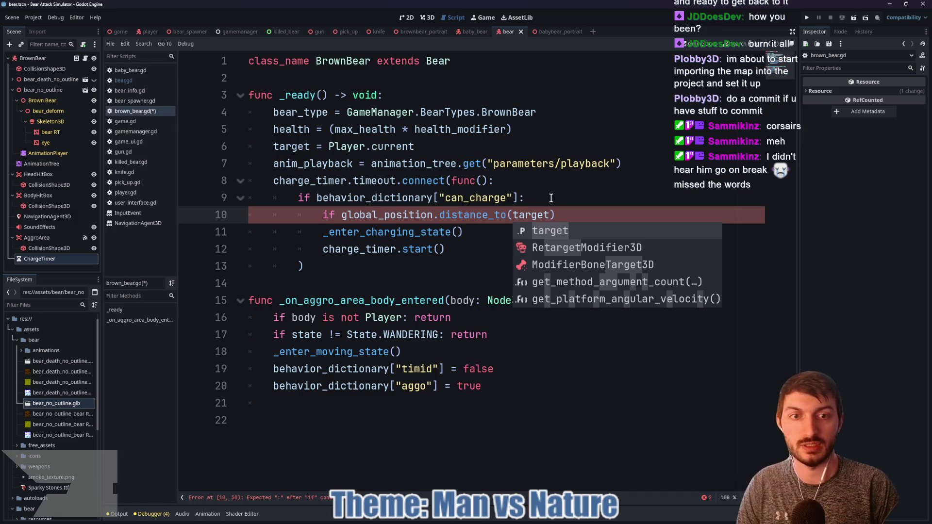
pyautogui.press('BackSpace')
pyautogui.press('BackSpace')
pyautogui.press('BackSpace')
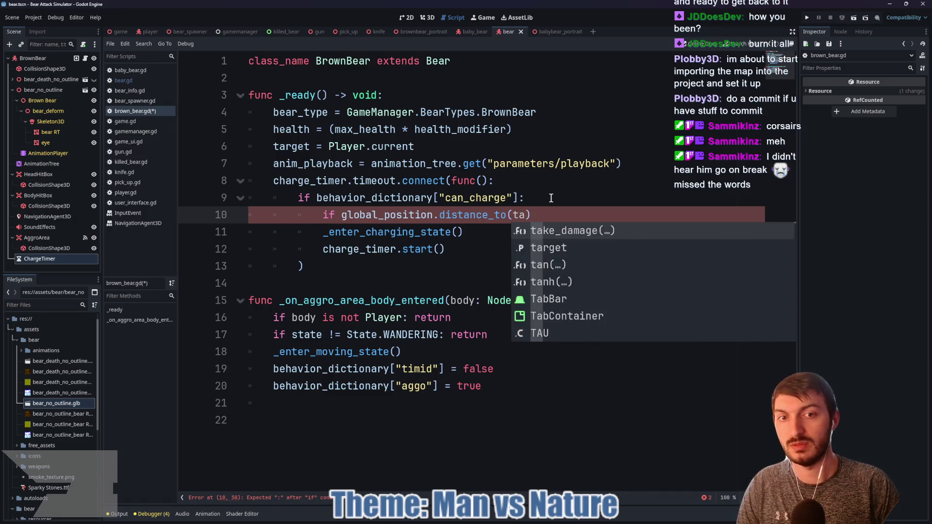
pyautogui.write('Player.current.g')
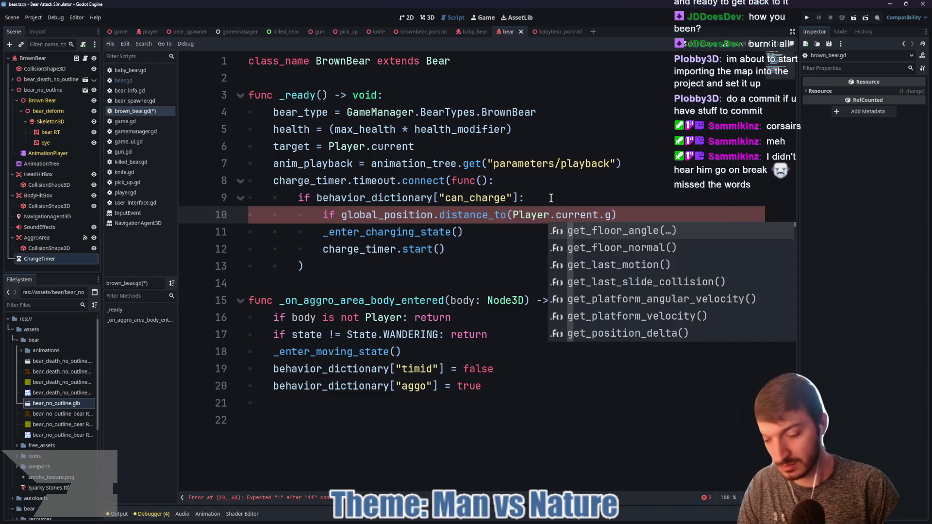
pyautogui.write('lobal_posi')
pyautogui.press('BackSpace')
pyautogui.write('ition) >')
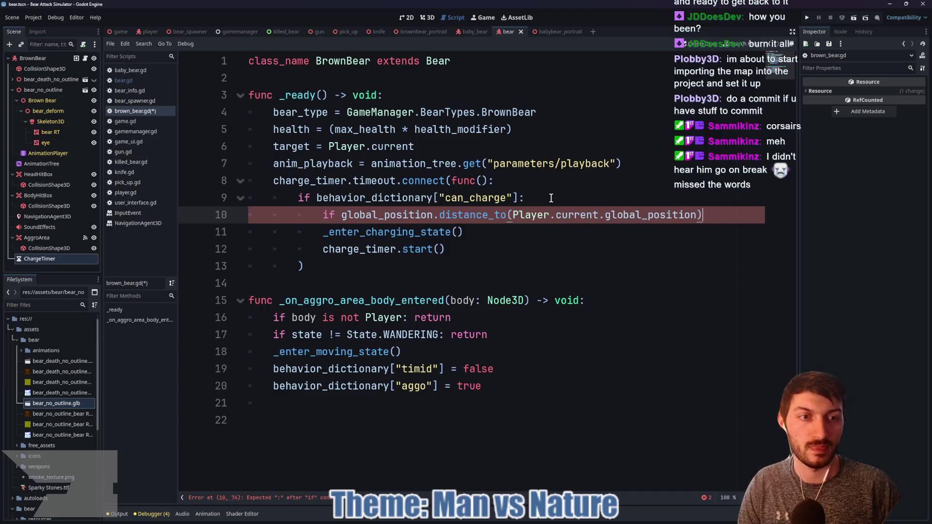
pyautogui.write('= ')
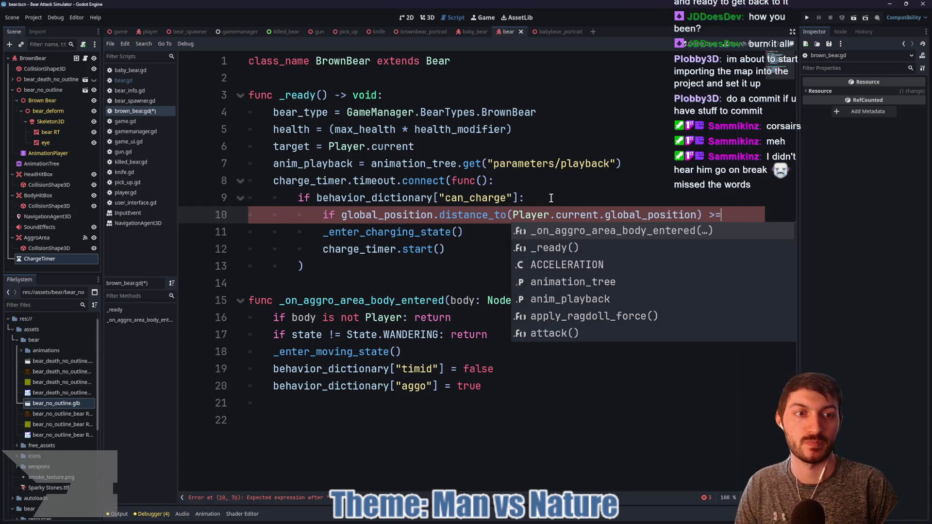
pyautogui.write('charge_distabnce')
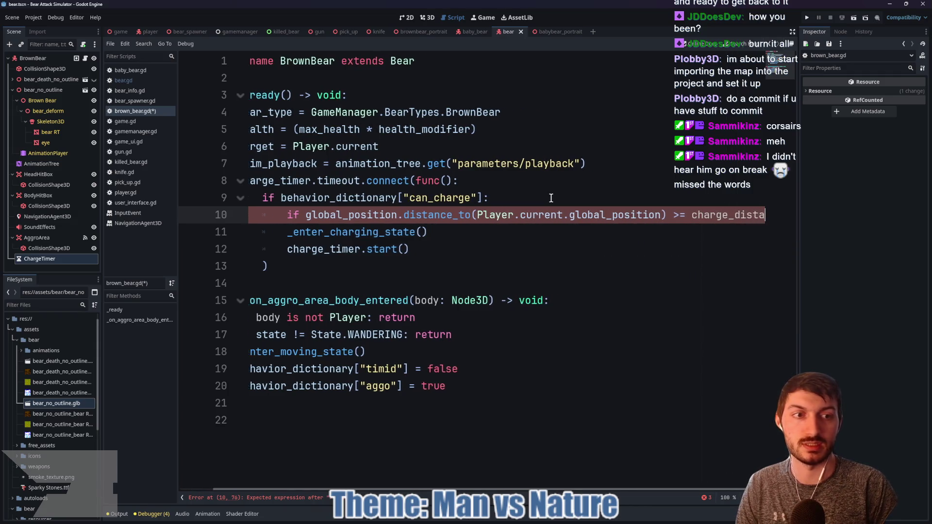
pyautogui.press('BackSpace')
pyautogui.press('BackSpace')
pyautogui.press('BackSpace')
pyautogui.write('nce')
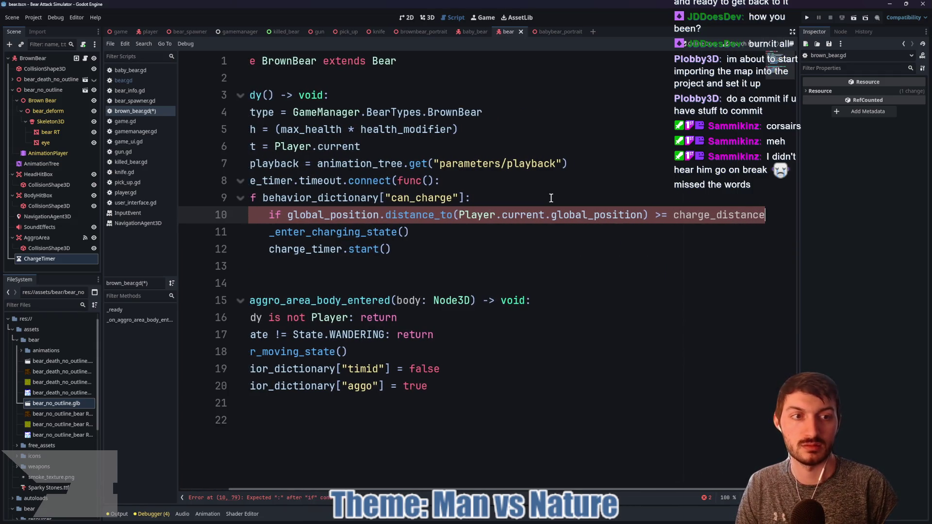
pyautogui.press('BackSpace')
pyautogui.press('BackSpace')
pyautogui.press('BackSpace')
pyautogui.write('dist_to_charge')
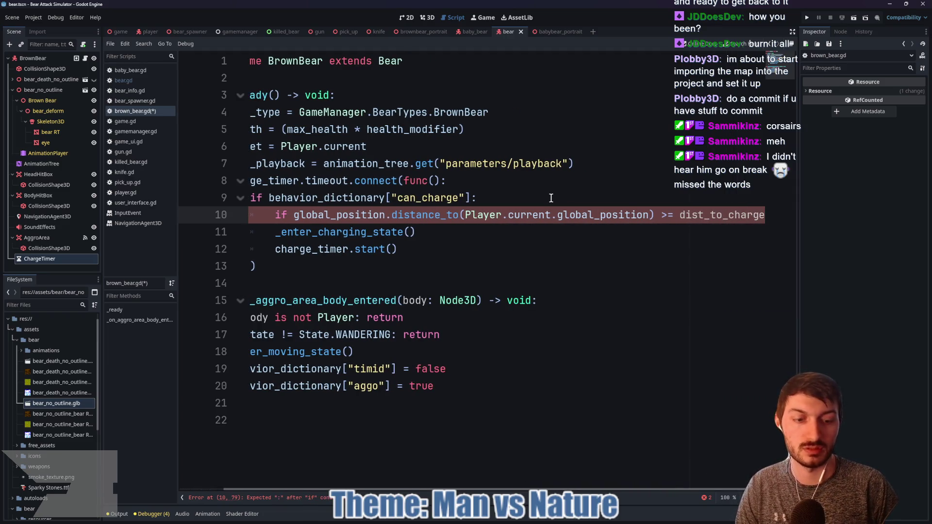
pyautogui.write(':')
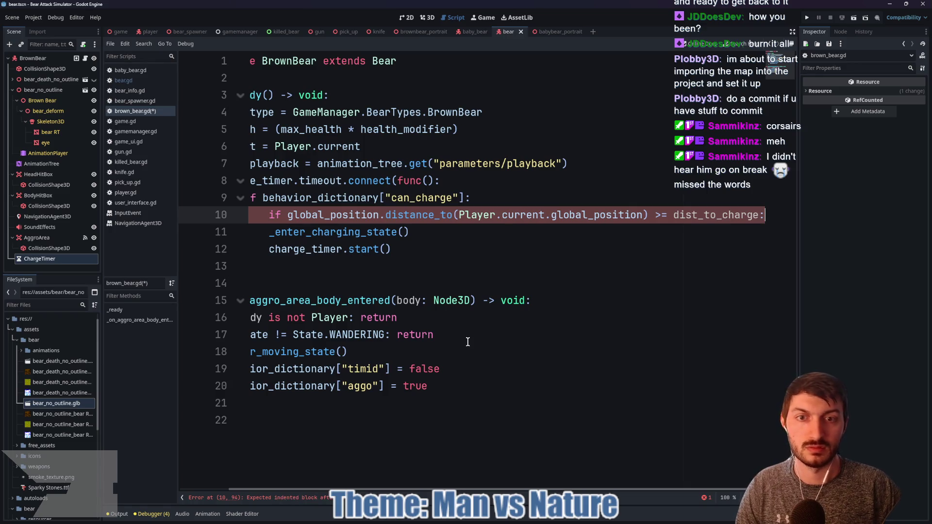
# Dedent charge_timer.start() by one level and save brown_bear.gd
pyautogui.moveTo(486, 489); pyautogui.dragTo(420, 488)
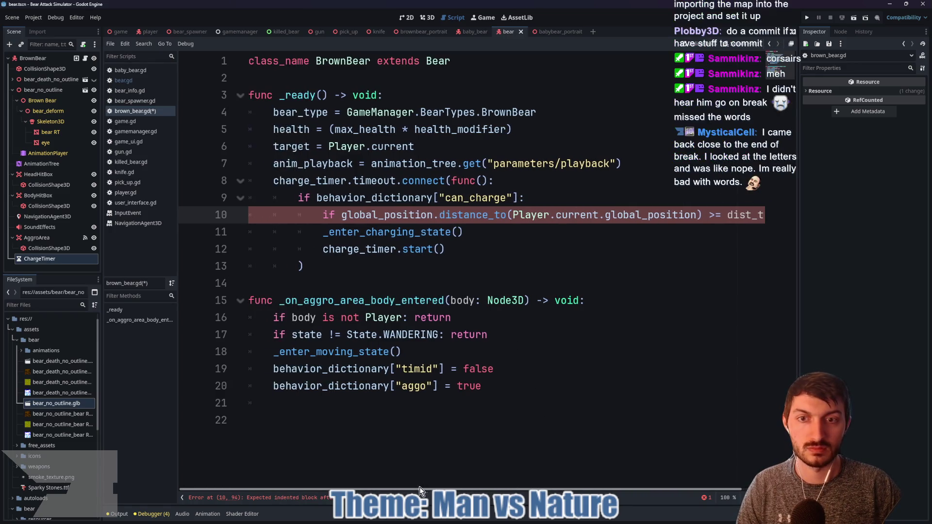
pyautogui.click(323, 250)
pyautogui.press('BackSpace')
pyautogui.click(443, 257)
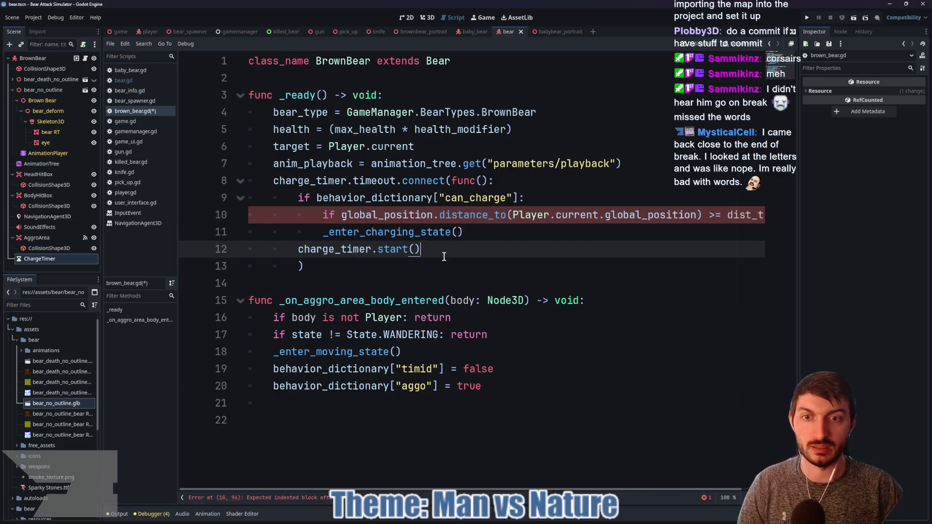
pyautogui.hotkey('ctrl', 's')
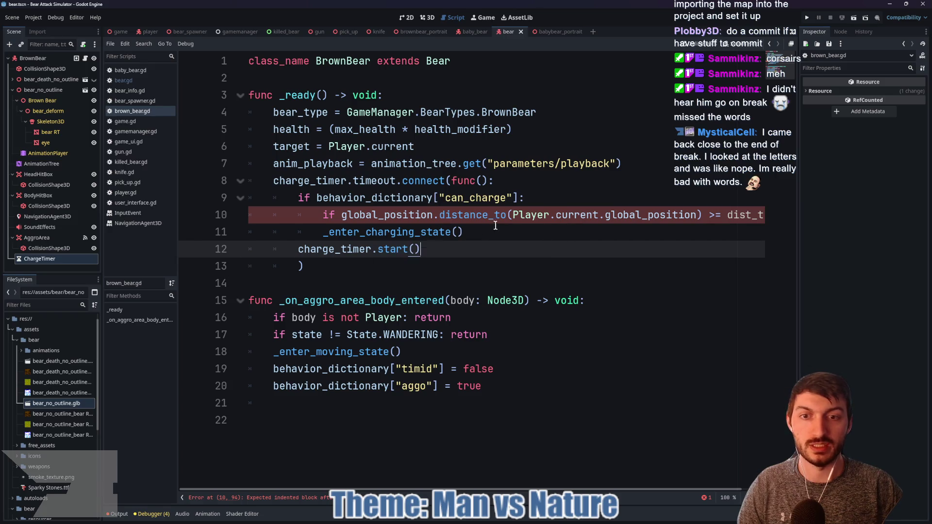
# Turn on One Shot for the ChargeTimer node
pyautogui.click(62, 259)
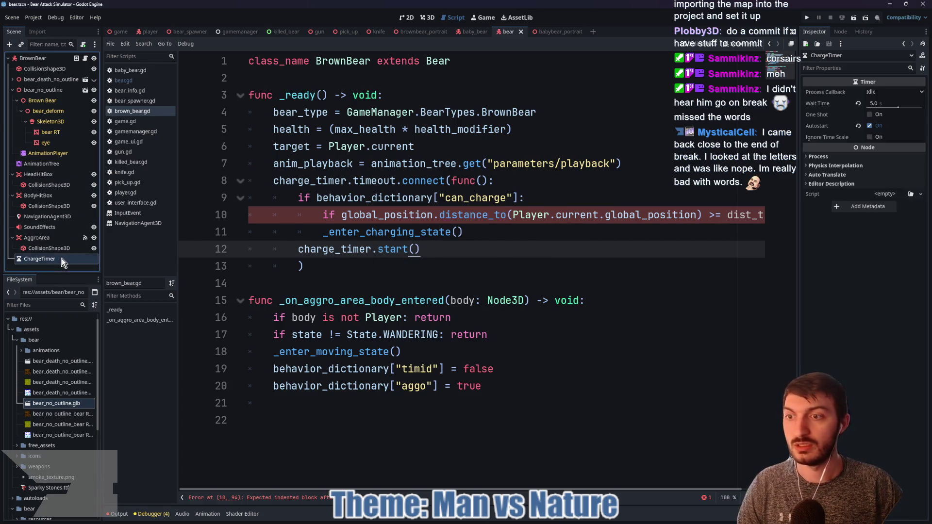
pyautogui.click(869, 114)
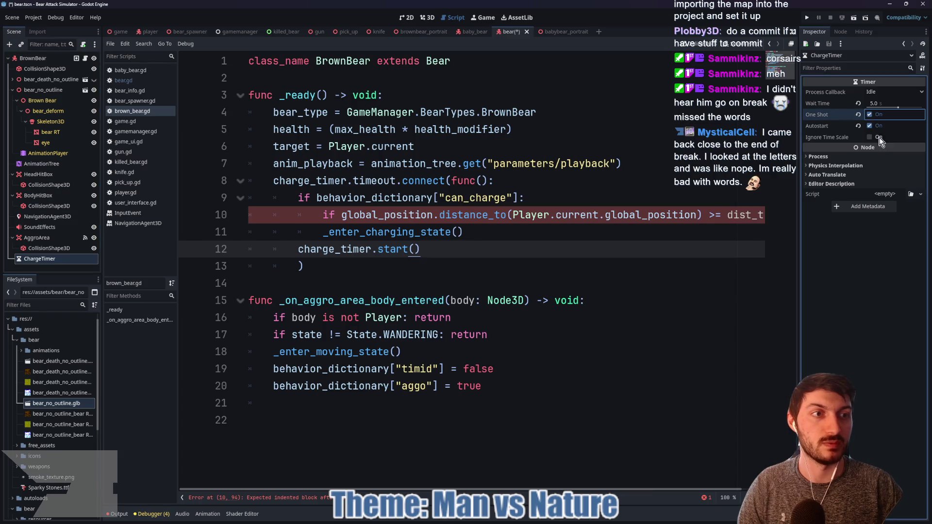
pyautogui.click(442, 250)
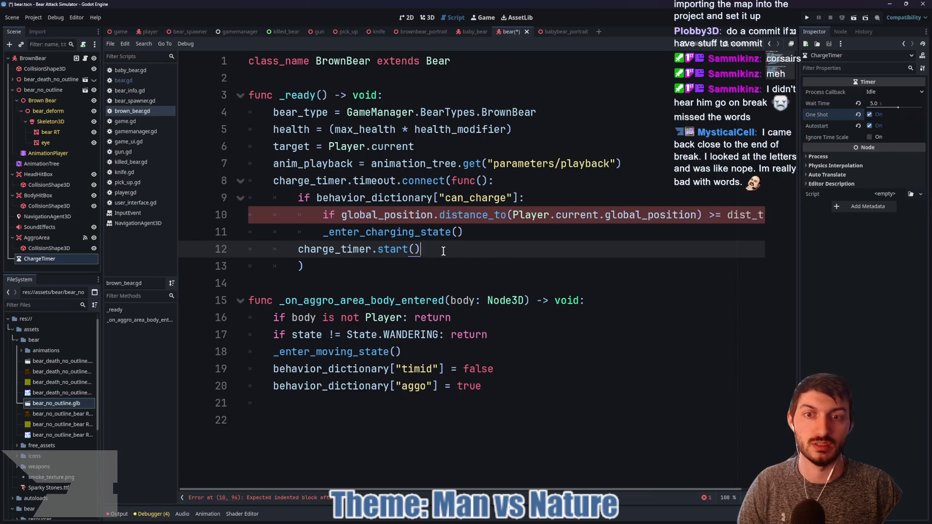
pyautogui.hotkey('ctrl', 's')
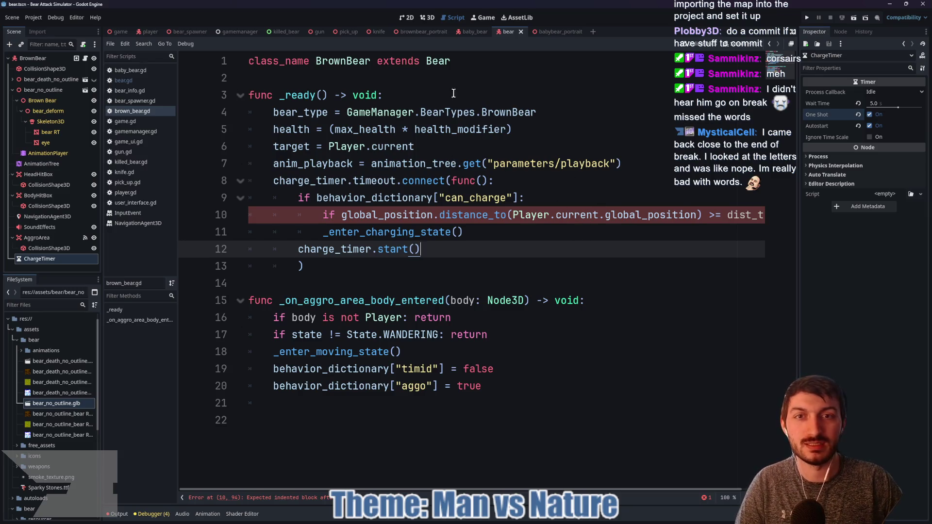
pyautogui.keyDown('ctrl'); pyautogui.click(435, 62); pyautogui.keyUp('ctrl')
pyautogui.scroll(2, 398, 217)
pyautogui.scroll(-7, 437, 233)
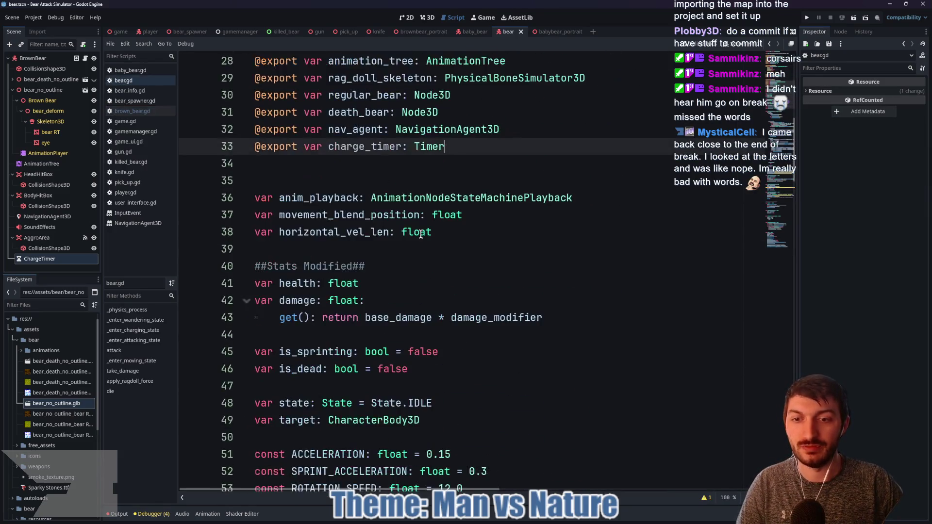
pyautogui.scroll(-1, 437, 253)
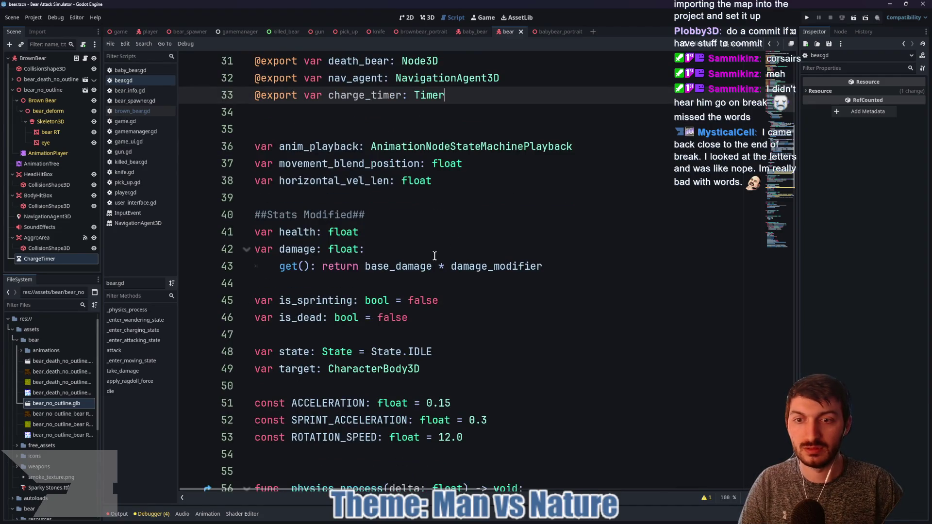
pyautogui.scroll(10, 401, 257)
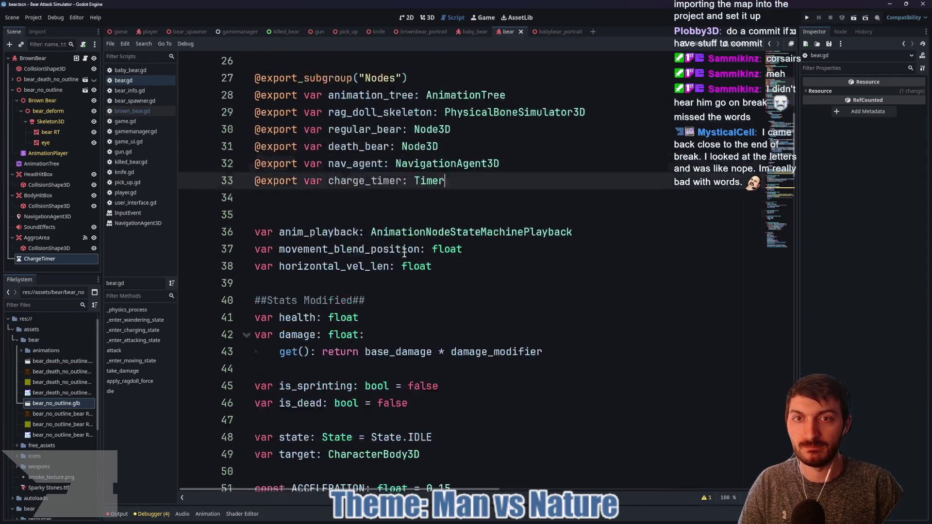
pyautogui.click(510, 248)
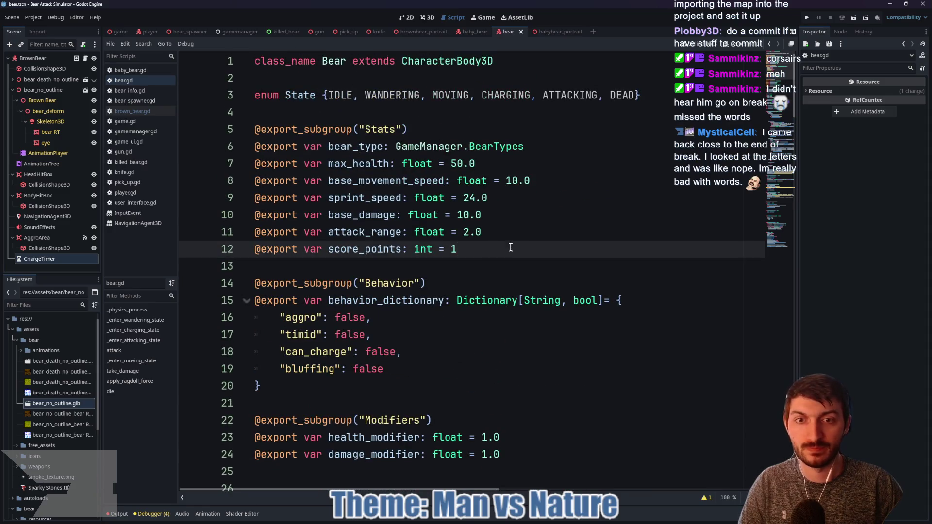
pyautogui.press('Return')
pyautogui.write('@export var')
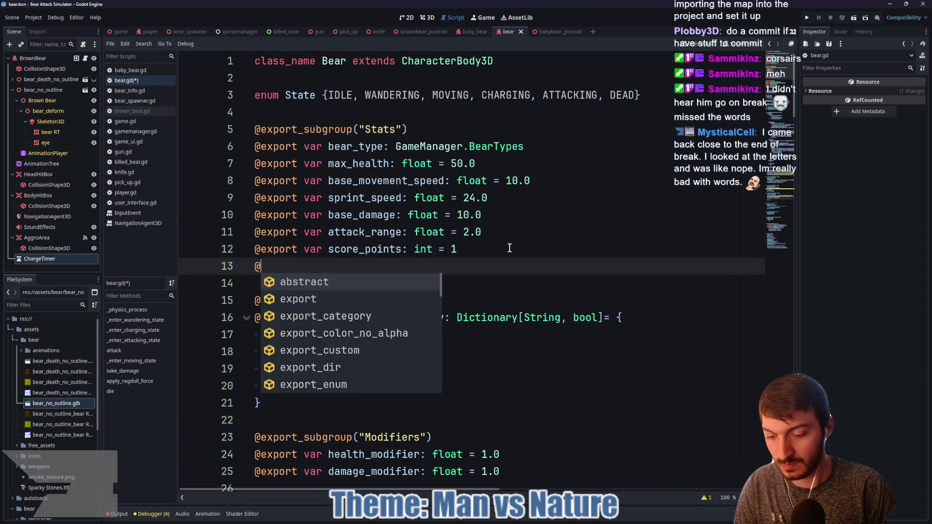
pyautogui.write(' dist_to_cha')
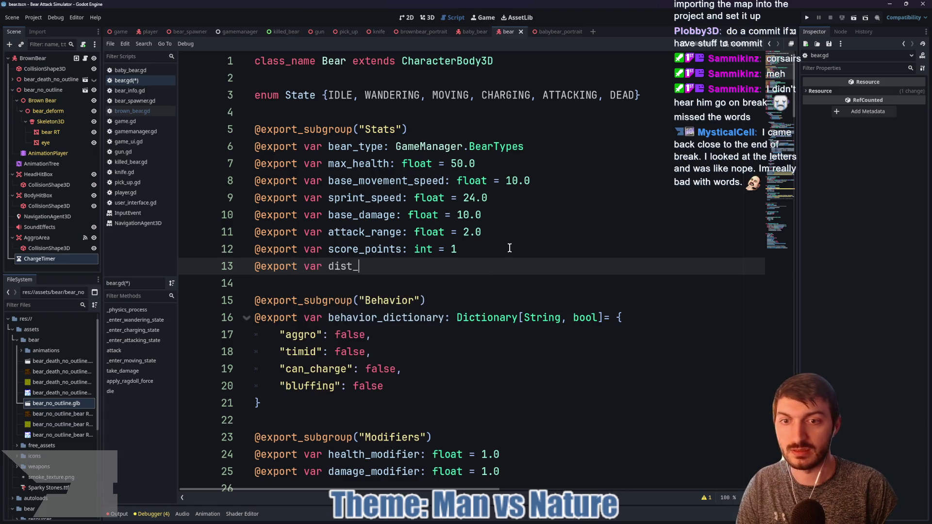
pyautogui.write('rge:')
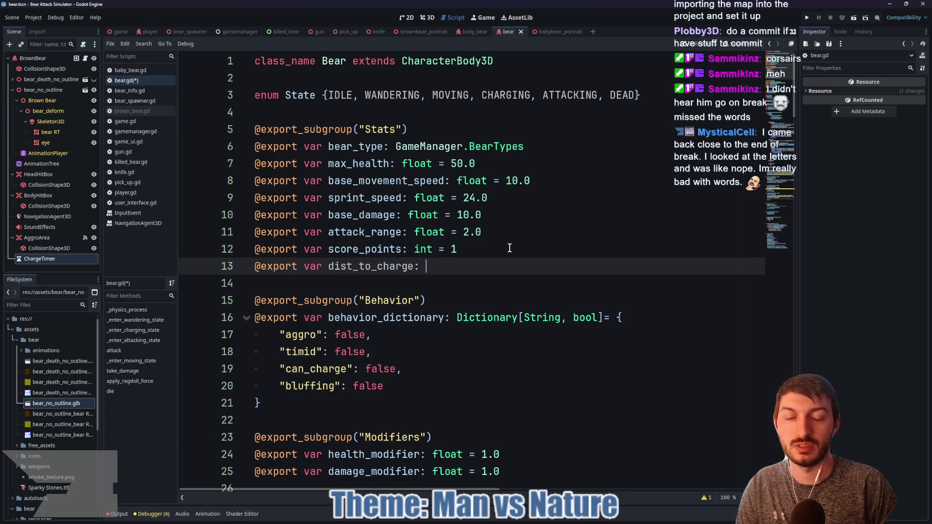
pyautogui.write('float = ')
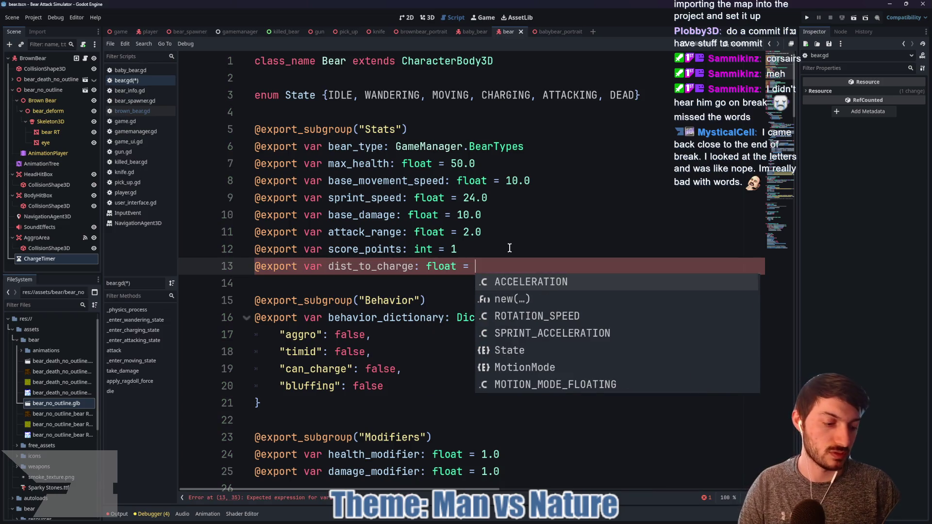
pyautogui.write('5.0')
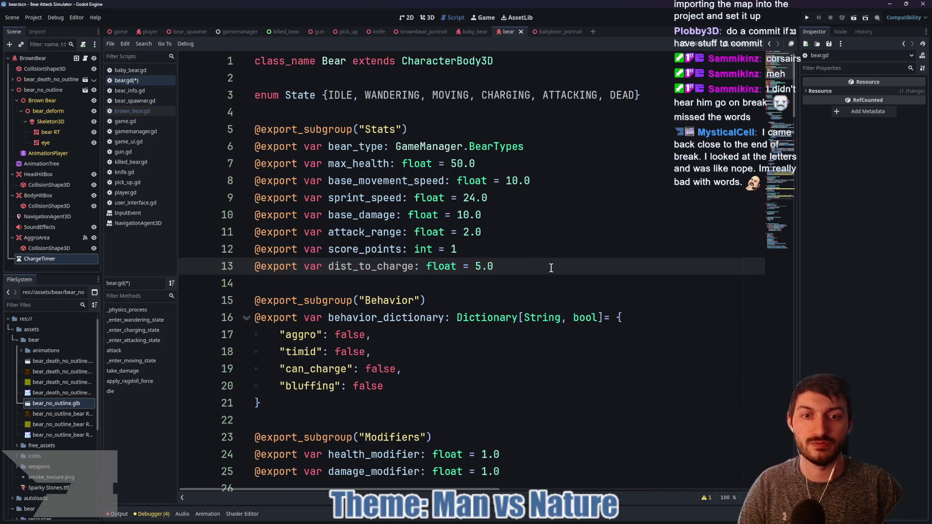
pyautogui.hotkey('ctrl', 's')
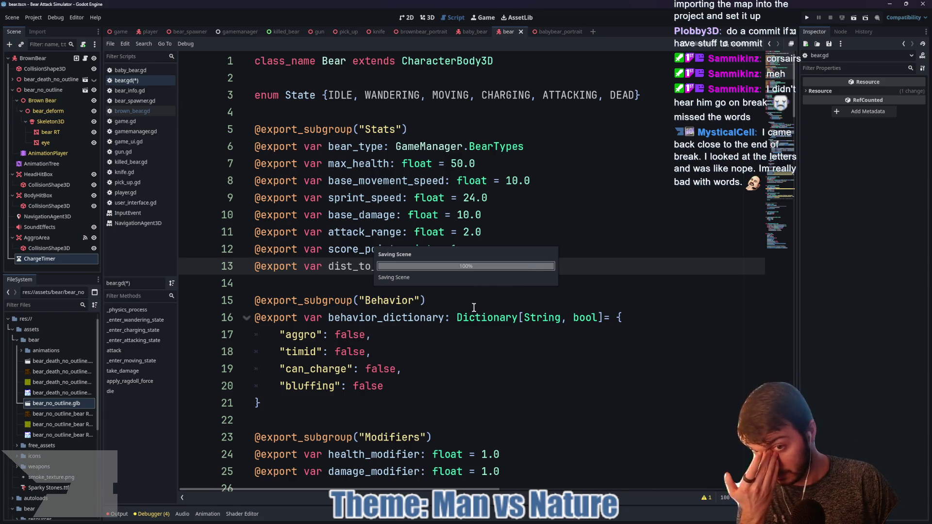
# Open the bear_spawner scene and its script
pyautogui.moveTo(466, 316)
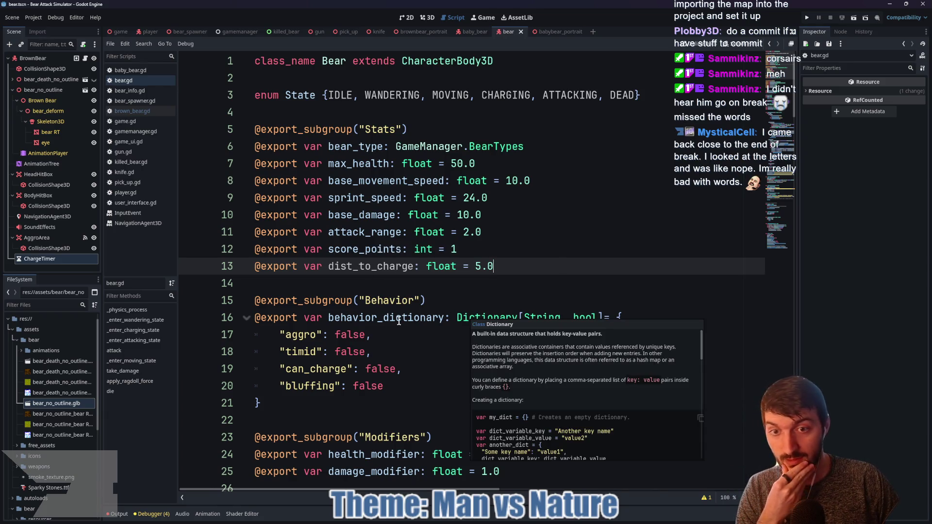
pyautogui.scroll(-1, 442, 346)
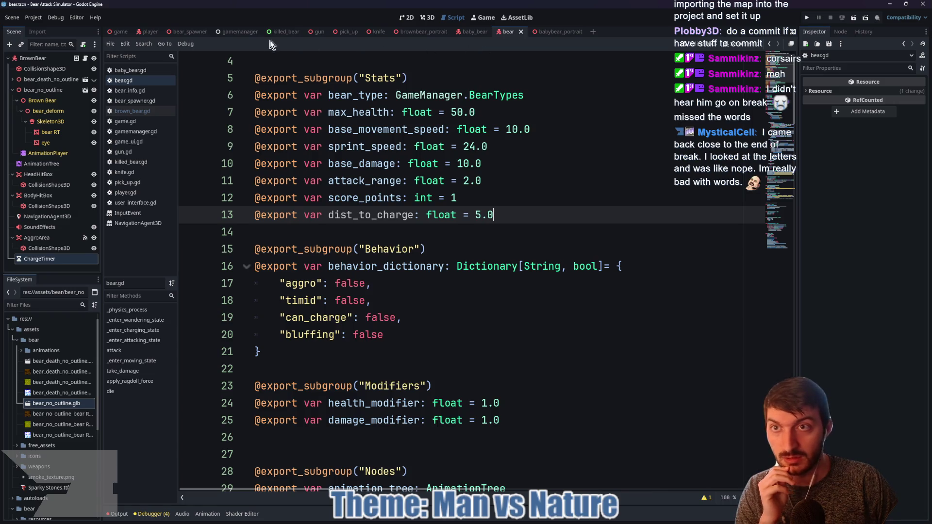
pyautogui.click(187, 32)
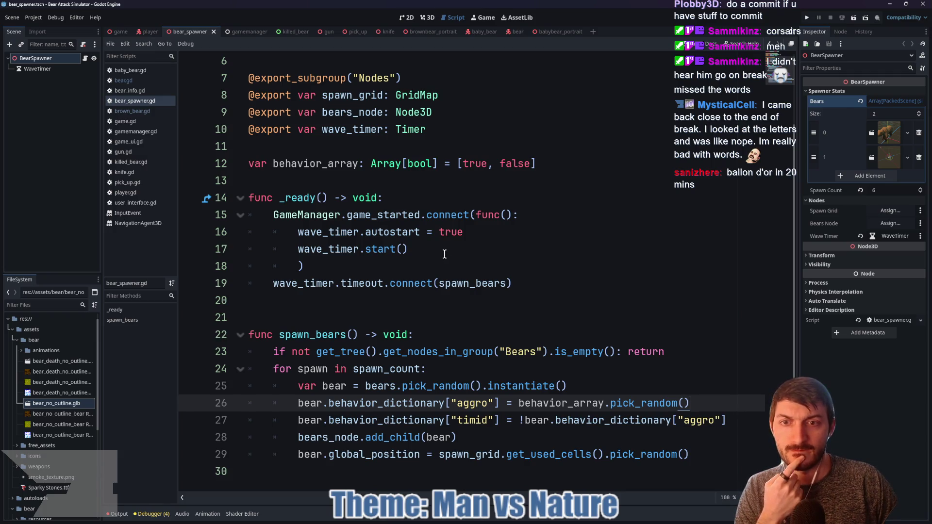
# Add an 'if bear.behavior_dictionary["aggro"] == true:' check below the timid assignment in spawn_bears
pyautogui.click(547, 422)
pyautogui.click(745, 422)
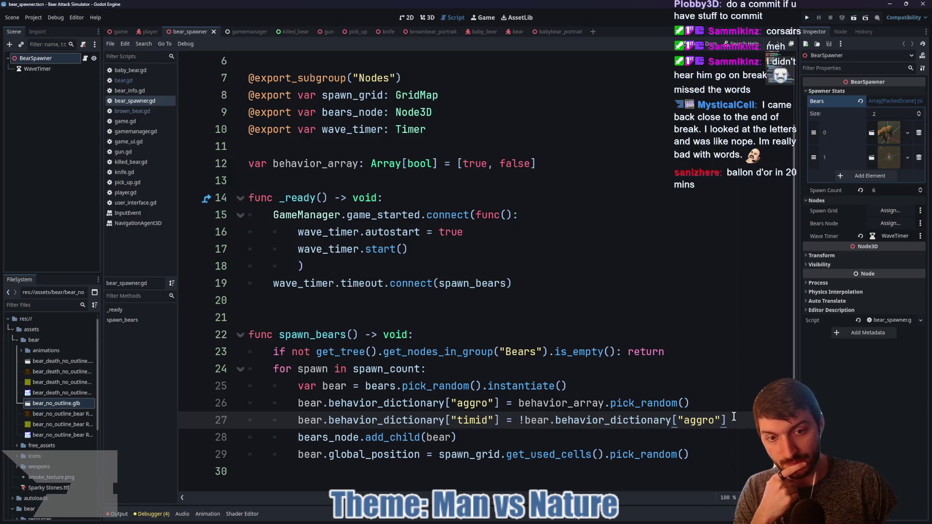
pyautogui.press('Return')
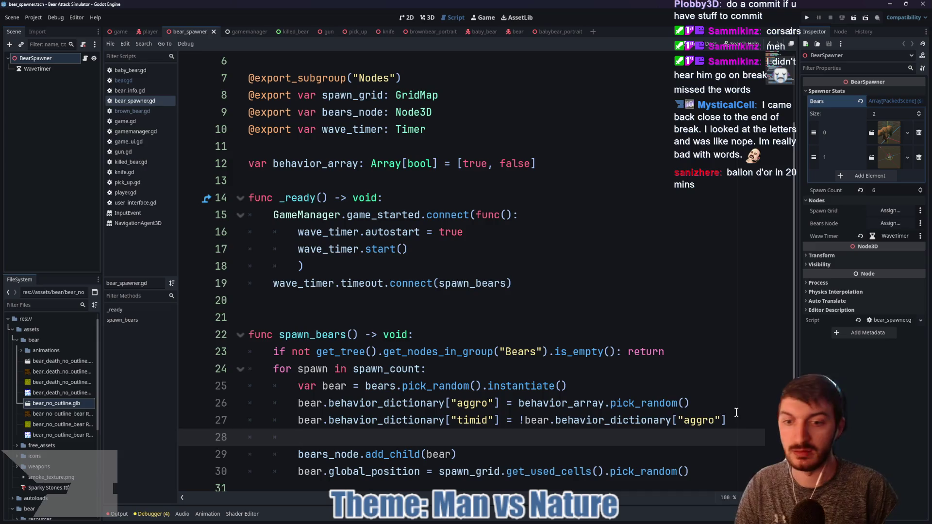
pyautogui.write('if bear')
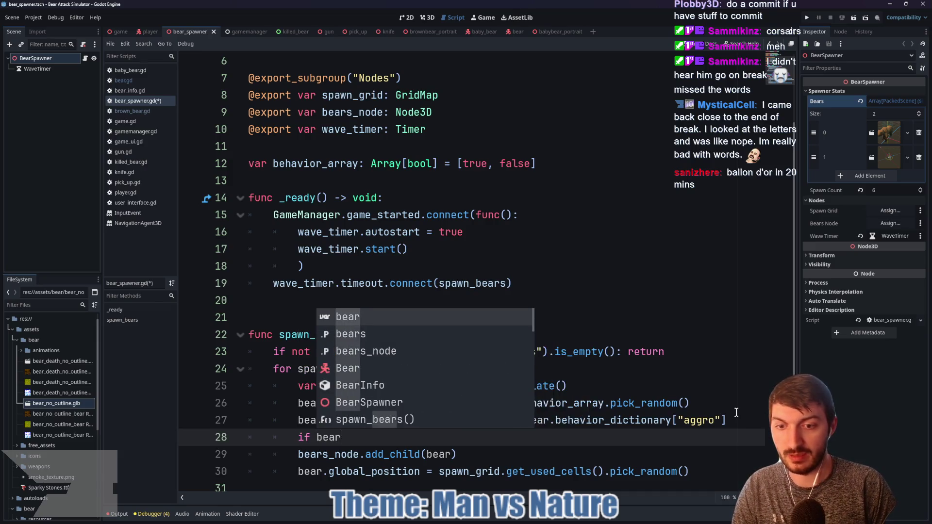
pyautogui.write('.behavior_dictiona')
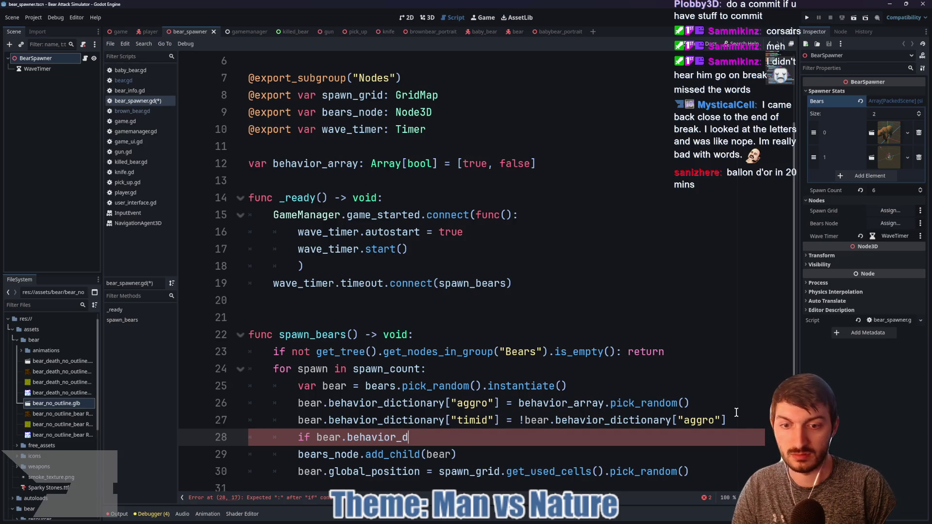
pyautogui.write('ry["aggro"]')
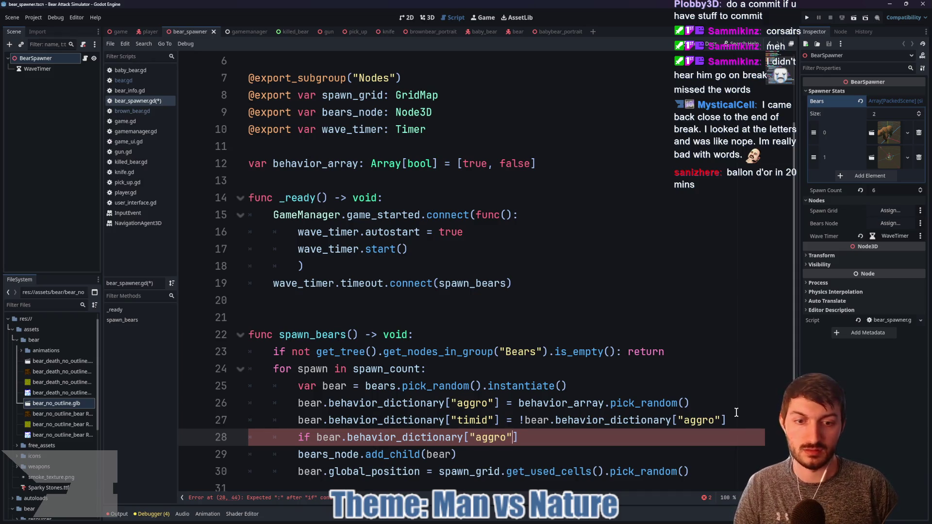
pyautogui.write(' == true')
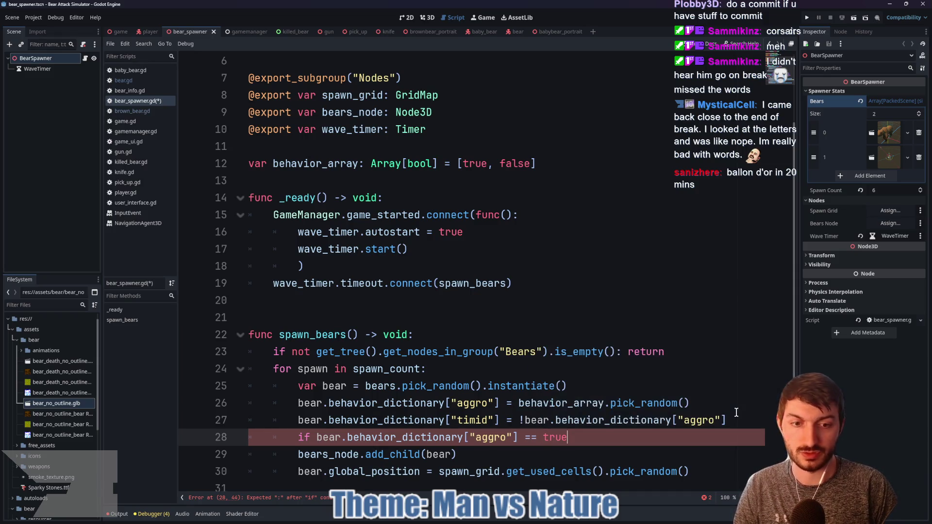
pyautogui.write(':')
pyautogui.press('Return')
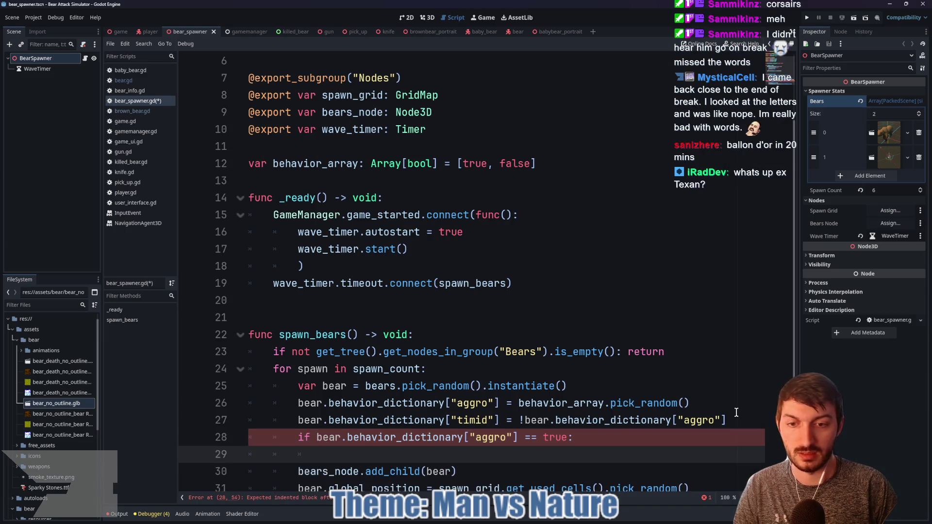
# Inside the aggro check, set can_charge to behavior_array.pick_random() and save bear_spawner.gd
pyautogui.write('bear.behav')
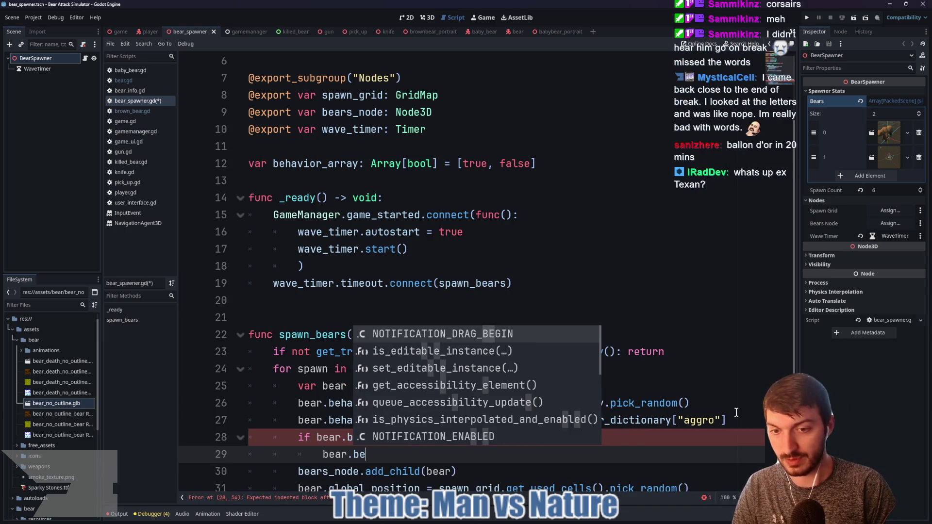
pyautogui.write('ior_diction')
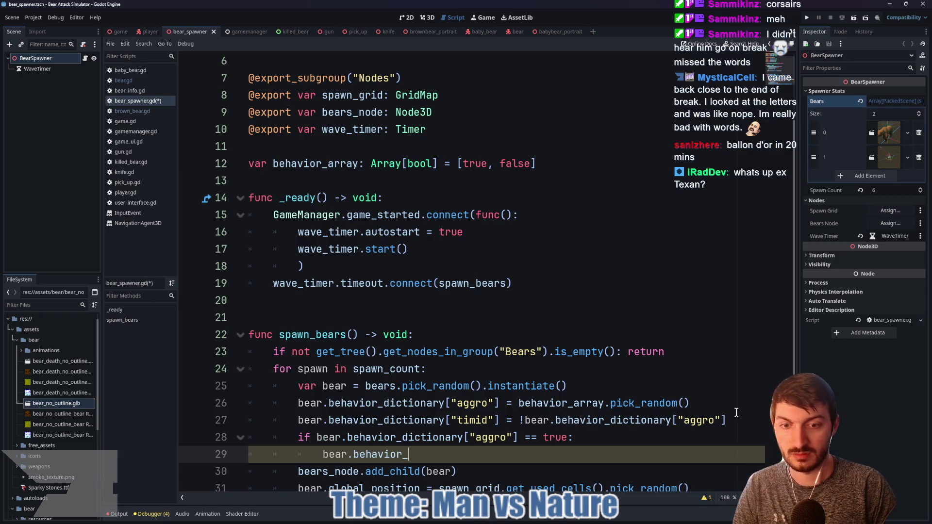
pyautogui.write('ary["can_c')
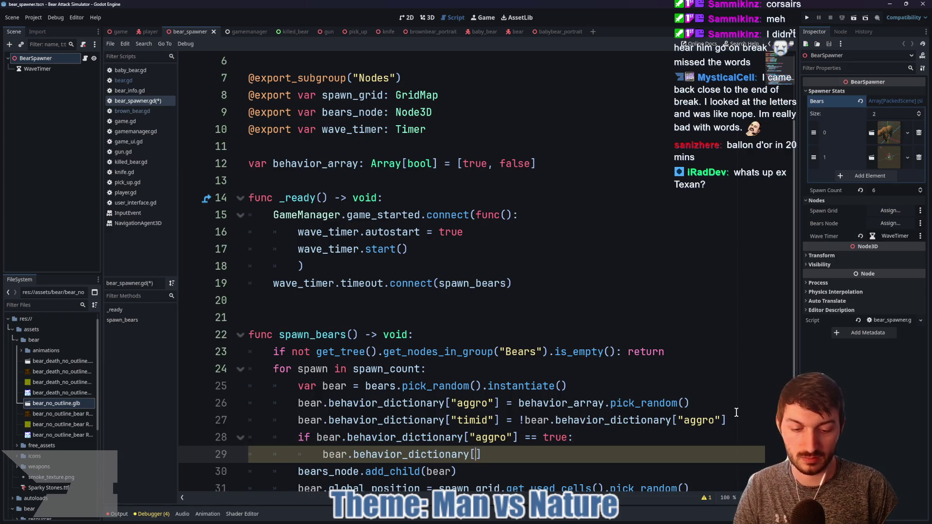
pyautogui.write('harge')
pyautogui.press('End')
pyautogui.write('= ')
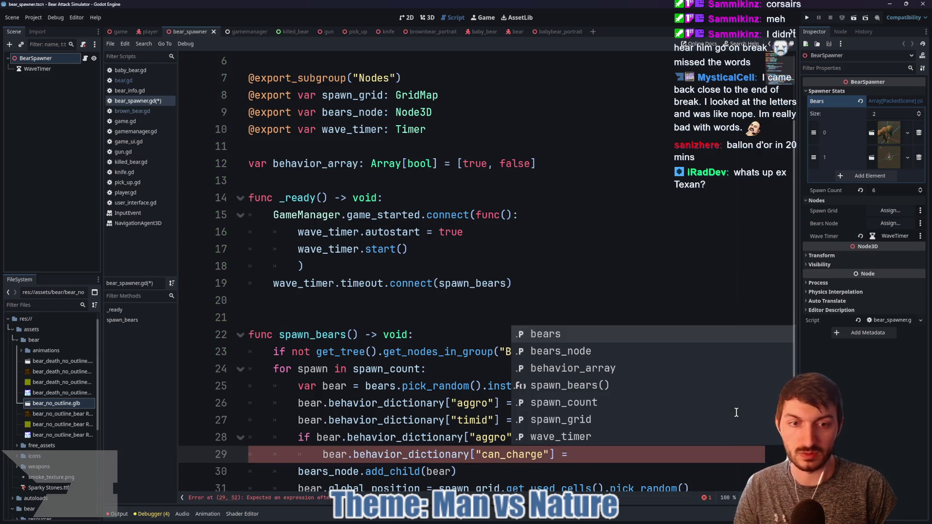
pyautogui.write('behav')
pyautogui.press('Return')
pyautogui.write('.pick')
pyautogui.press('Return')
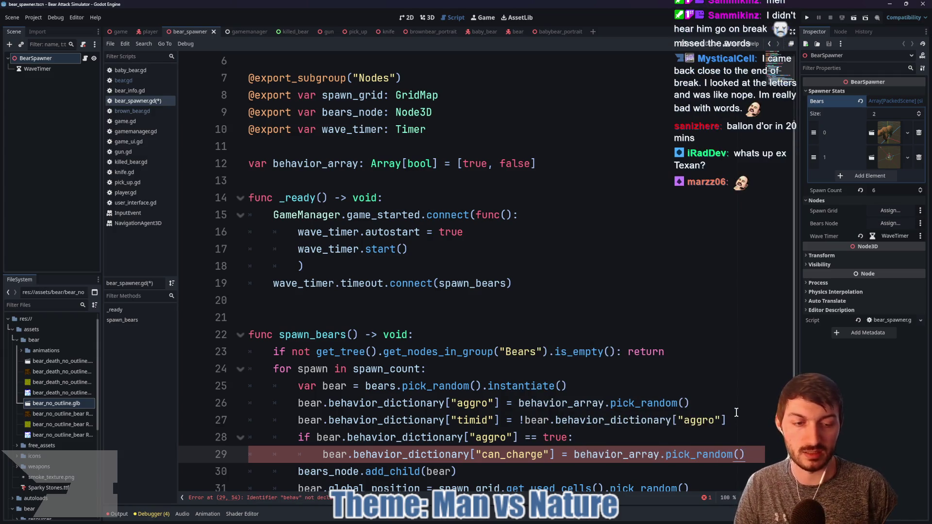
pyautogui.hotkey('ctrl', 's')
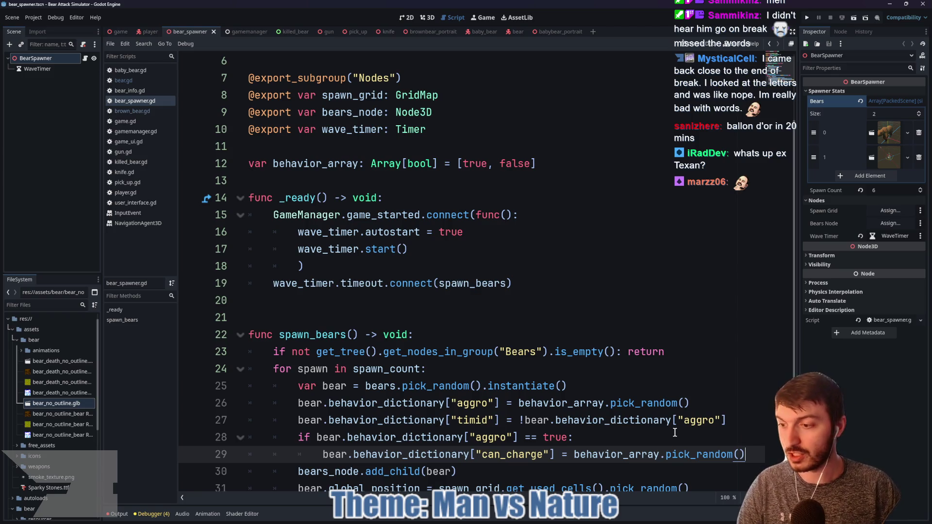
# Review the new aggro block in the spawner script, then return to the BrownBear scene
pyautogui.moveTo(660, 409)
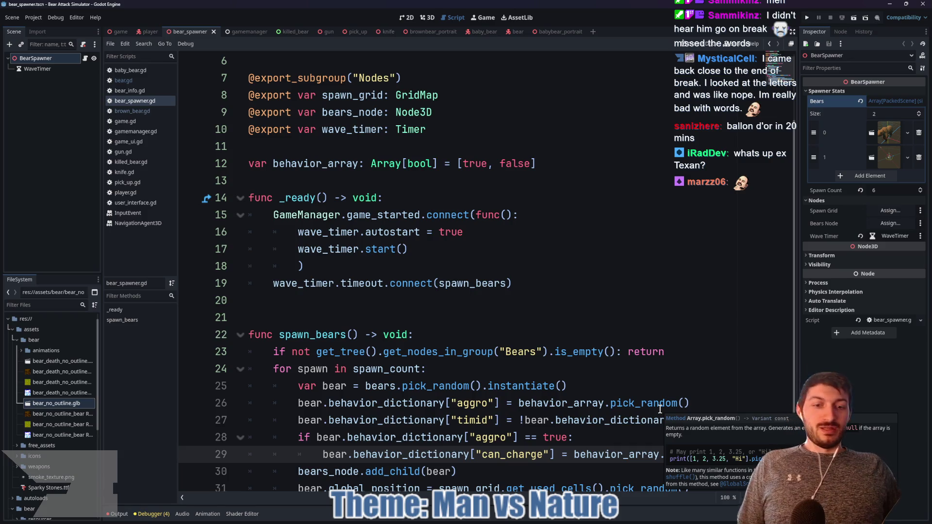
pyautogui.scroll(-1, 559, 268)
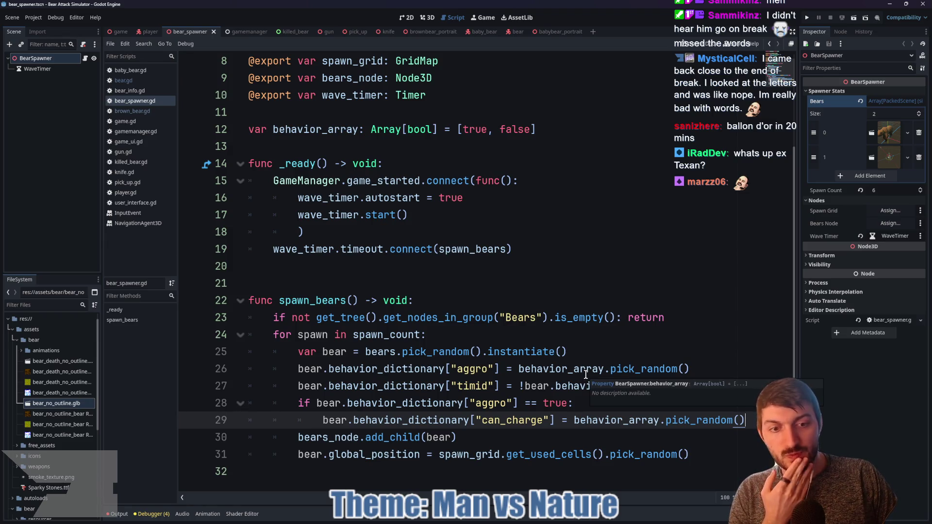
pyautogui.click(586, 400)
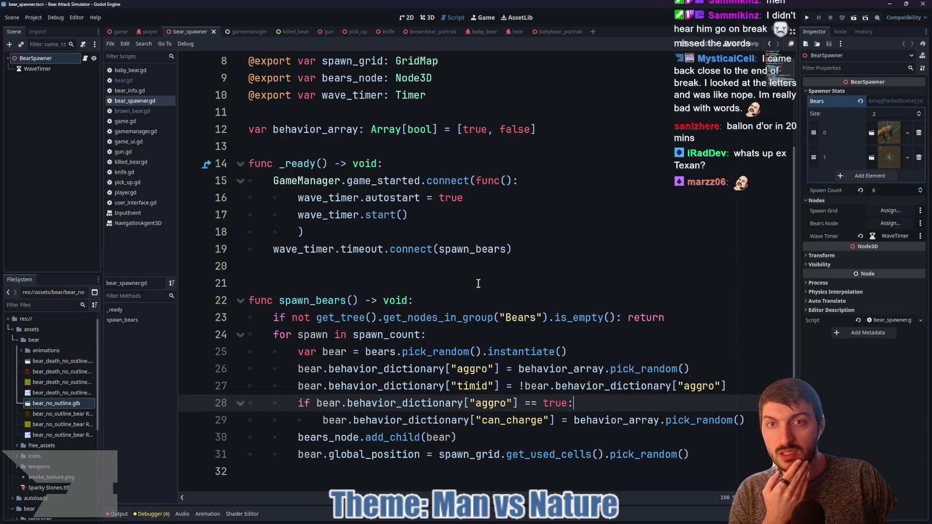
pyautogui.scroll(2, 478, 201)
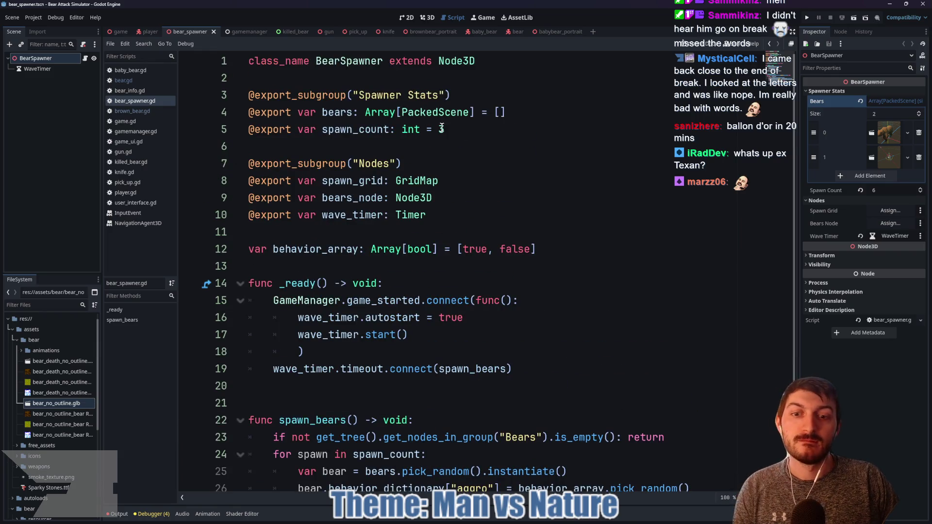
pyautogui.scroll(-2, 440, 138)
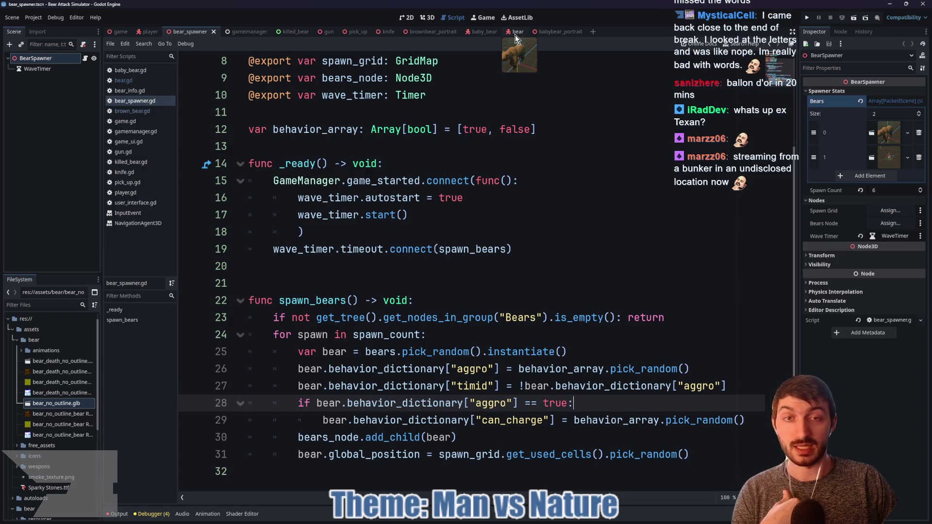
pyautogui.click(515, 35)
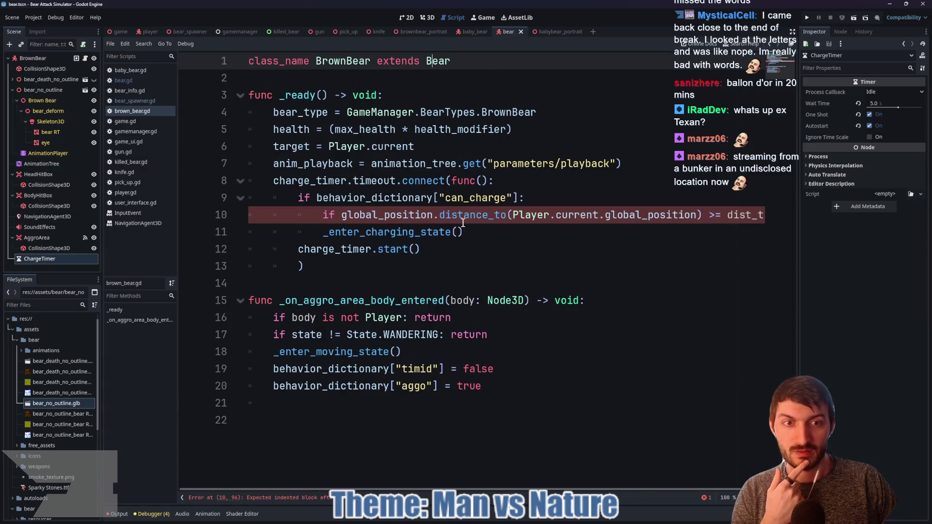
# Indent _enter_charging_state() on line 11 under the line-10 distance check in brown_bear.gd and save
pyautogui.click(705, 214)
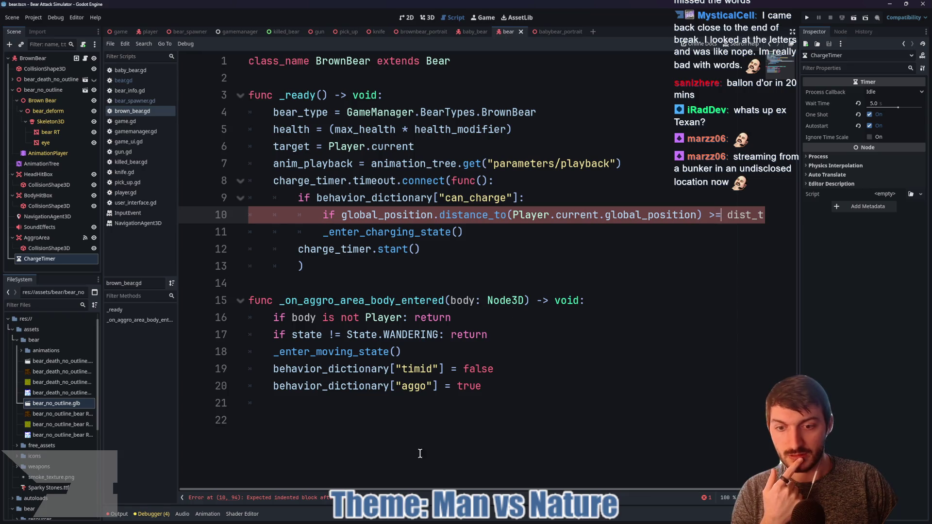
pyautogui.hscroll(3, 407, 492)
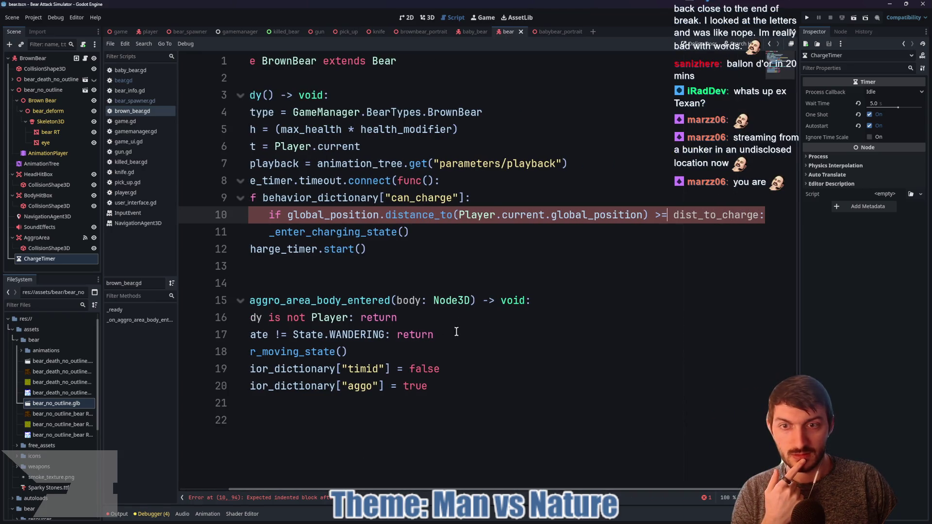
pyautogui.hscroll(-3, 428, 491)
pyautogui.click(324, 233)
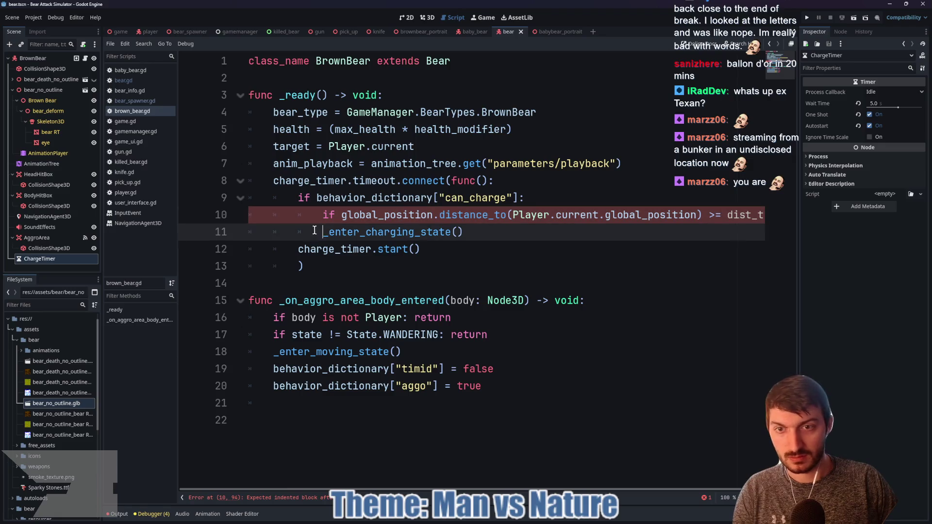
pyautogui.press('Tab')
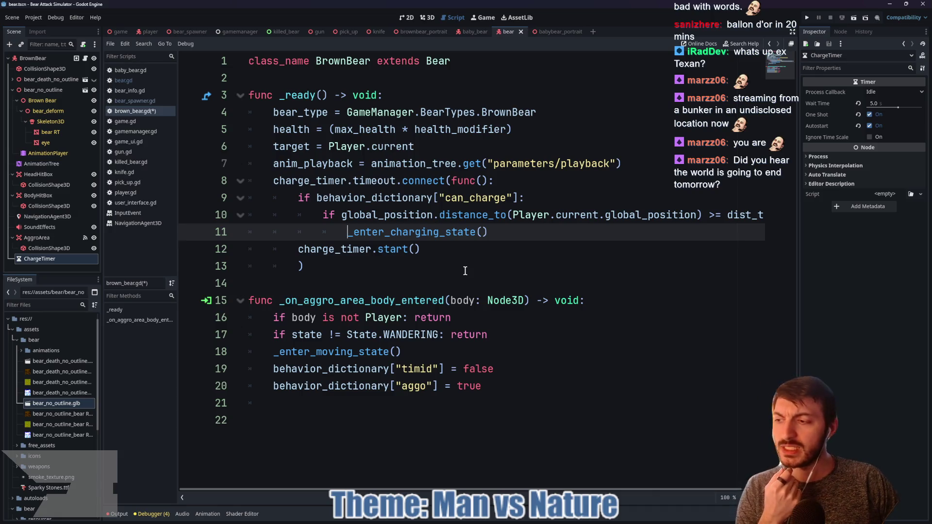
pyautogui.click(497, 231)
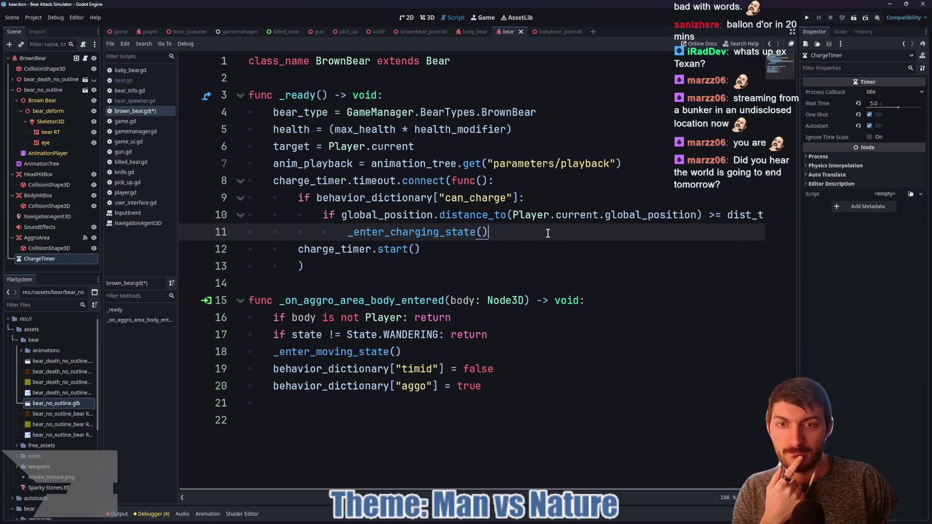
pyautogui.click(465, 252)
pyautogui.click(500, 238)
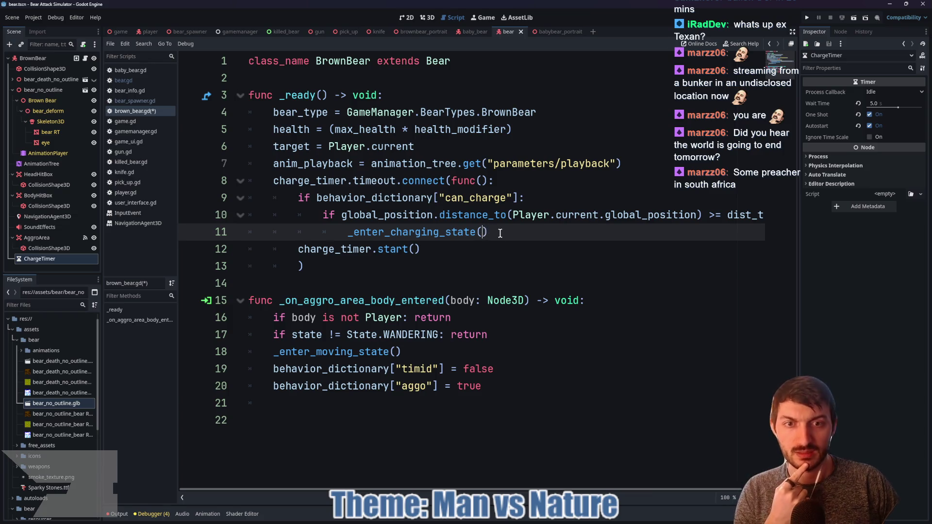
pyautogui.hotkey('ctrl', 's')
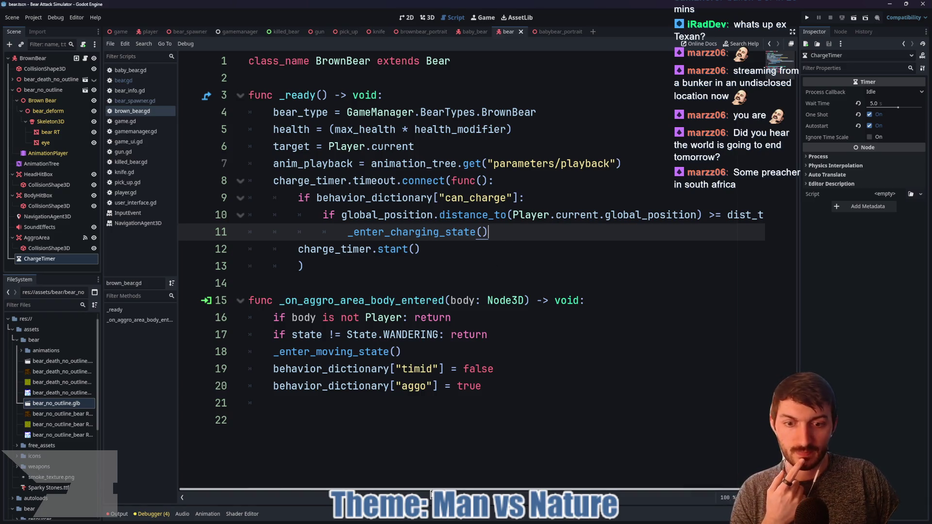
pyautogui.hscroll(3, 514, 488)
pyautogui.hscroll(-3, 523, 481)
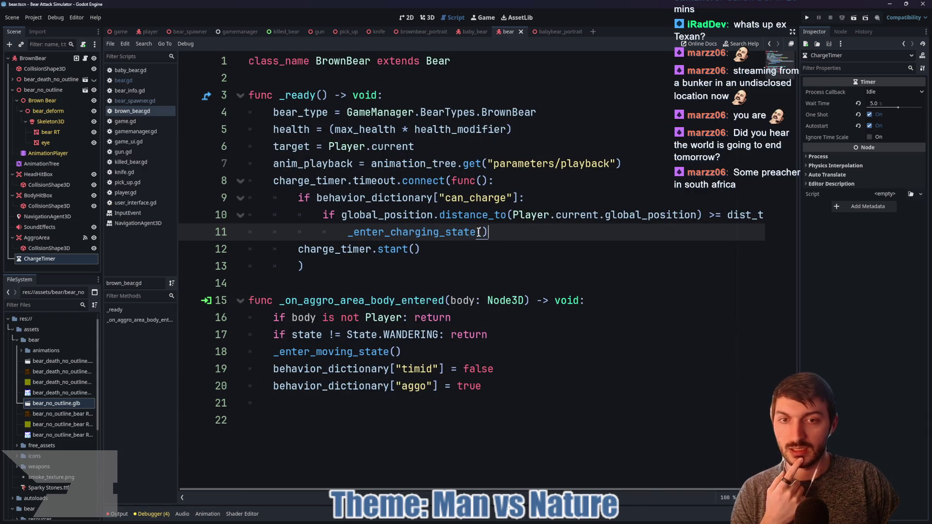
pyautogui.click(547, 519)
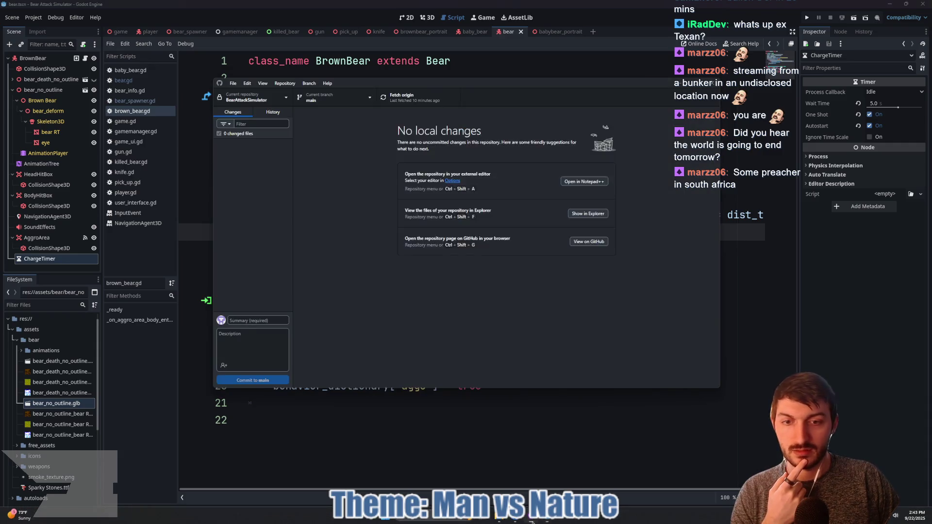
pyautogui.click(536, 414)
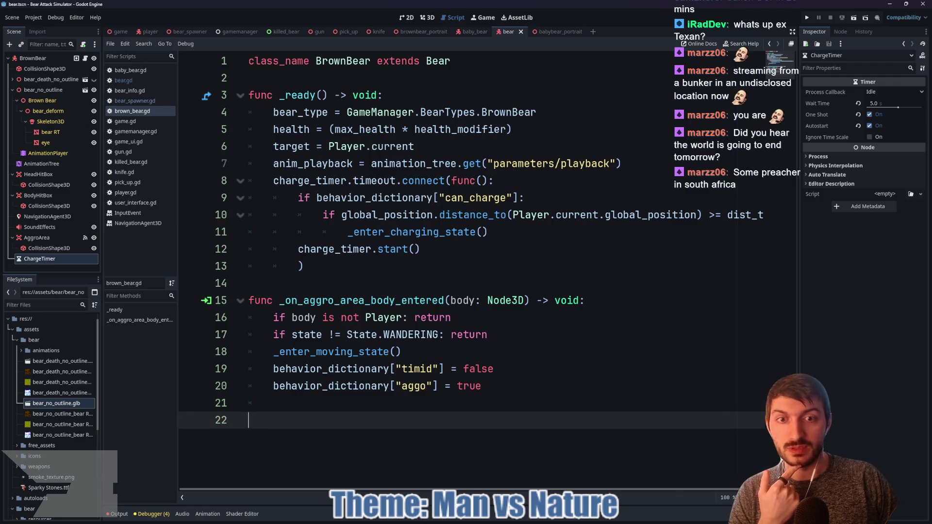
# Switch to the baby_bear scene and select its AnimationTree node
pyautogui.hotkey('alt', 'Tab')
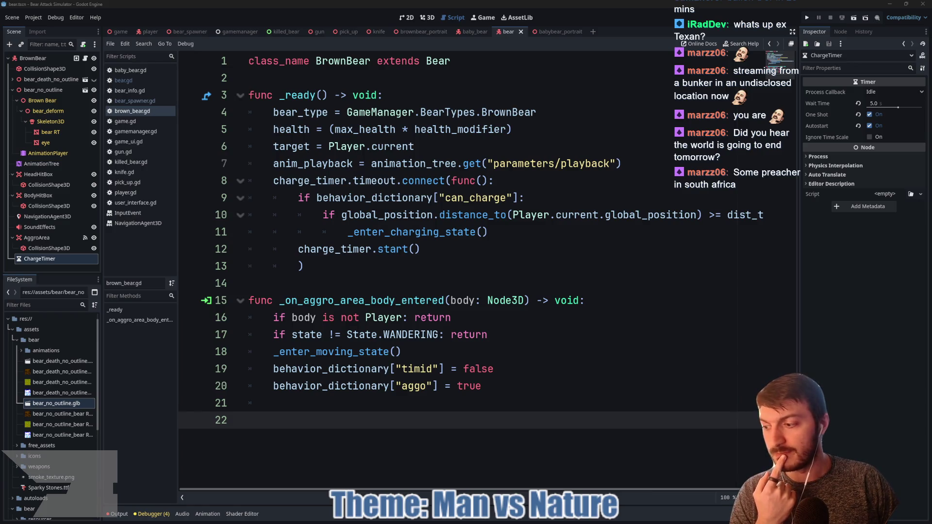
pyautogui.click(510, 236)
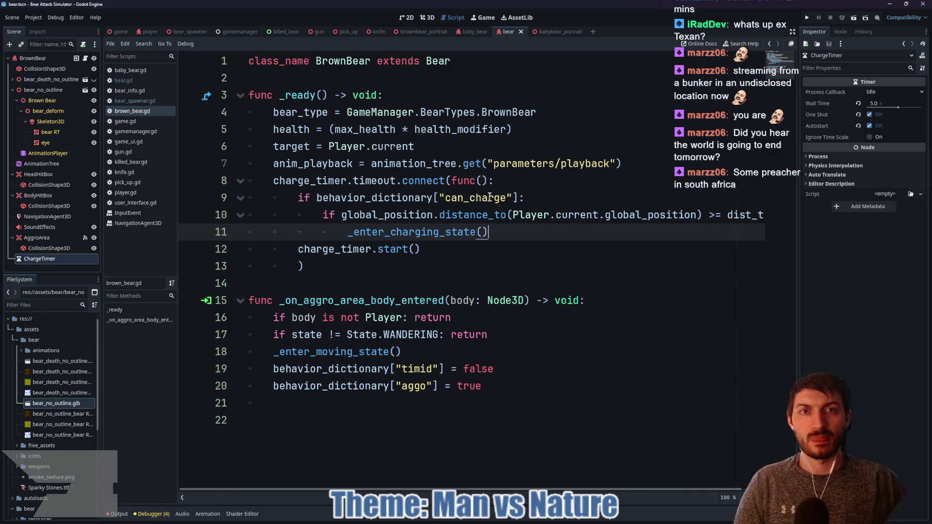
pyautogui.click(474, 33)
pyautogui.scroll(-5, 60, 192)
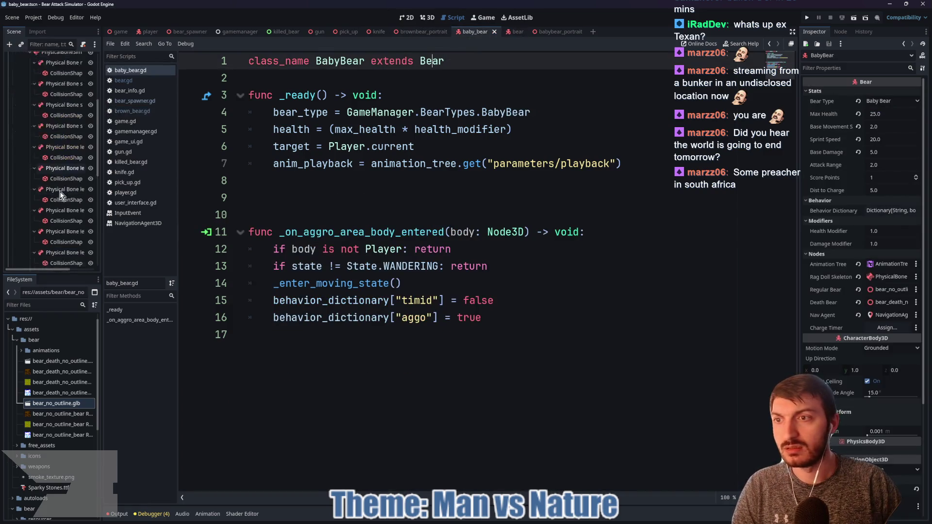
pyautogui.click(46, 235)
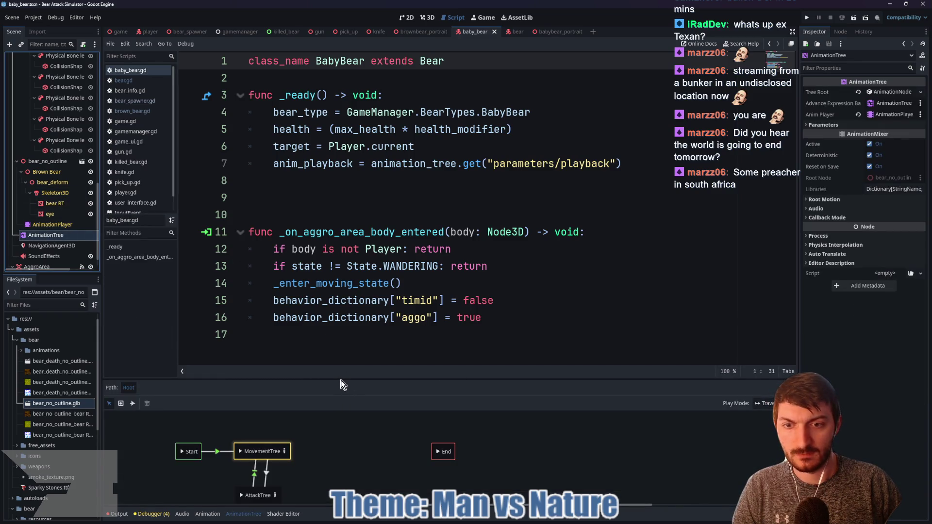
# Enlarge the AnimationTree panel, view the state machine's add-node list without adding anything, and shrink the panel
pyautogui.moveTo(341, 380); pyautogui.dragTo(346, 229)
pyautogui.moveTo(332, 312); pyautogui.dragTo(405, 404)
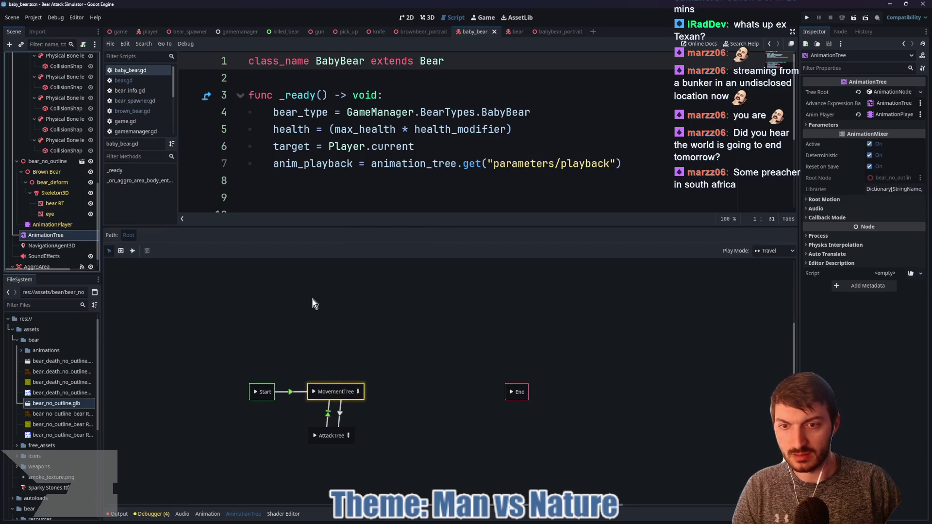
pyautogui.rightClick(328, 309)
pyautogui.moveTo(334, 312)
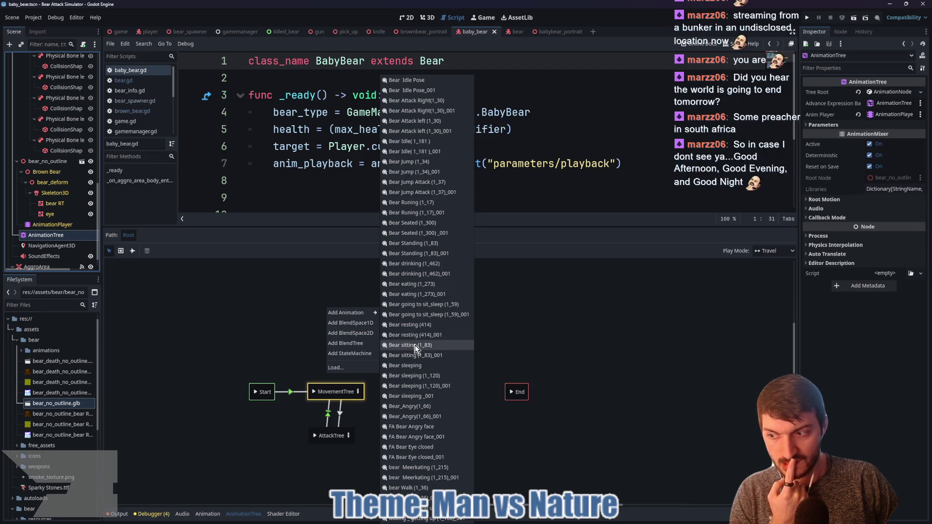
pyautogui.click(246, 330)
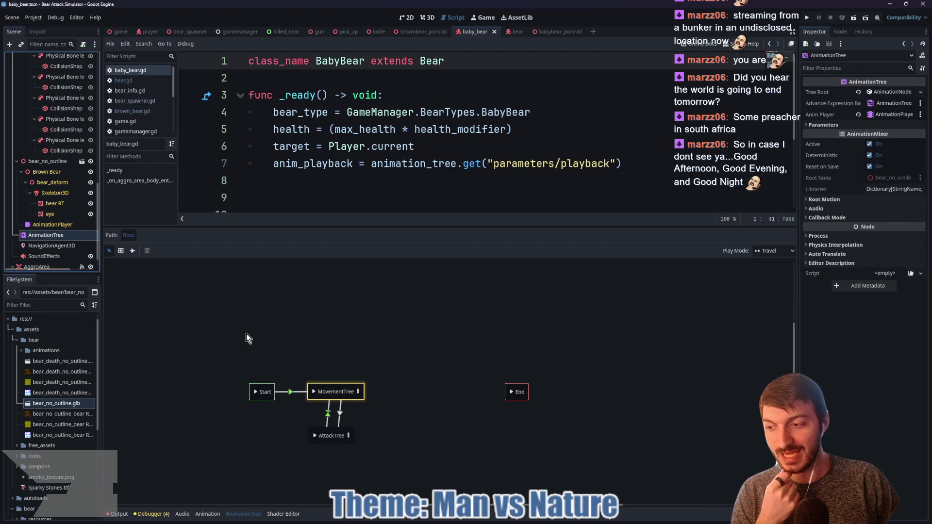
pyautogui.moveTo(412, 227); pyautogui.dragTo(413, 379)
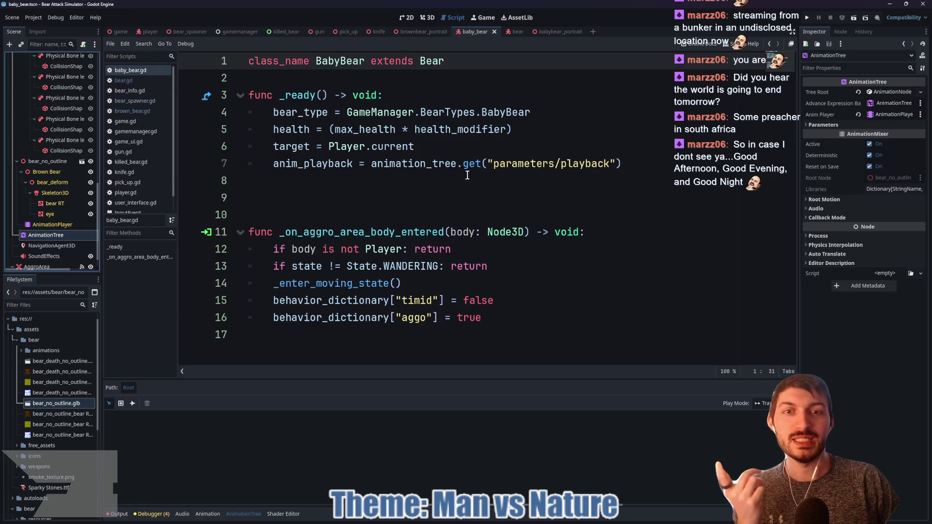
# On line 8 of BabyBear's _ready, write behavior_dictionary["can_charge"] = false and save baby_bear.gd
pyautogui.click(468, 176)
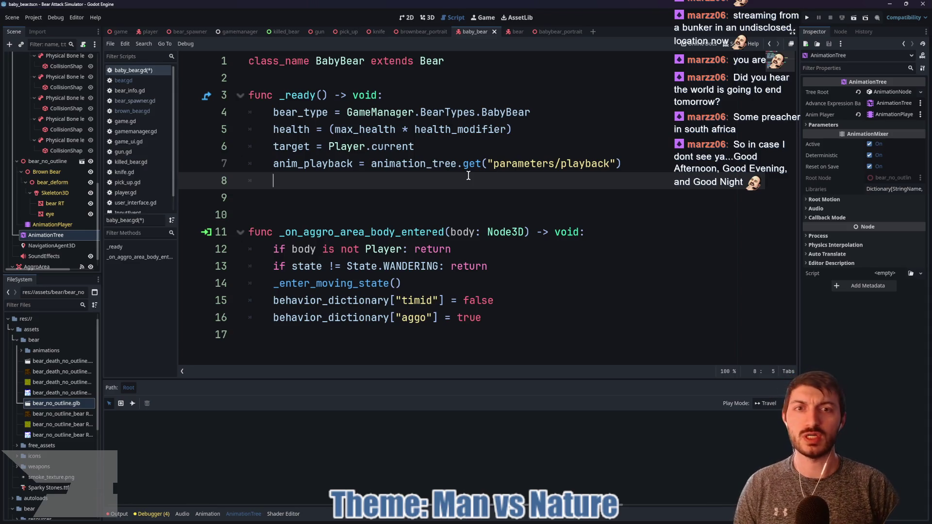
pyautogui.write('bear')
pyautogui.press('BackSpace')
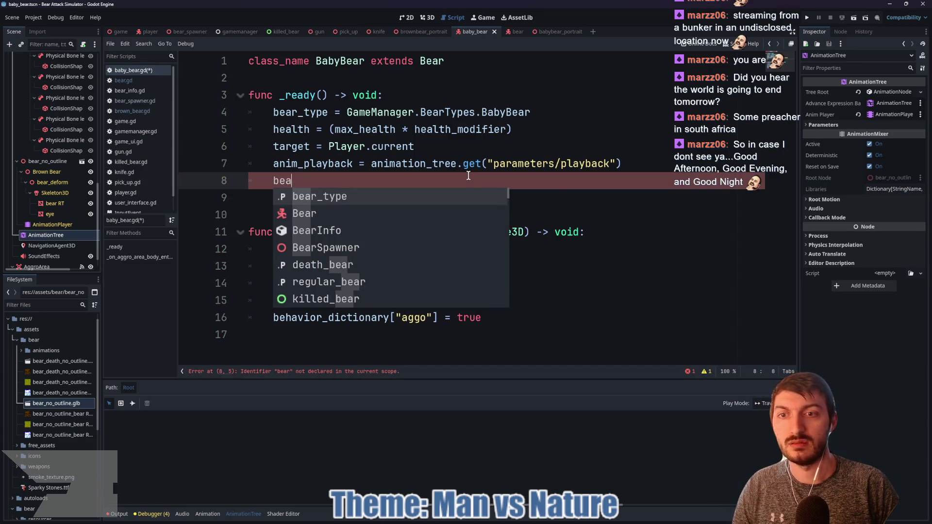
pyautogui.press('BackSpace')
pyautogui.press('BackSpace')
pyautogui.press('BackSpace')
pyautogui.write('behav')
pyautogui.press('Return')
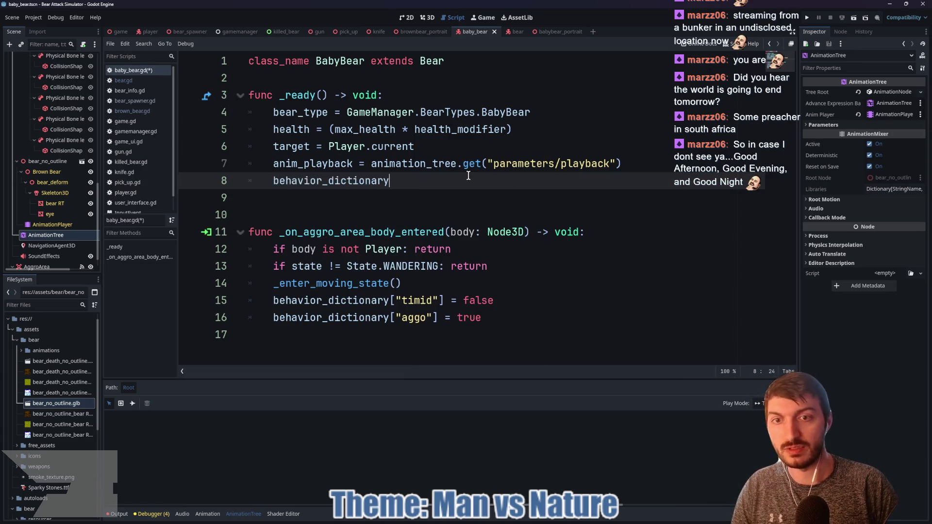
pyautogui.write('["')
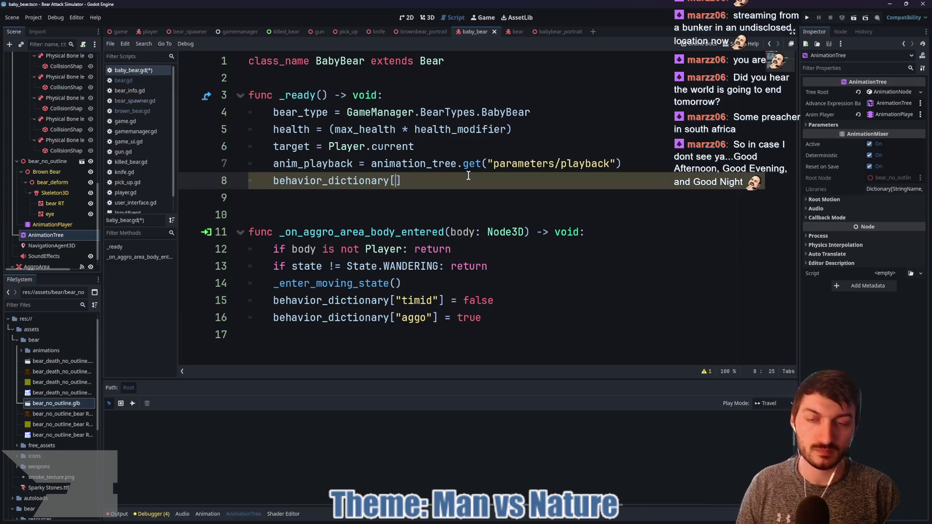
pyautogui.write('can_charge"]')
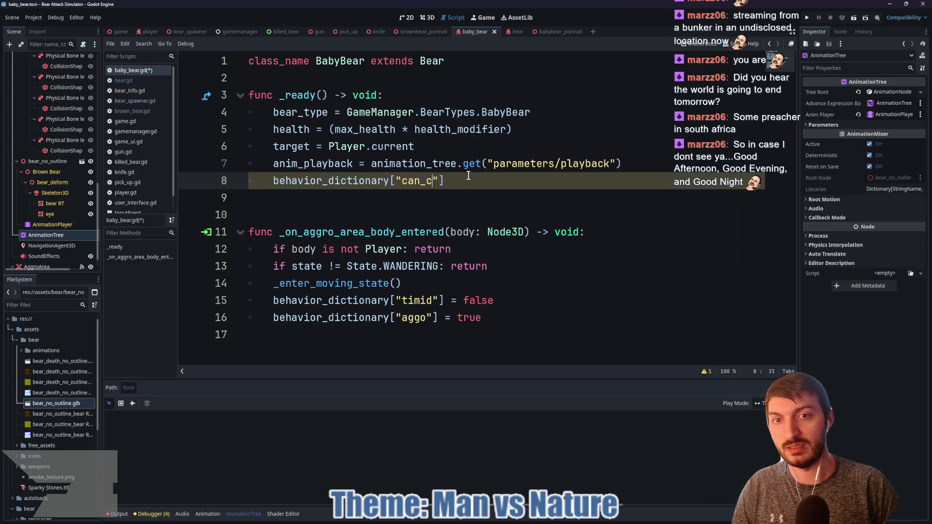
pyautogui.write(' = false')
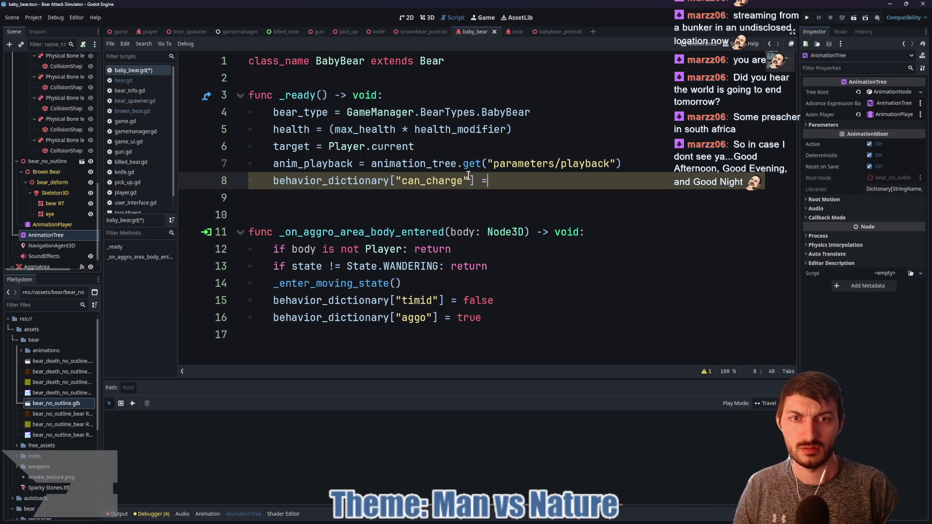
pyautogui.hotkey('ctrl', 's')
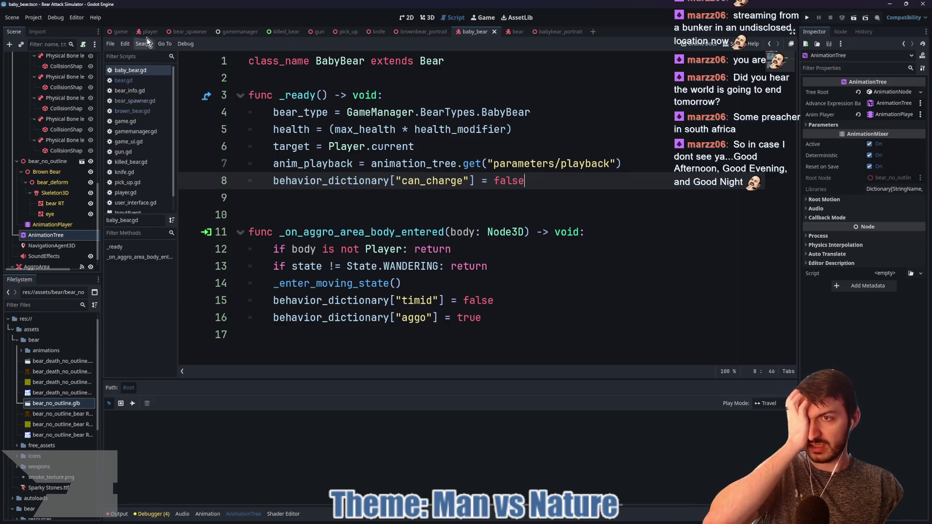
pyautogui.click(125, 31)
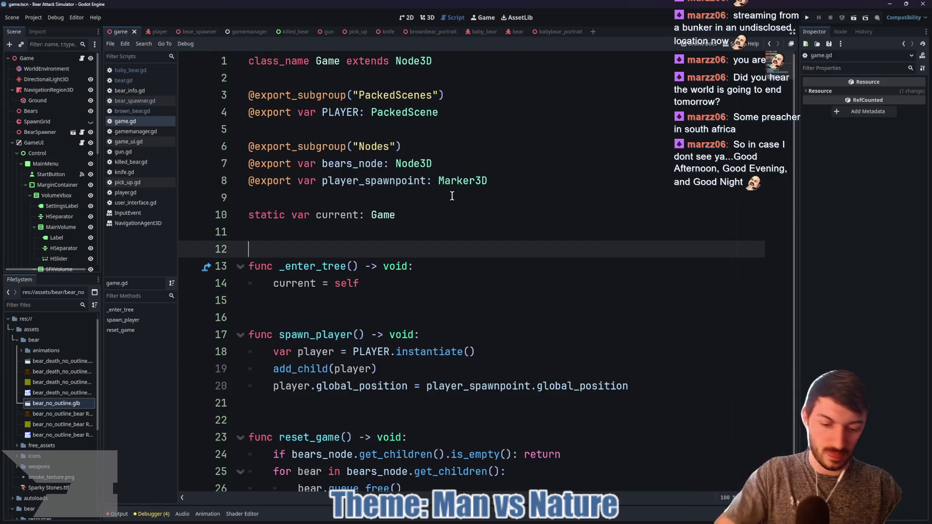
# Run a test of the game, remove a stray character on line 8, and stop the run
pyautogui.press('F5')
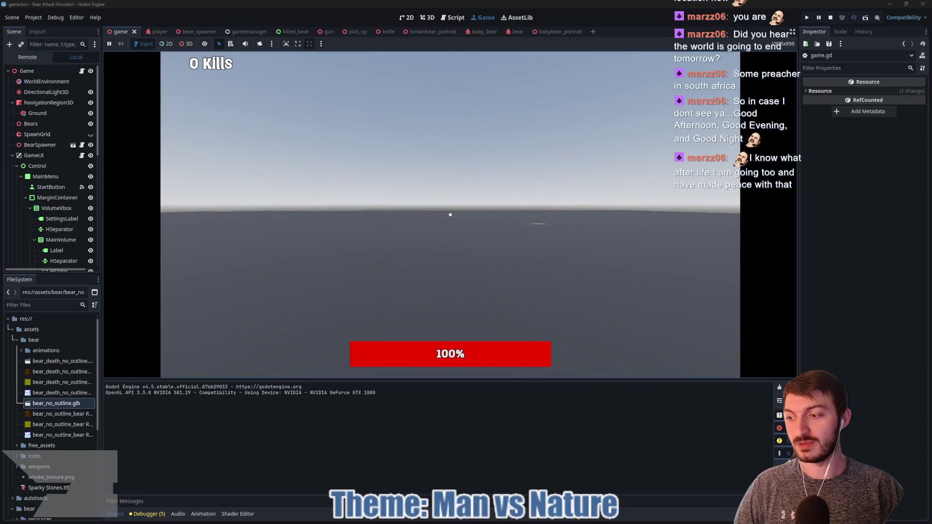
pyautogui.write('w')
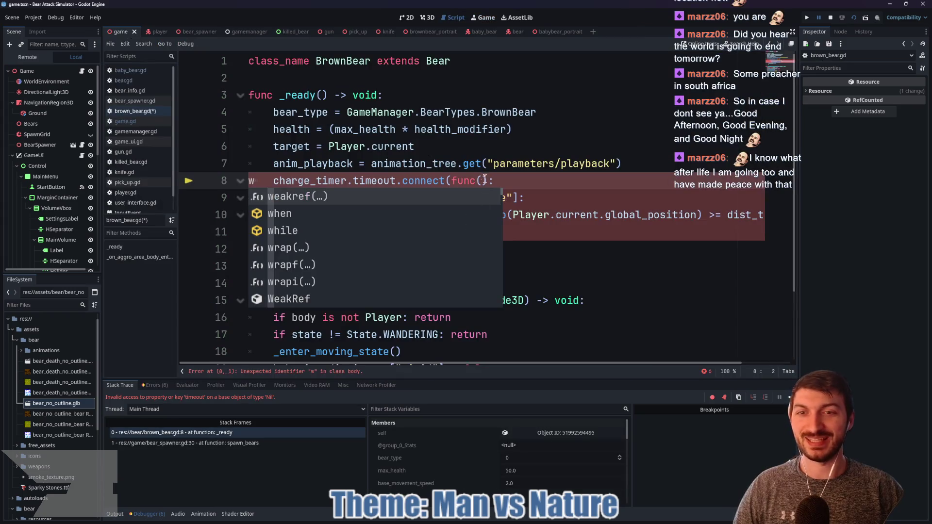
pyautogui.press('BackSpace')
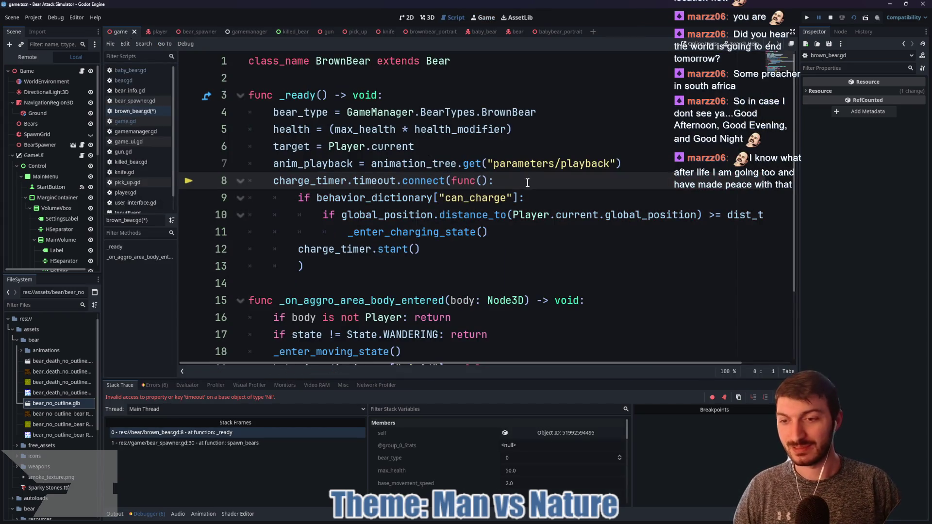
pyautogui.click(834, 20)
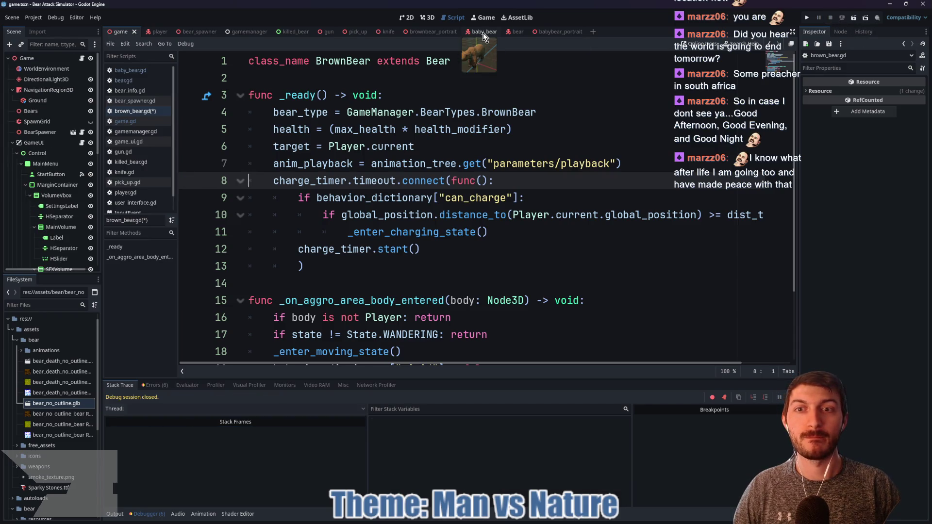
# Open the baby_bear scene and select the BabyBear root node
pyautogui.click(483, 33)
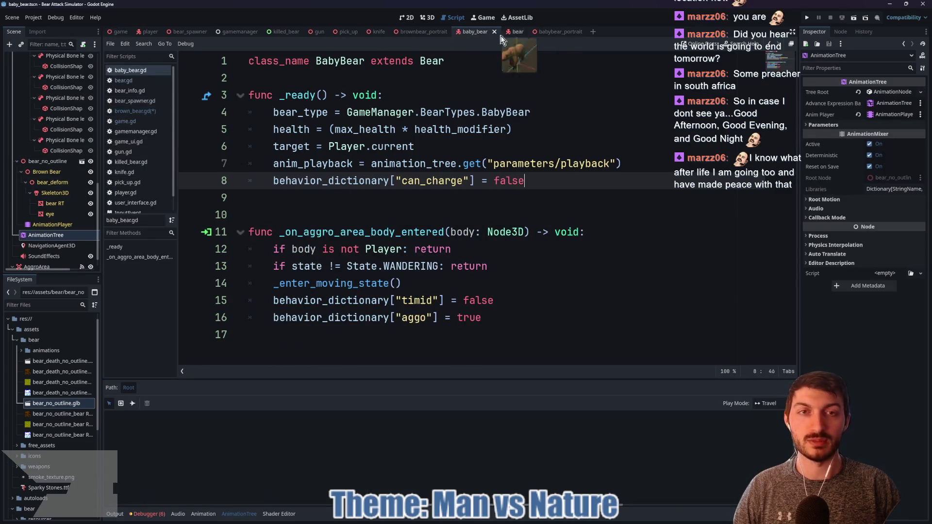
pyautogui.scroll(10, 64, 127)
pyautogui.click(31, 58)
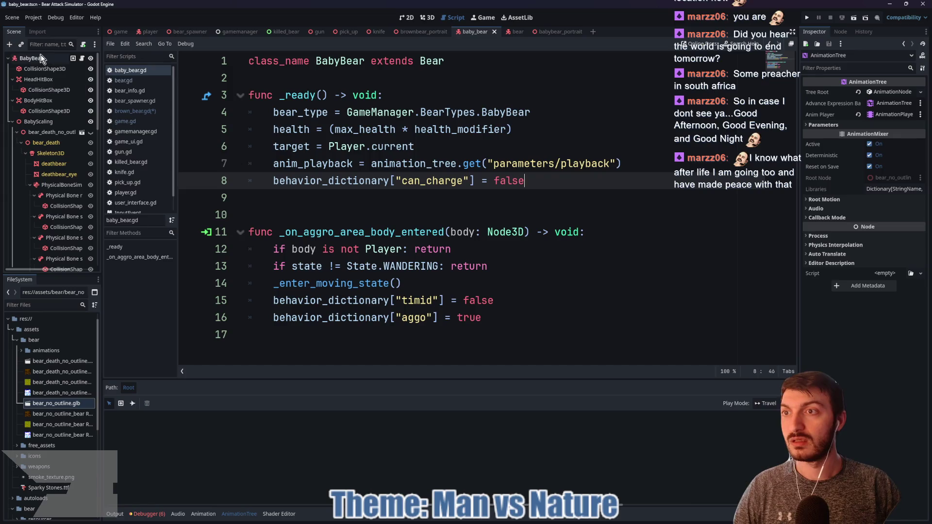
# Add a Timer child to the baby bear and rename it ChargeTimer
pyautogui.hotkey('ctrl', 'a')
pyautogui.write('timer')
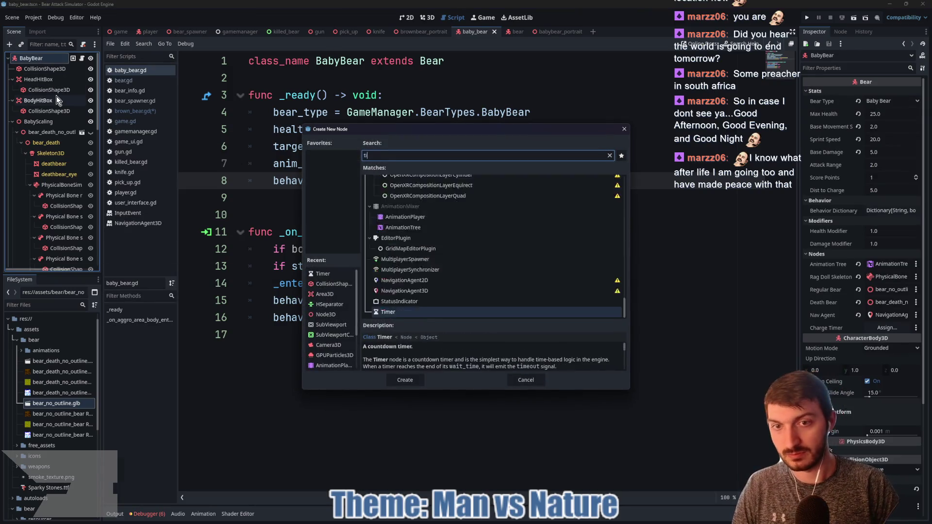
pyautogui.press('Return')
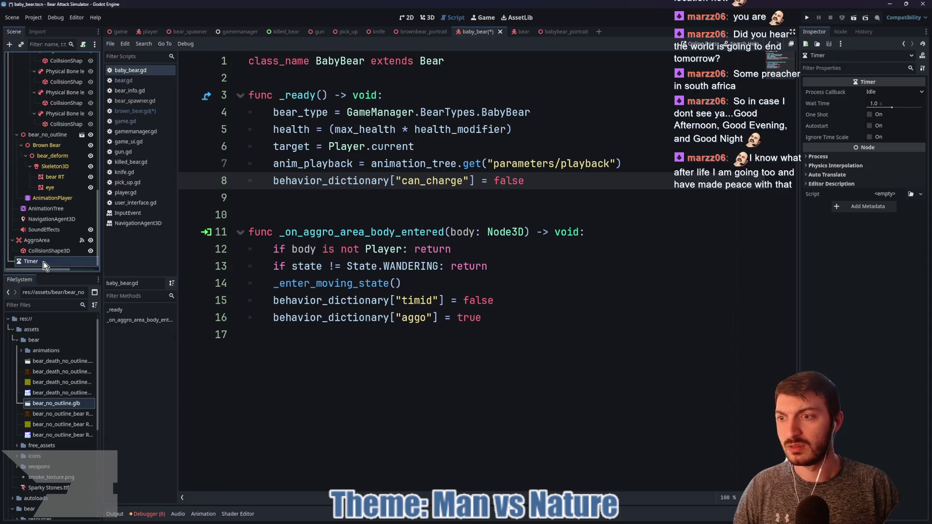
pyautogui.doubleClick(43, 262)
pyautogui.write('ChargeTimer')
pyautogui.press('Return')
# Assign ChargeTimer to BabyBear's Charge Timer property and save the baby bear scene
pyautogui.scroll(5, 56, 118)
pyautogui.scroll(2, 56, 118)
pyautogui.click(48, 59)
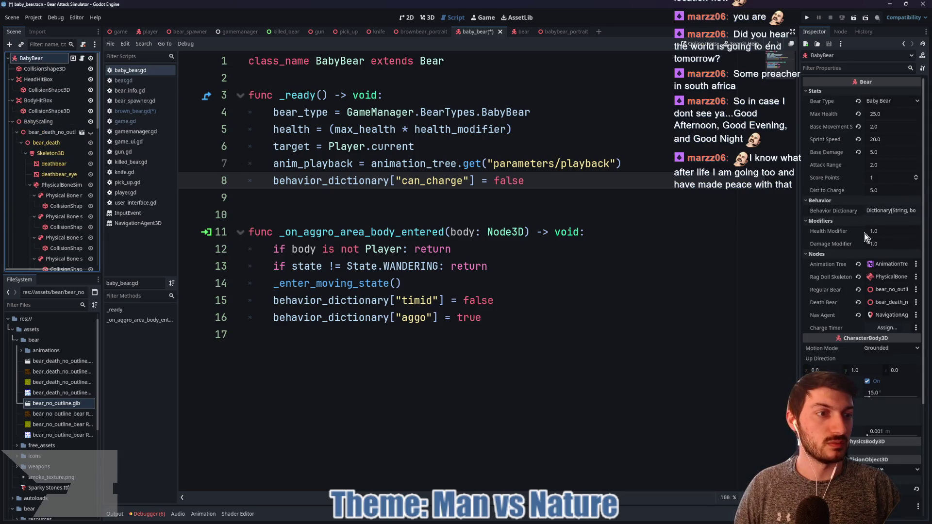
pyautogui.click(872, 327)
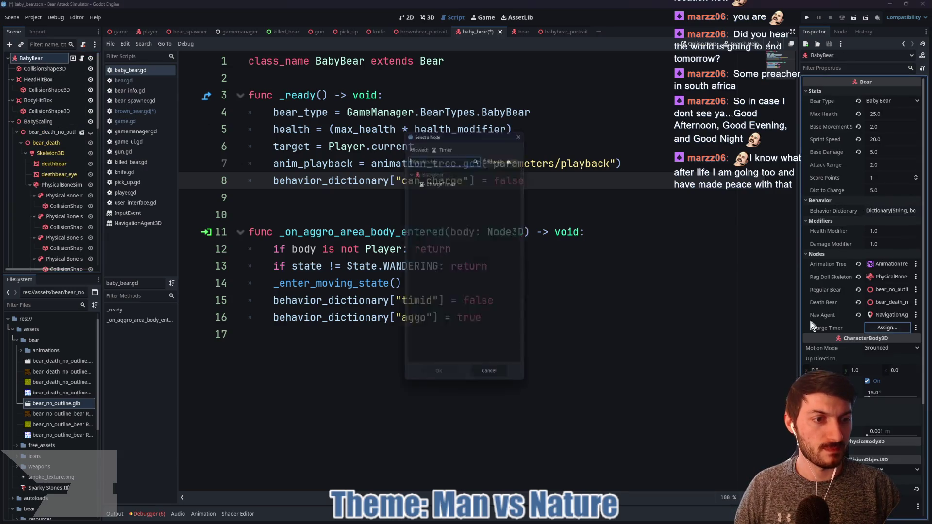
pyautogui.click(436, 182)
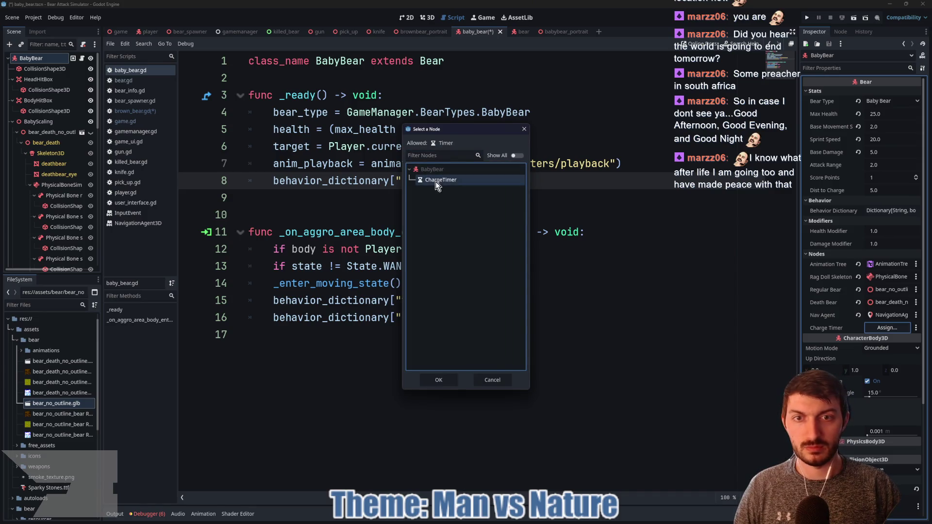
pyautogui.click(446, 379)
pyautogui.hotkey('ctrl', 's')
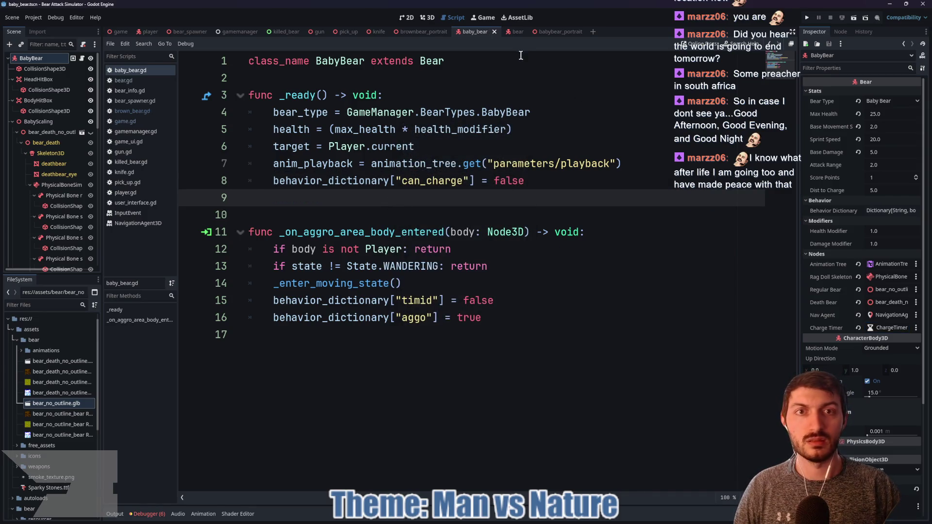
# Assign ChargeTimer to BrownBear's Charge Timer property and save the brown bear scene
pyautogui.click(507, 32)
pyautogui.click(32, 58)
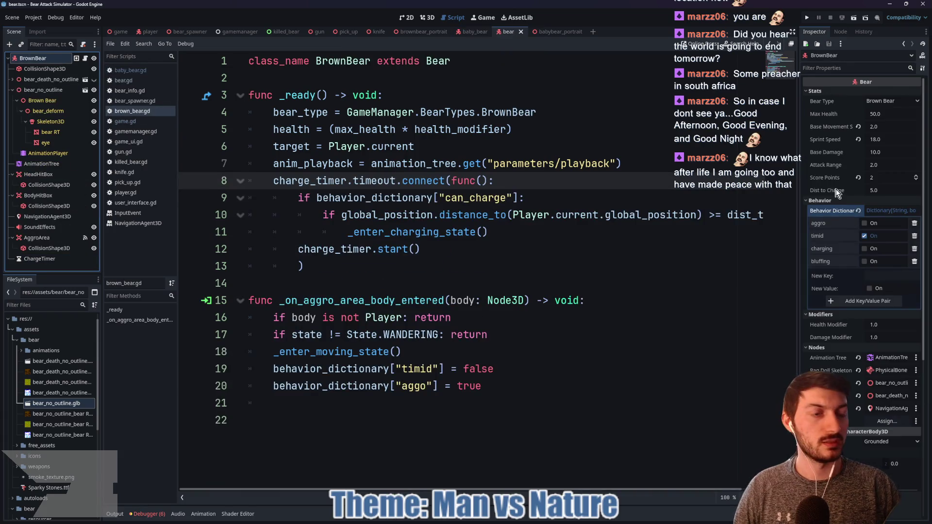
pyautogui.click(890, 210)
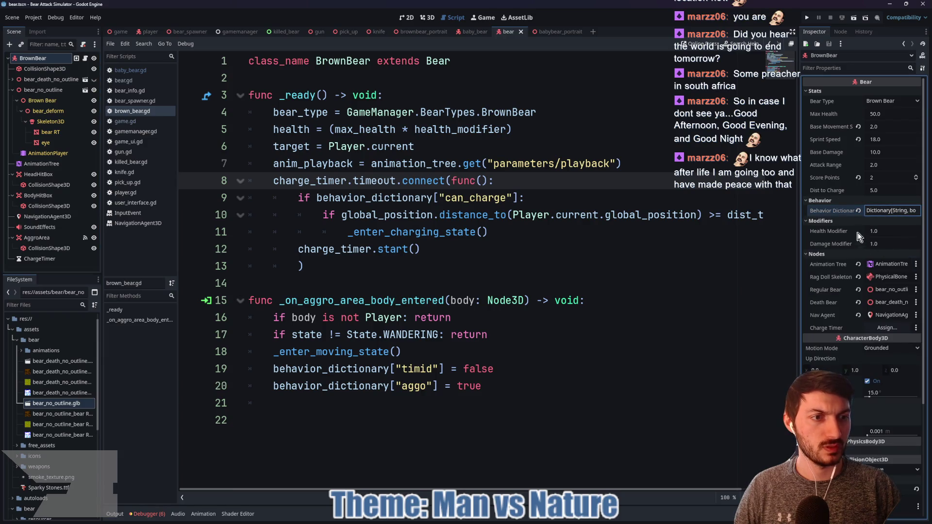
pyautogui.click(887, 327)
pyautogui.click(462, 183)
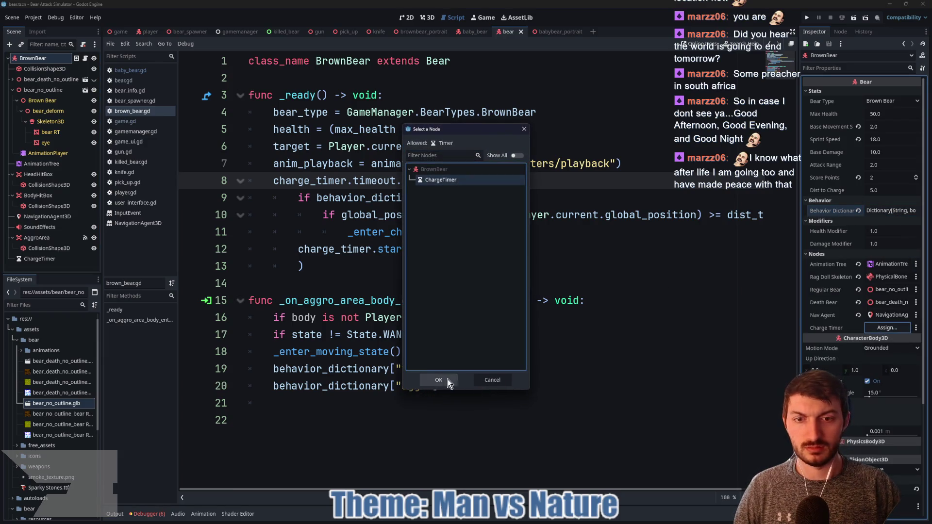
pyautogui.click(438, 379)
pyautogui.click(389, 265)
pyautogui.hotkey('ctrl', 's')
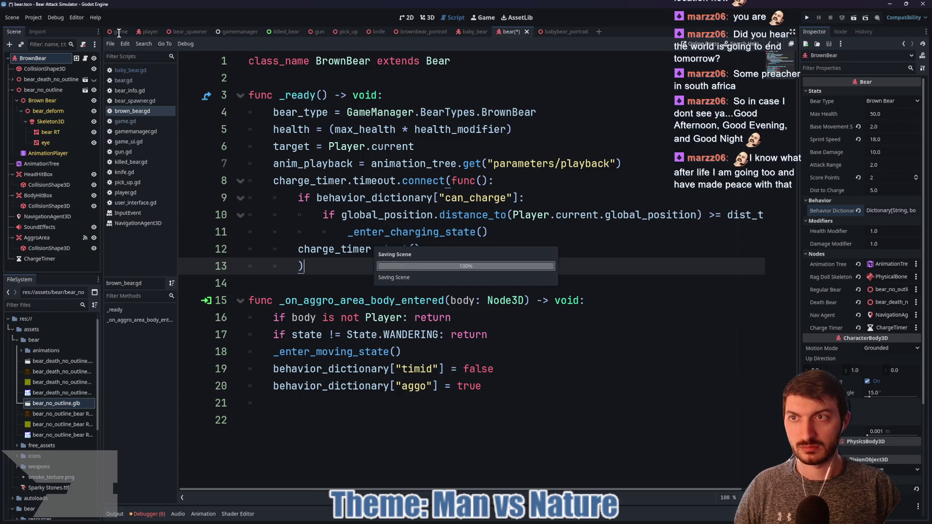
pyautogui.click(119, 32)
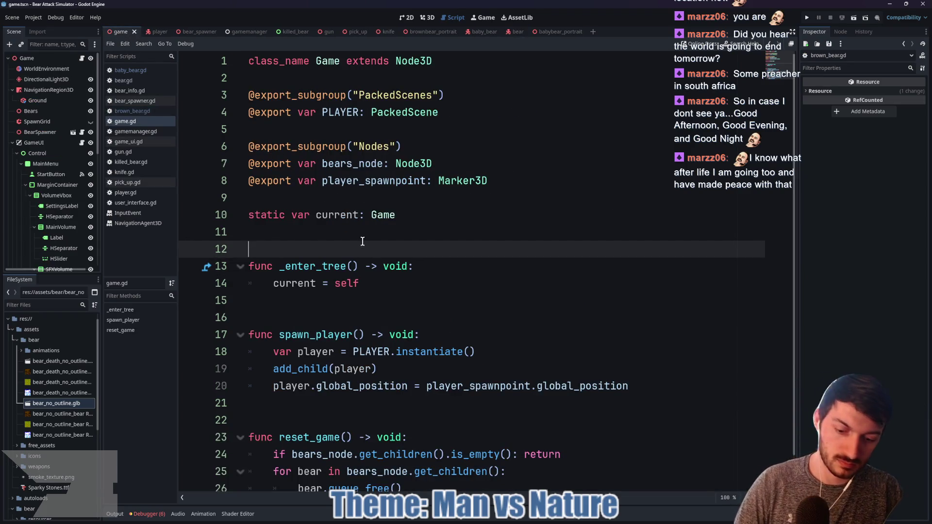
# Run the game, start a round, and shoot the charging bear until the debugger halts
pyautogui.press('F5')
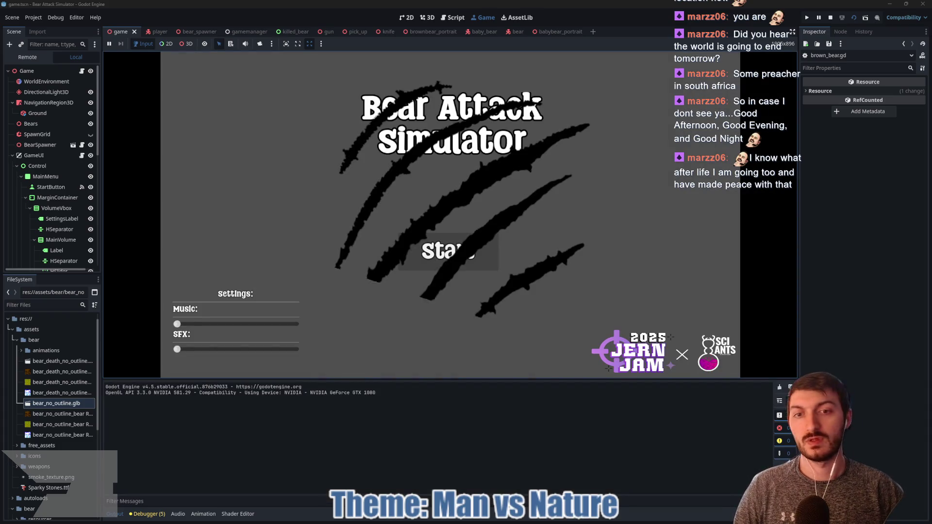
pyautogui.click(437, 251)
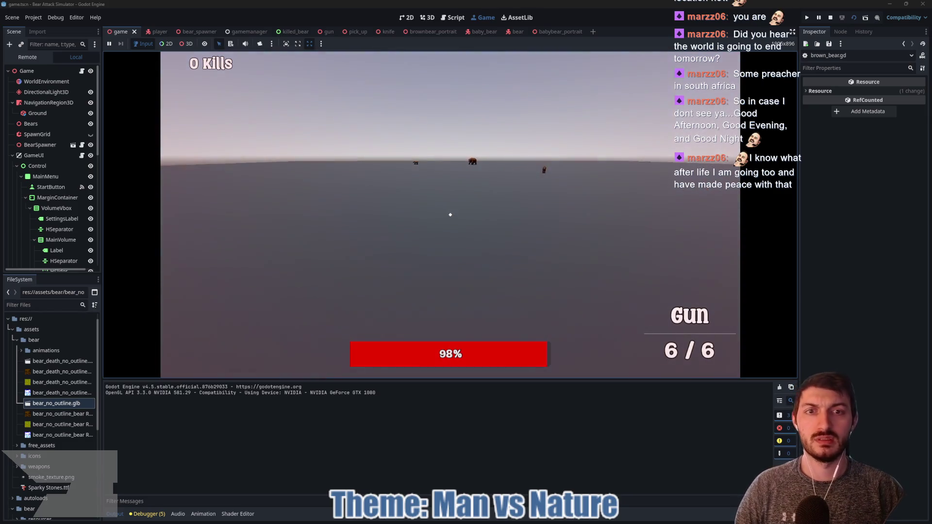
pyautogui.click(451, 214)
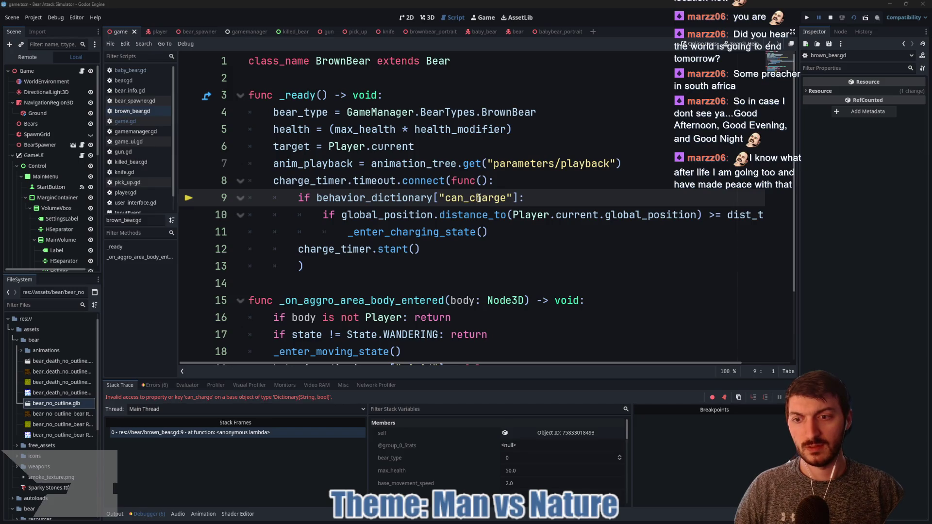
# Stop the crashed session and confirm bear.gd's behavior_dictionary declares the can_charge key
pyautogui.press('F8')
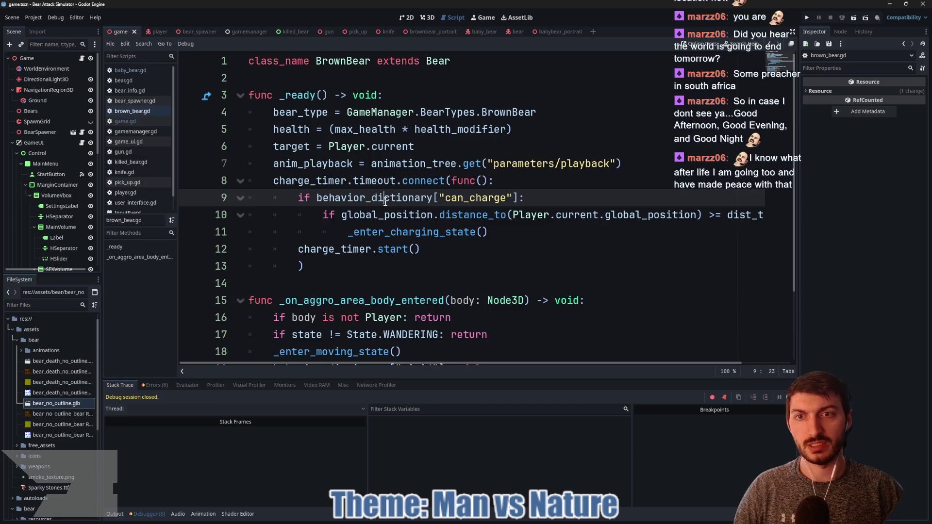
pyautogui.doubleClick(385, 200)
pyautogui.keyDown('ctrl'); pyautogui.click(444, 62); pyautogui.keyUp('ctrl')
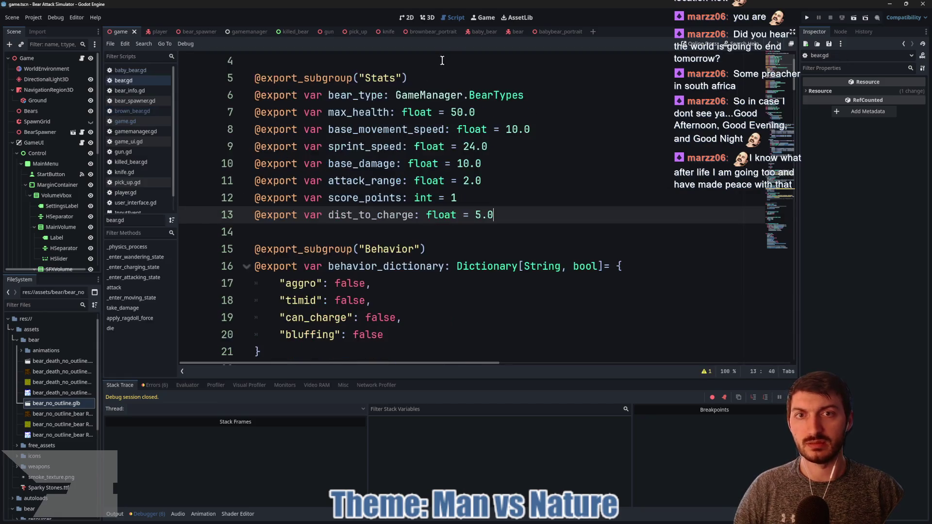
pyautogui.scroll(-4, 416, 179)
pyautogui.scroll(2, 315, 164)
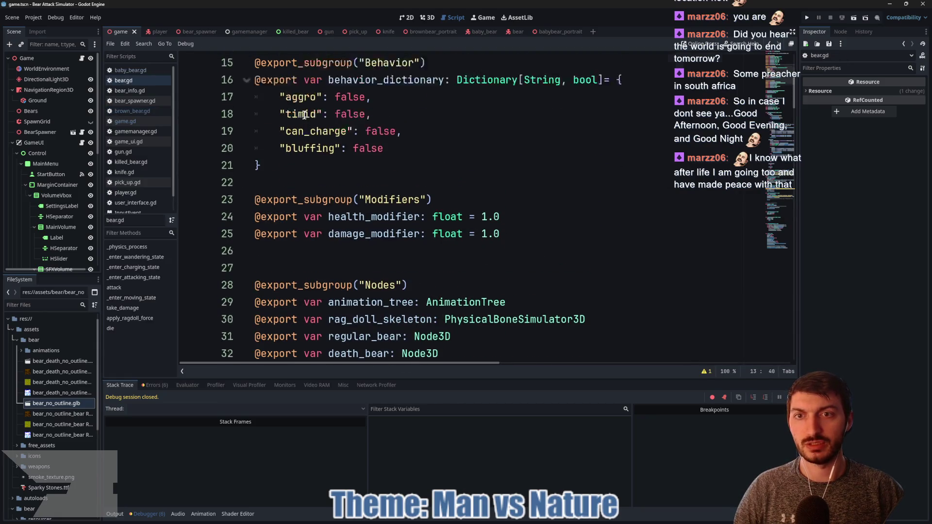
pyautogui.doubleClick(315, 163)
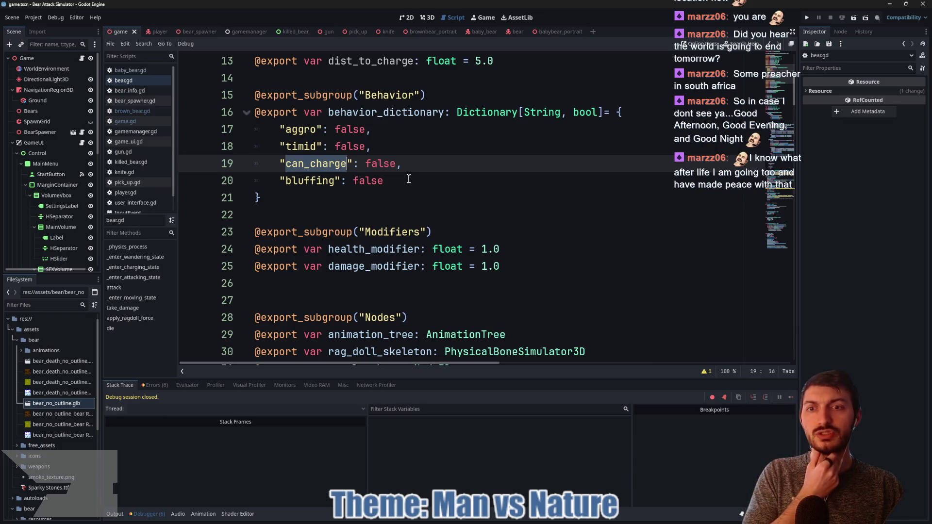
pyautogui.scroll(4, 409, 179)
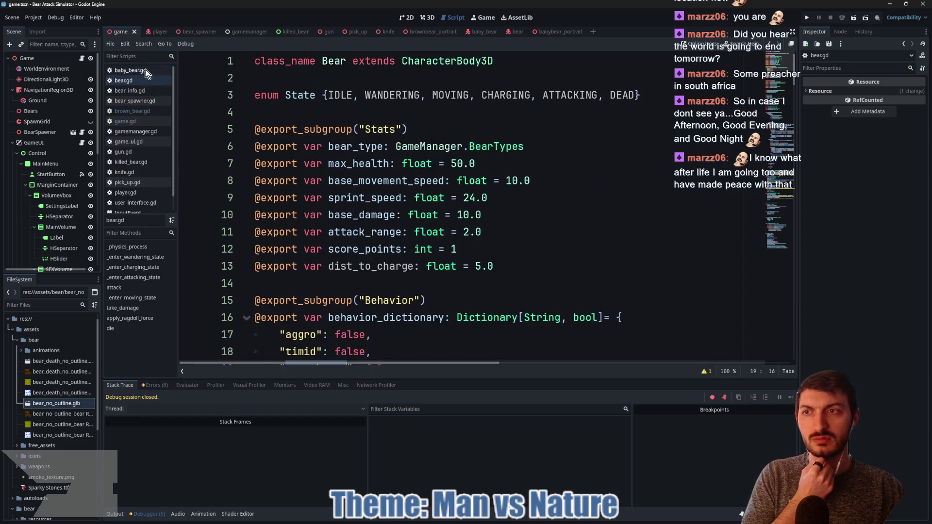
pyautogui.click(513, 32)
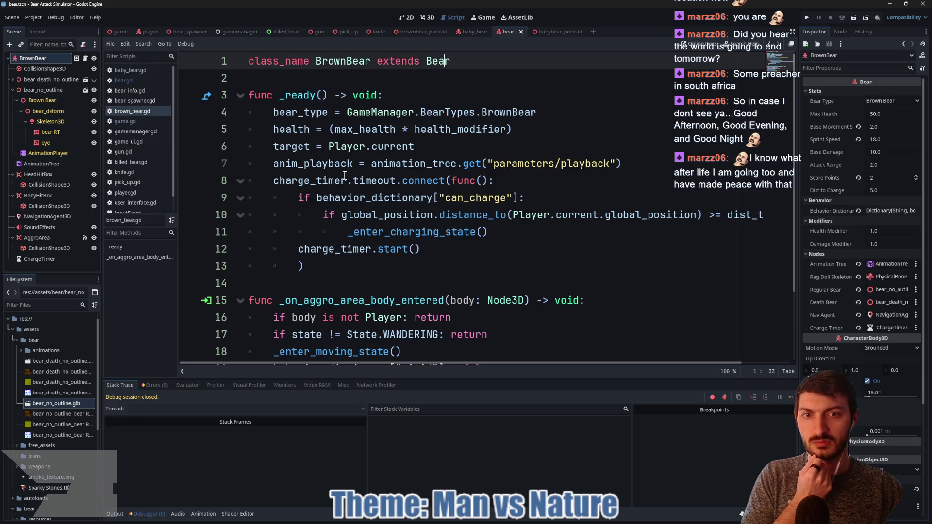
# Make line 9 read if behavior_dictionary["can_charge"] == true:, save, and relaunch the game
pyautogui.click(521, 198)
pyautogui.write('== true')
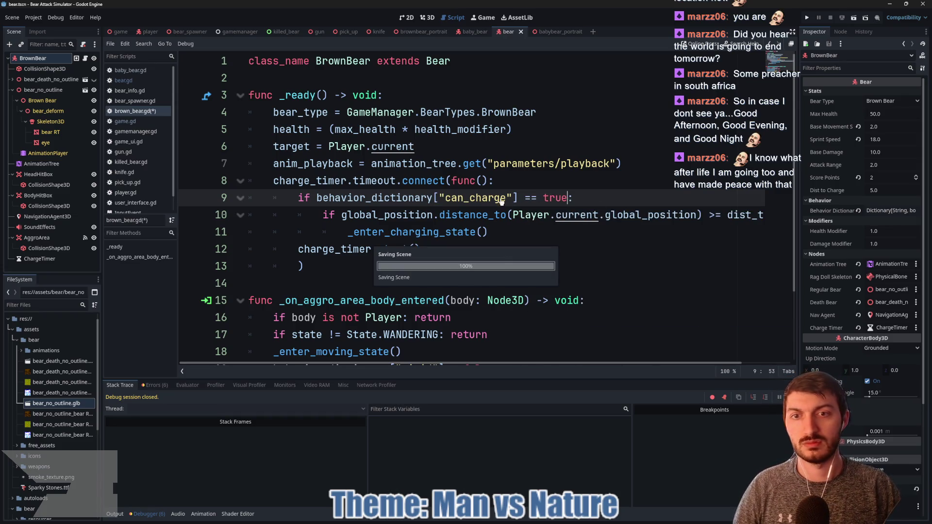
pyautogui.hotkey('ctrl', 's')
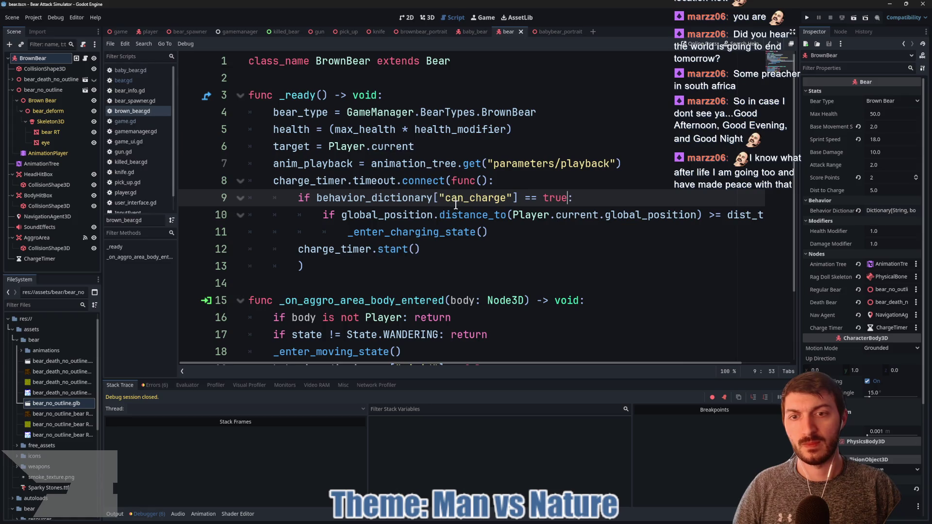
pyautogui.click(119, 32)
pyautogui.press('F5')
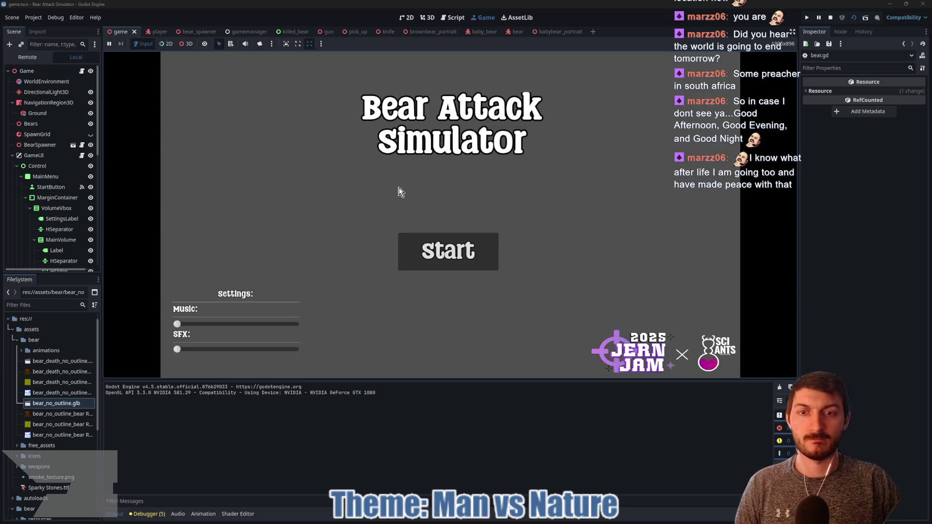
# Start a round and fire three shots at the bears until the game breaks at line 9
pyautogui.click(445, 240)
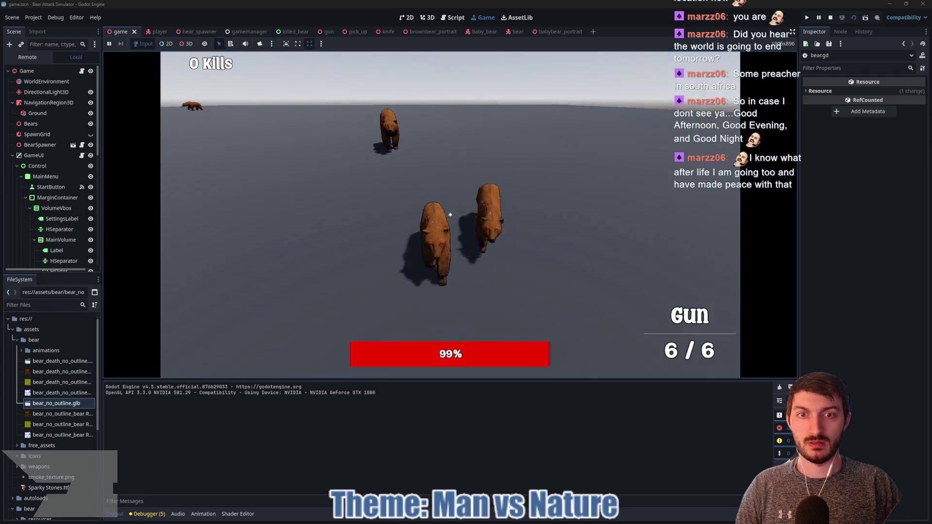
pyautogui.click(450, 215)
pyautogui.click(450, 215)
pyautogui.click(450, 215)
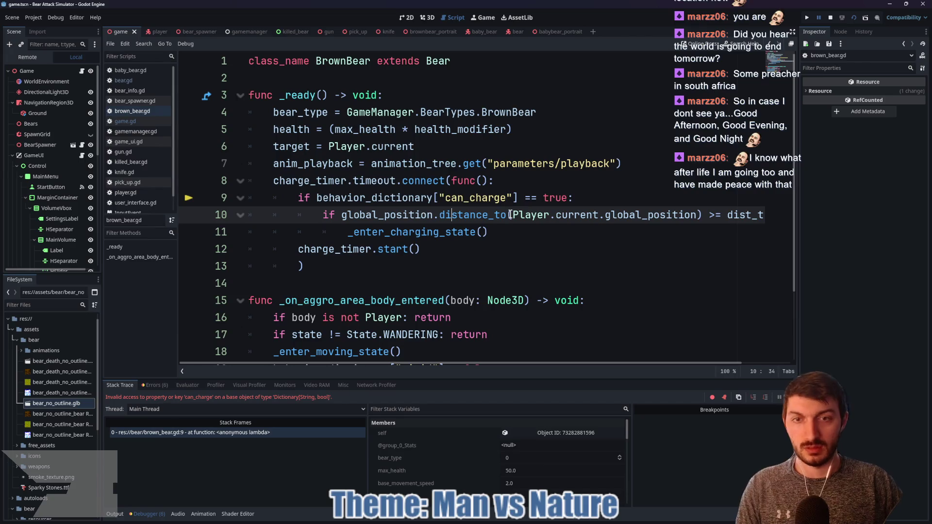
pyautogui.moveTo(505, 210)
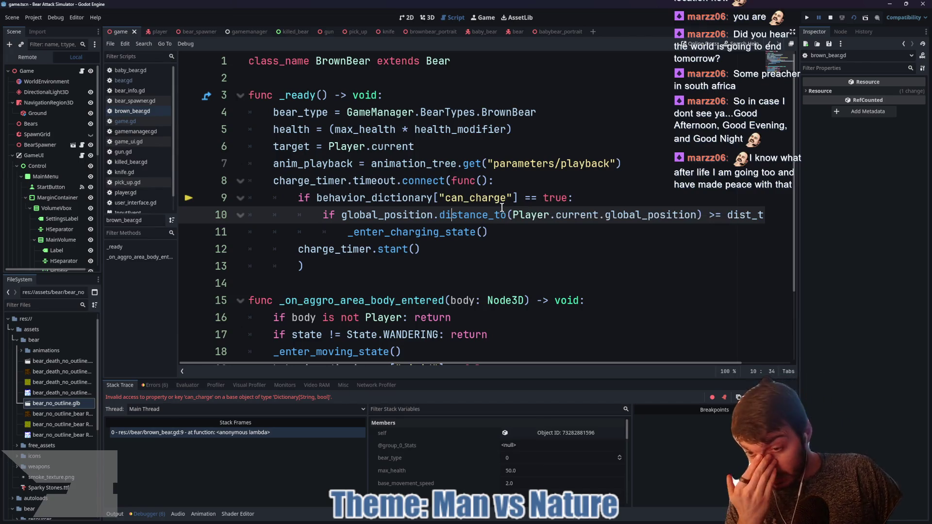
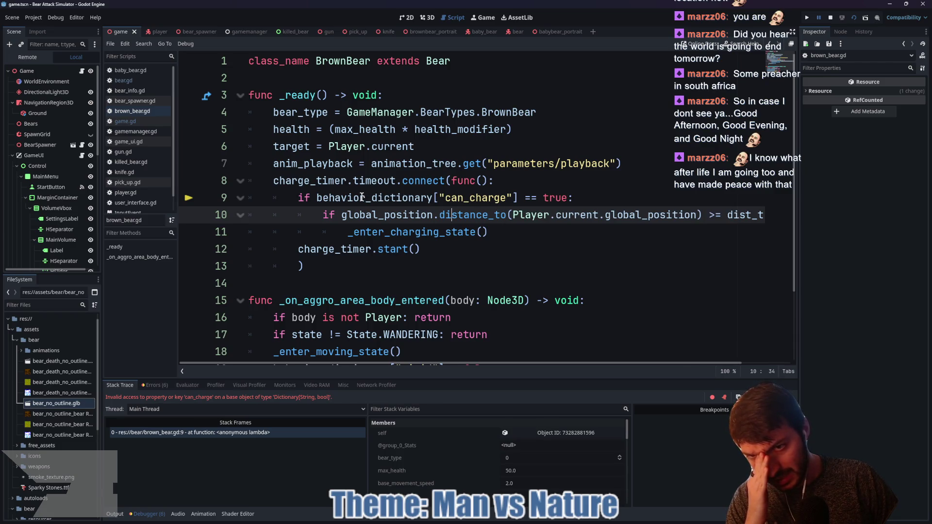
# Stop the crashed debug session and open the bear.tscn scene tab
pyautogui.moveTo(386, 199)
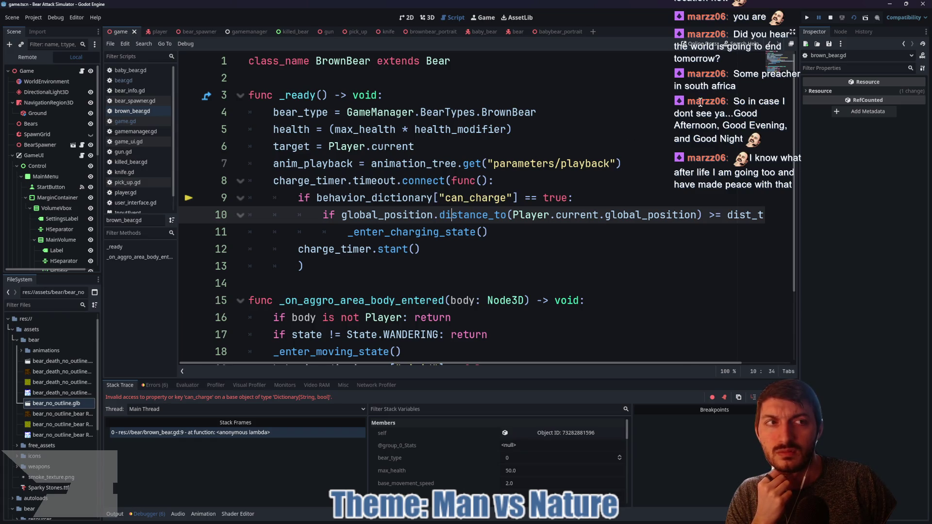
pyautogui.click(831, 18)
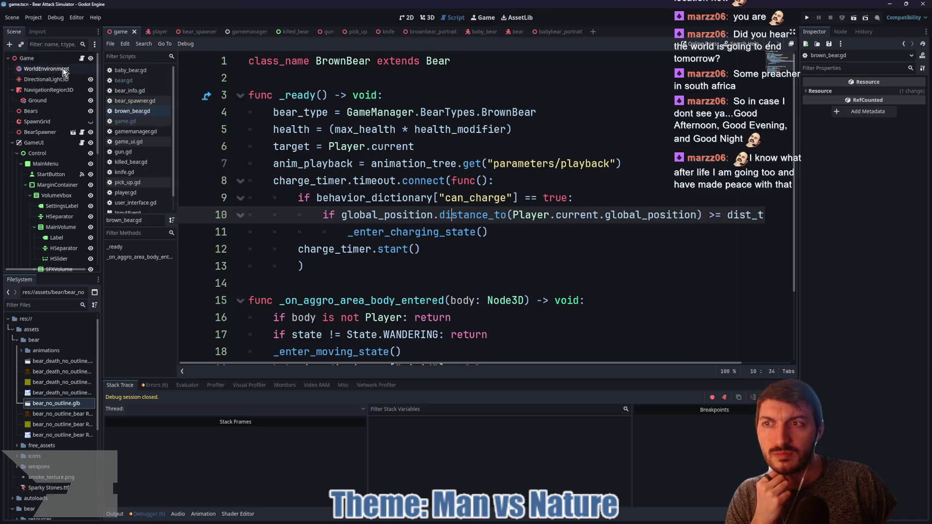
pyautogui.click(516, 31)
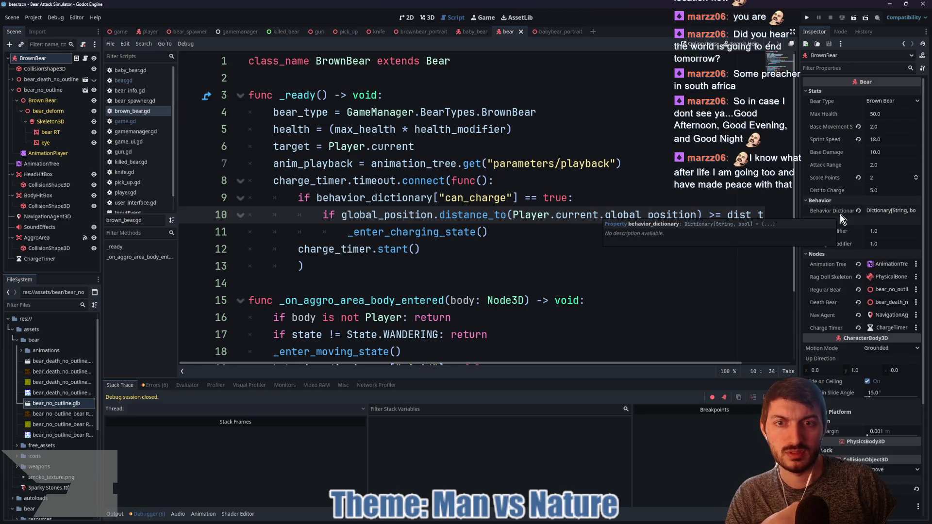
# Expand BrownBear's behavior dictionary, check the can_charge key in bear.gd, and save
pyautogui.click(889, 212)
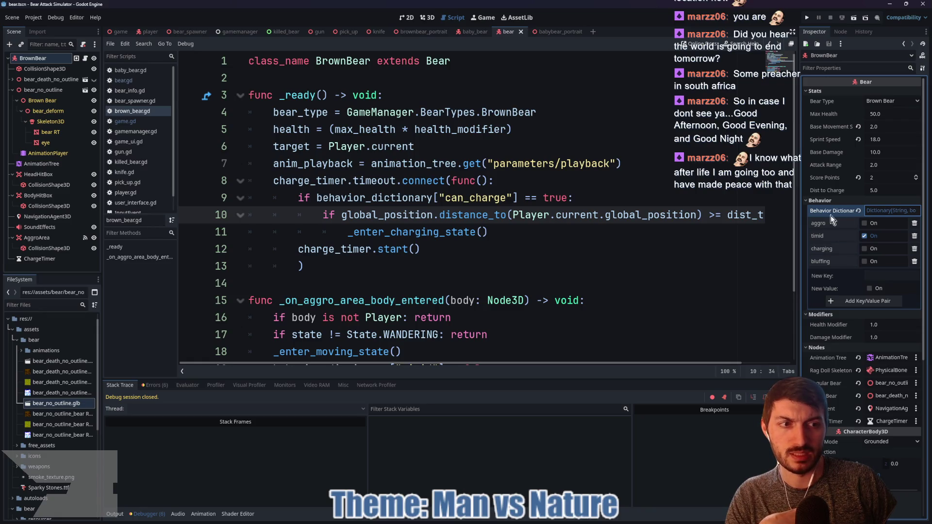
pyautogui.keyDown('ctrl'); pyautogui.click(435, 65); pyautogui.keyUp('ctrl')
pyautogui.scroll(-6, 418, 211)
pyautogui.scroll(3, 418, 212)
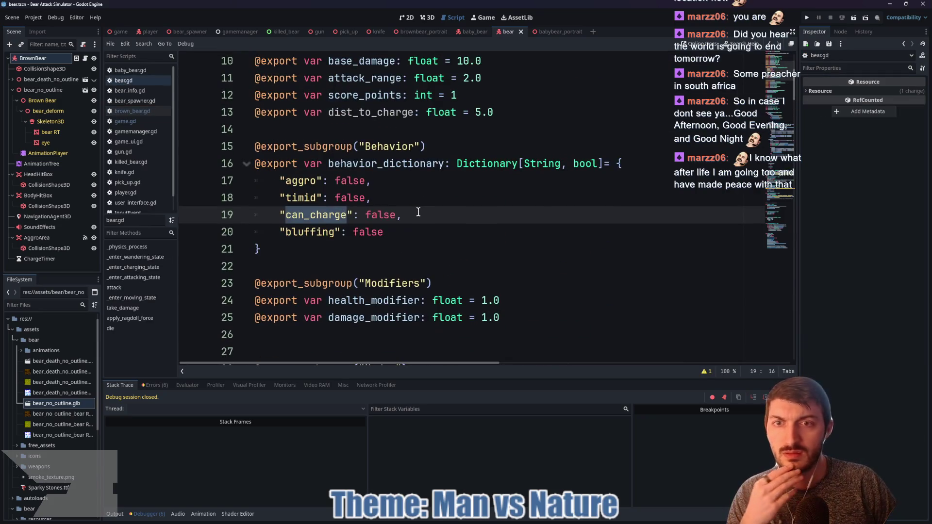
pyautogui.click(323, 216)
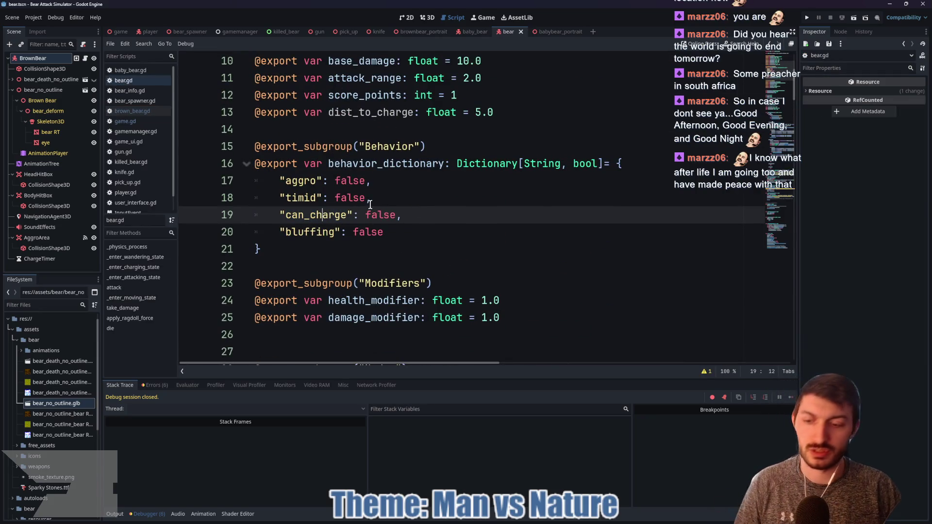
pyautogui.hotkey('ctrl', 's')
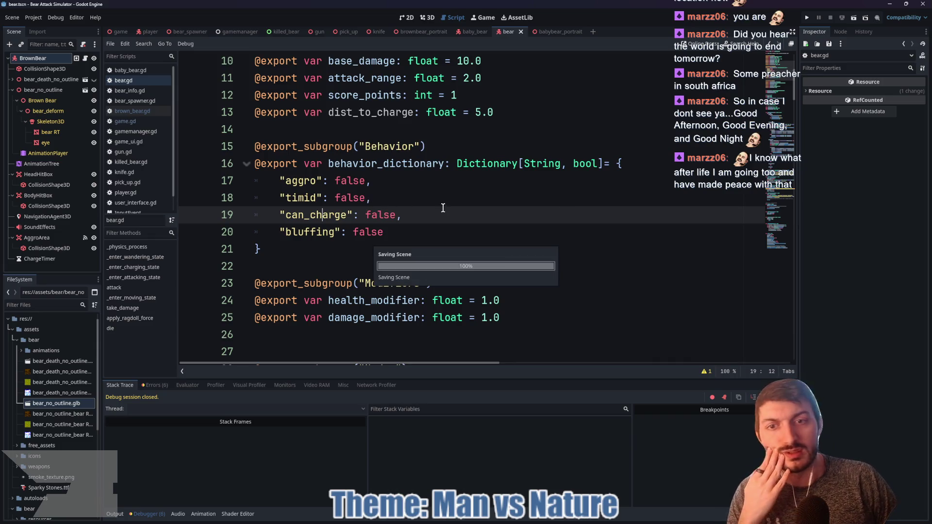
# Revert BrownBear's behavior dictionary to the script defaults, save, and run the game
pyautogui.click(36, 62)
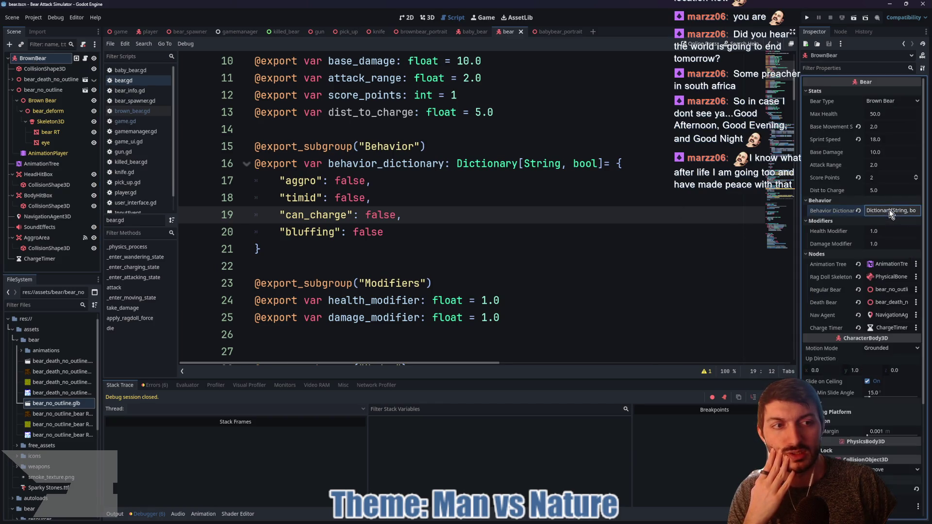
pyautogui.click(858, 211)
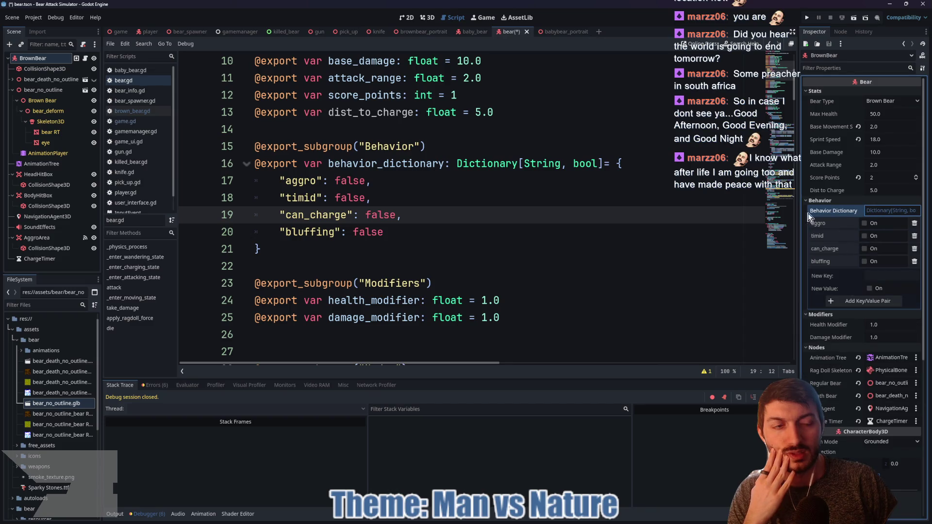
pyautogui.click(439, 214)
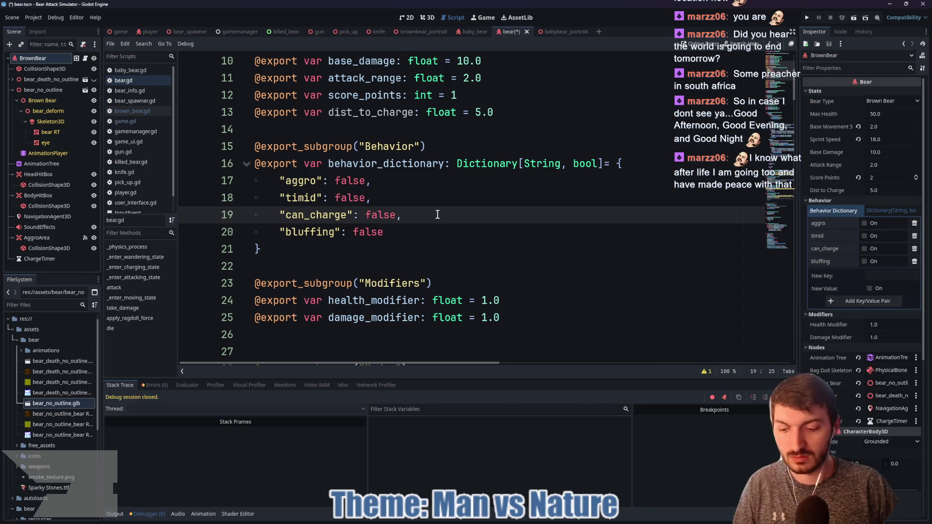
pyautogui.hotkey('ctrl', 's')
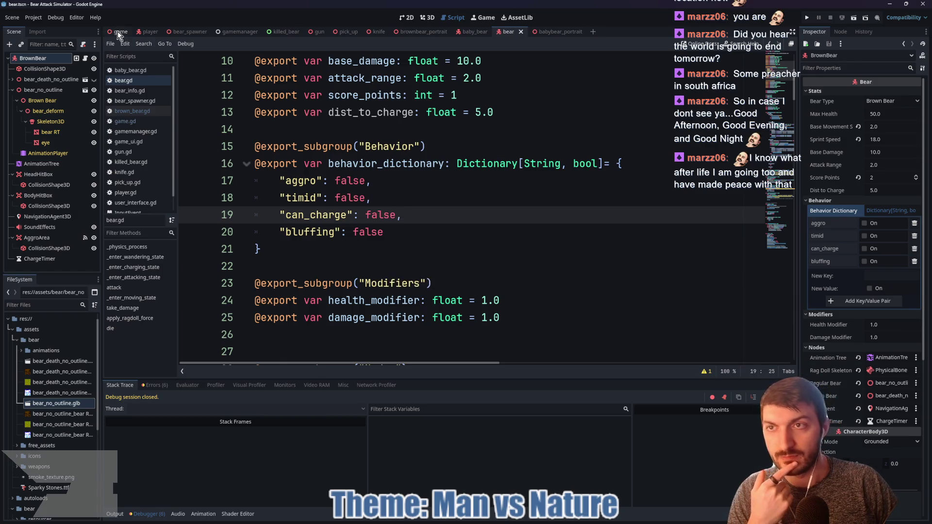
pyautogui.click(118, 31)
pyautogui.press('F5')
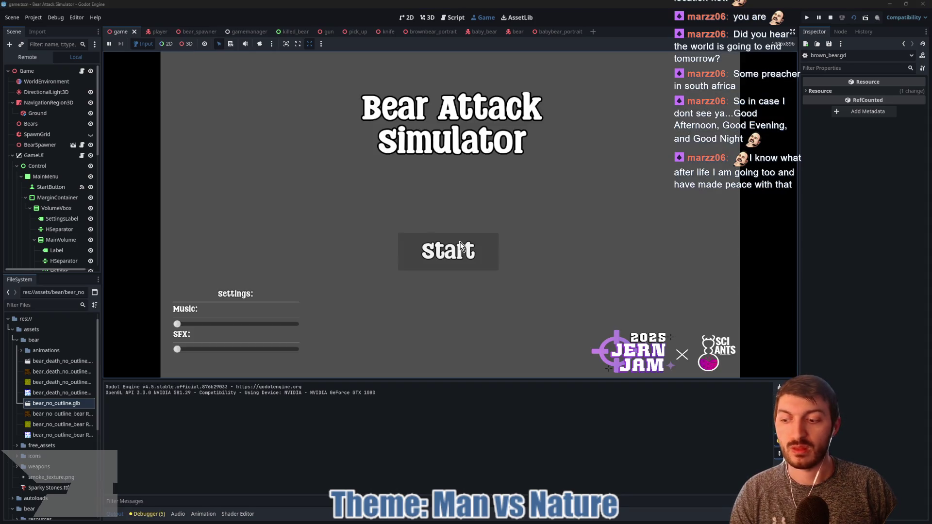
# Start a round, shoot an approaching bear and a charging bear, then stop and reopen brown_bear.gd
pyautogui.click(461, 248)
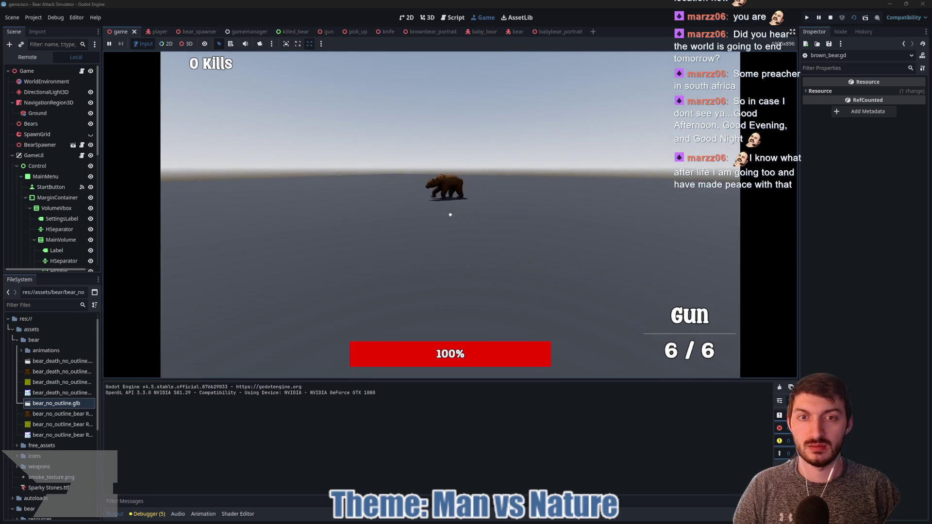
pyautogui.click(450, 214)
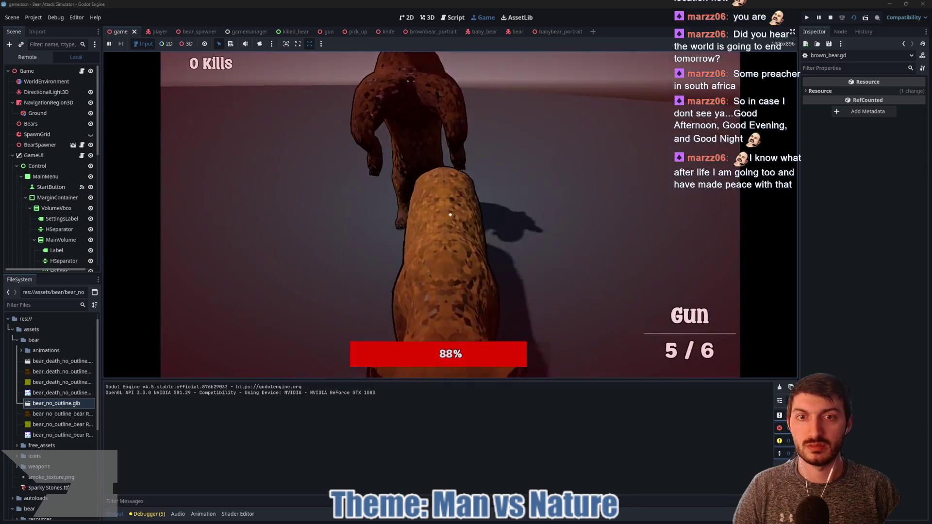
pyautogui.click(451, 215)
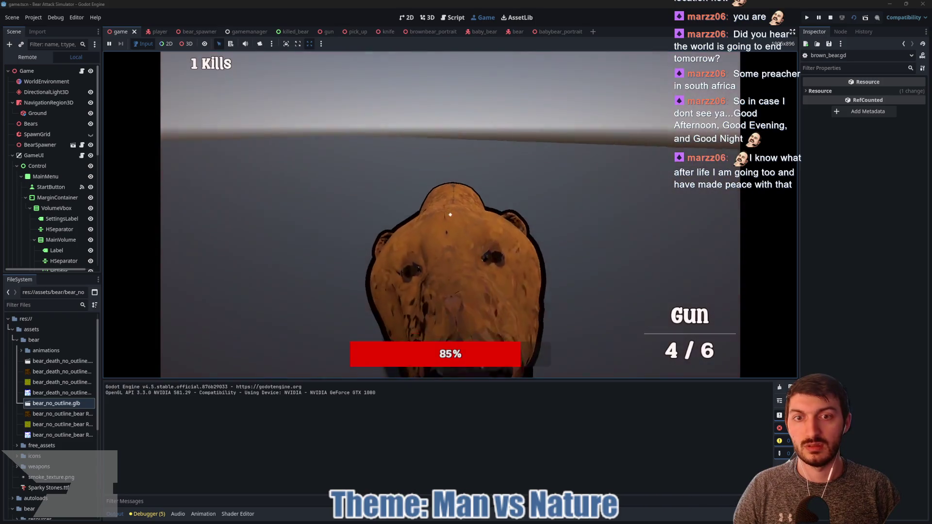
pyautogui.click(450, 214)
pyautogui.click(450, 214)
pyautogui.click(451, 215)
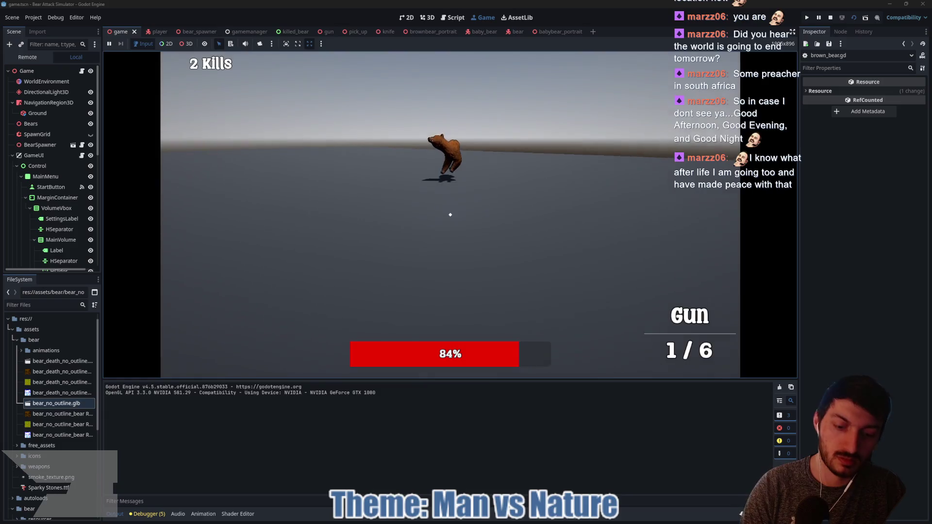
pyautogui.press('F8')
pyautogui.click(510, 33)
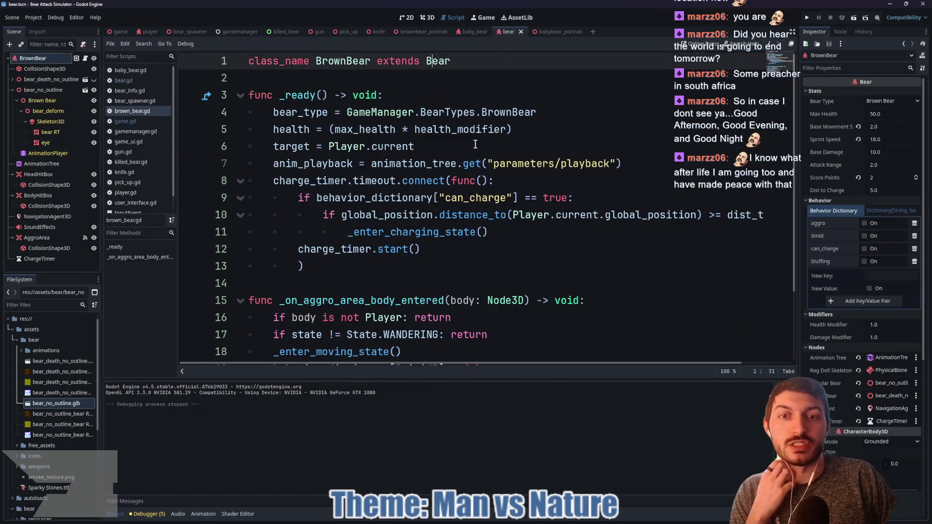
# In bear.gd's CHARGING state, replace pass with velocity = Vector3.ZERO and save
pyautogui.scroll(-2, 417, 214)
pyautogui.scroll(2, 417, 214)
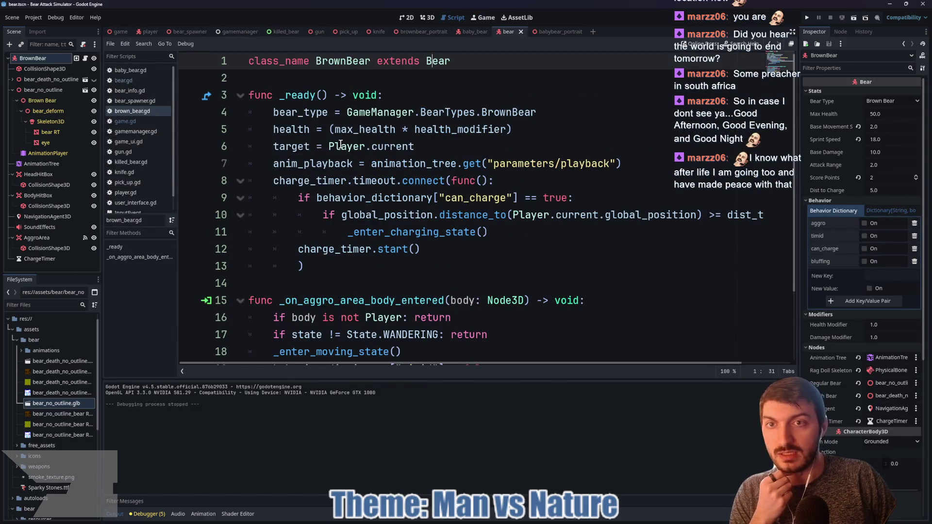
pyautogui.keyDown('ctrl'); pyautogui.click(443, 61); pyautogui.keyUp('ctrl')
pyautogui.scroll(-14, 409, 174)
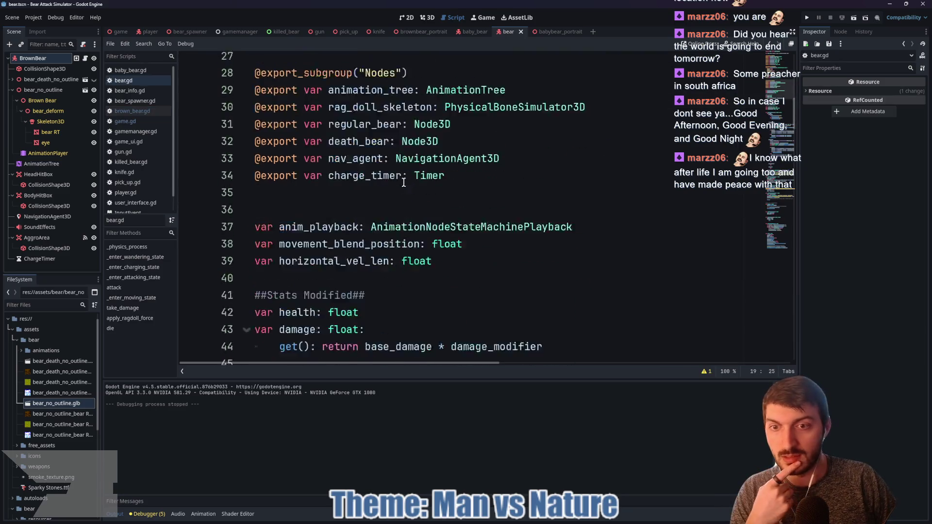
pyautogui.scroll(-14, 401, 180)
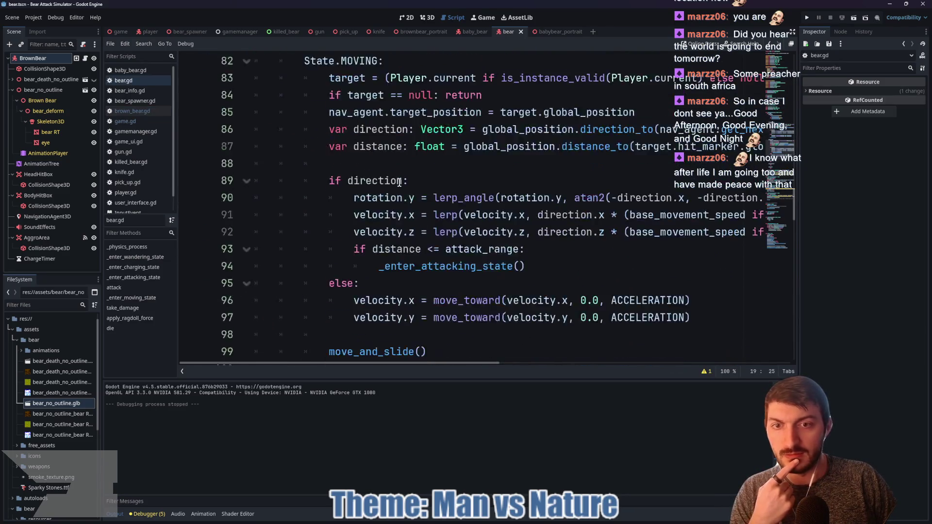
pyautogui.doubleClick(340, 198)
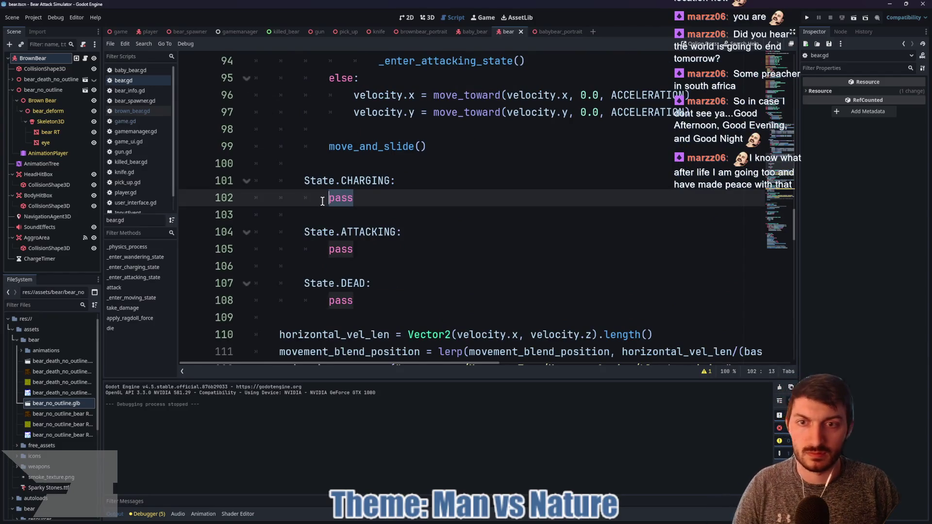
pyautogui.write('velocity = ')
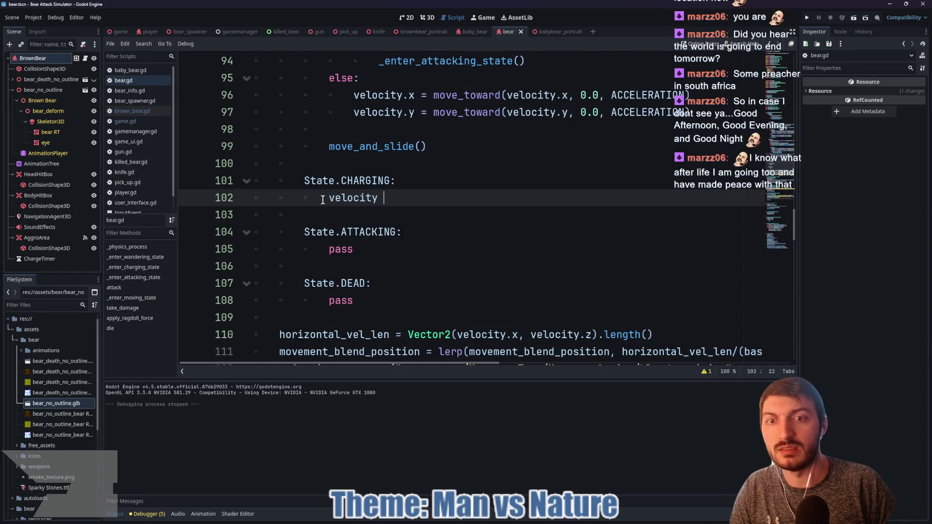
pyautogui.write('Vector3.Z')
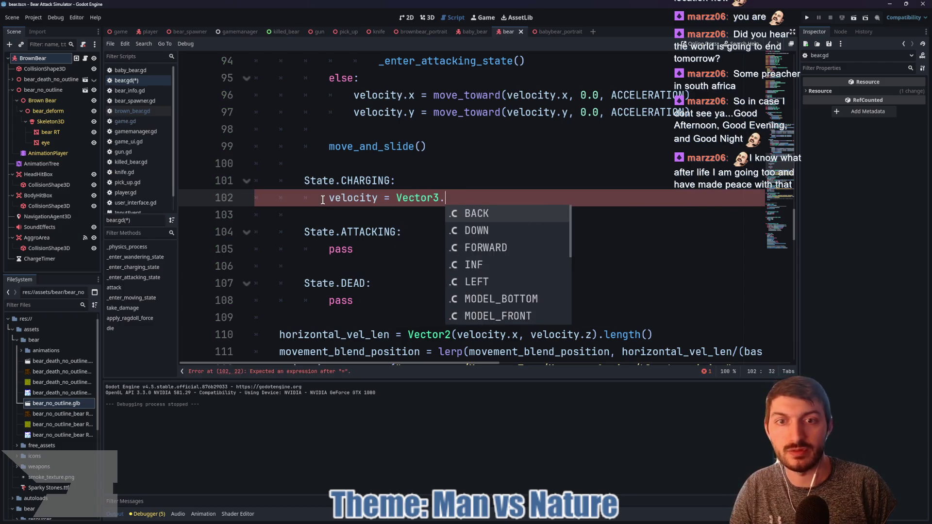
pyautogui.press('Return')
pyautogui.hotkey('ctrl', 's')
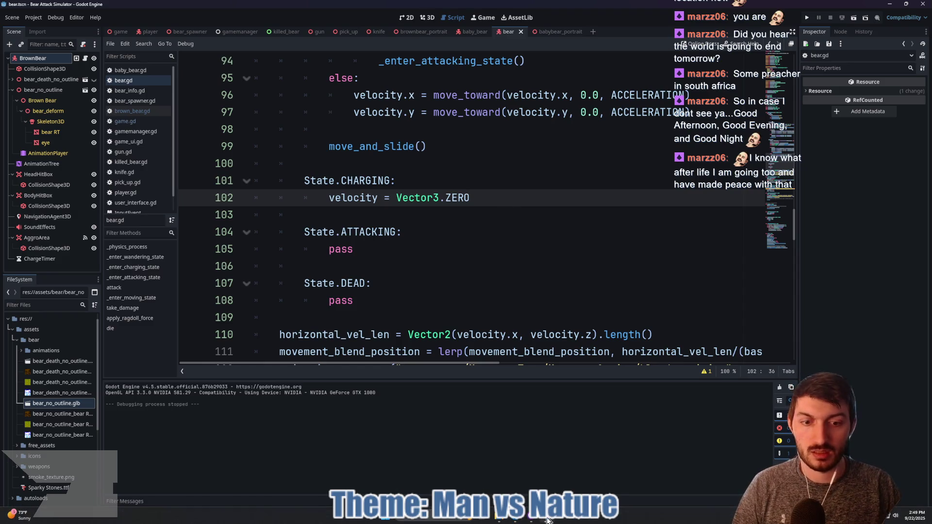
pyautogui.moveTo(533, 520)
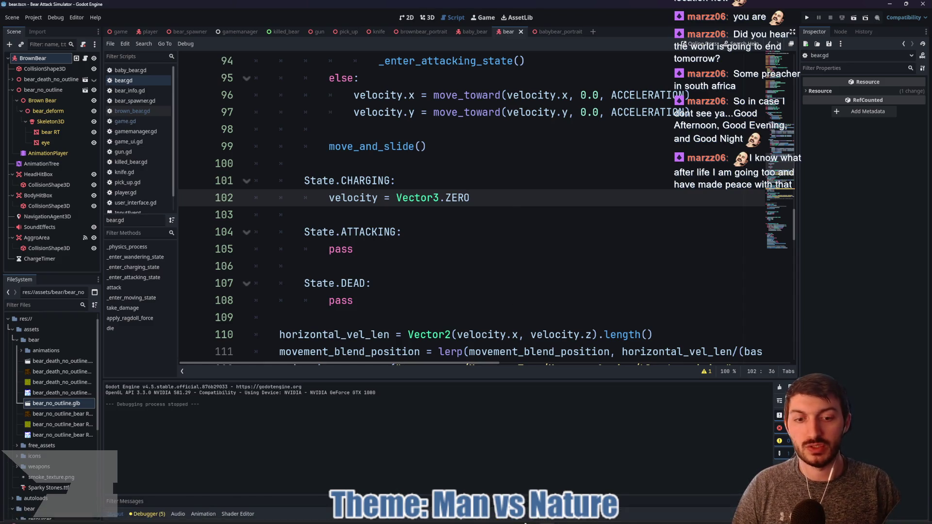
pyautogui.click(531, 520)
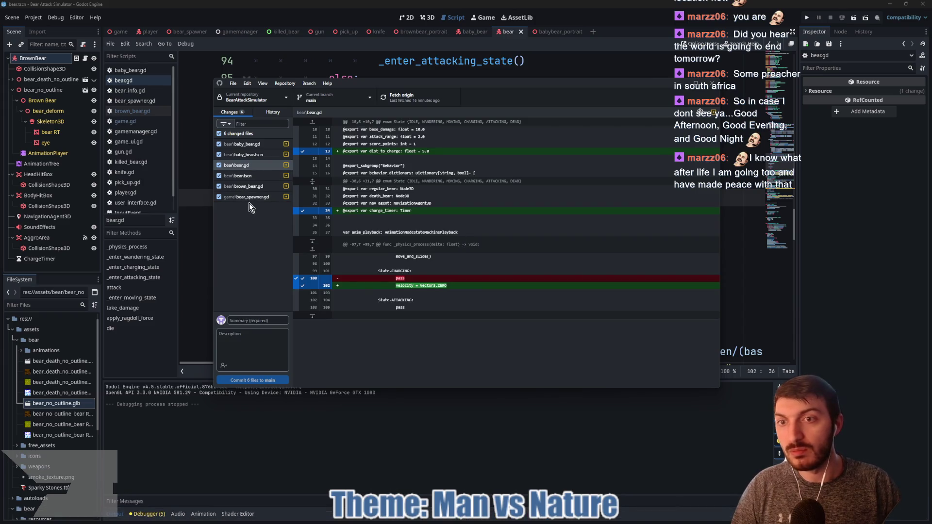
# Review the diffs of baby_bear.tscn, bear_spawner.gd and another changed file
pyautogui.click(249, 155)
pyautogui.click(249, 163)
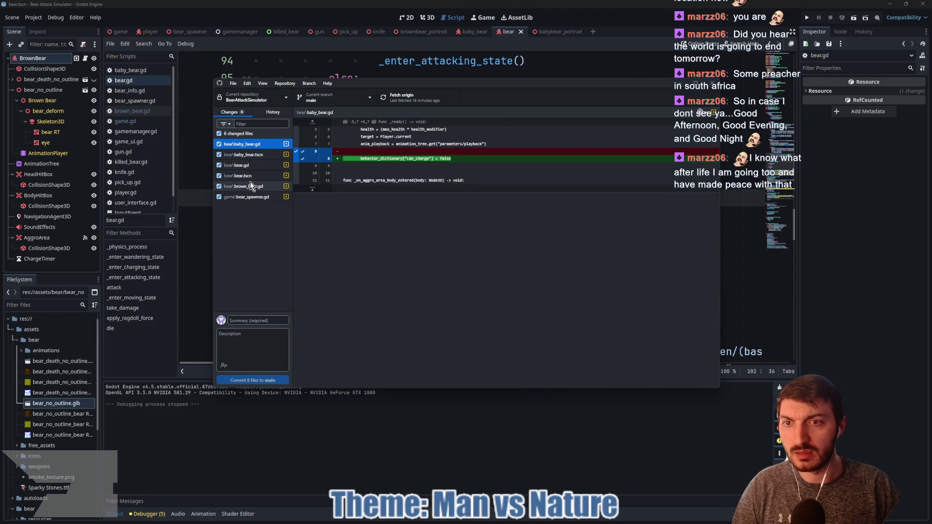
pyautogui.click(250, 196)
# Commit the six files to main as 'bears now charge' and push to origin
pyautogui.click(261, 319)
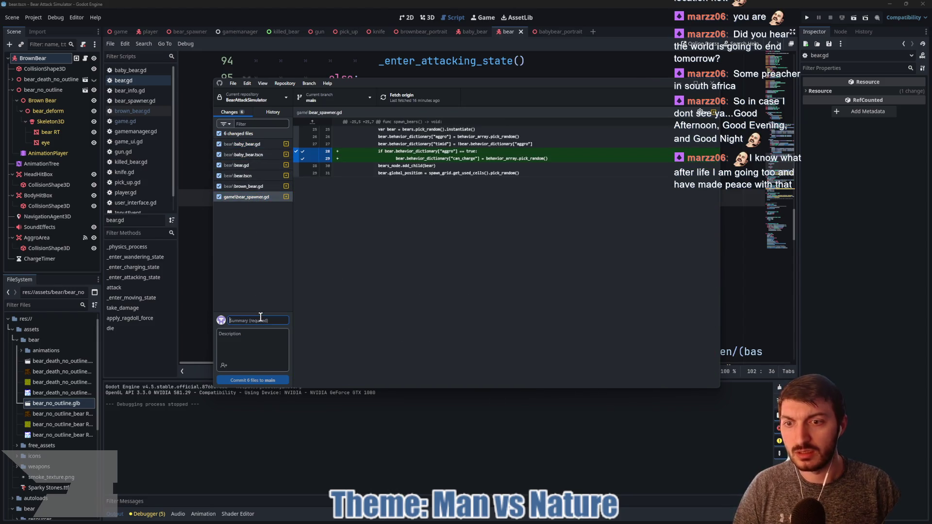
pyautogui.write('bears now charge')
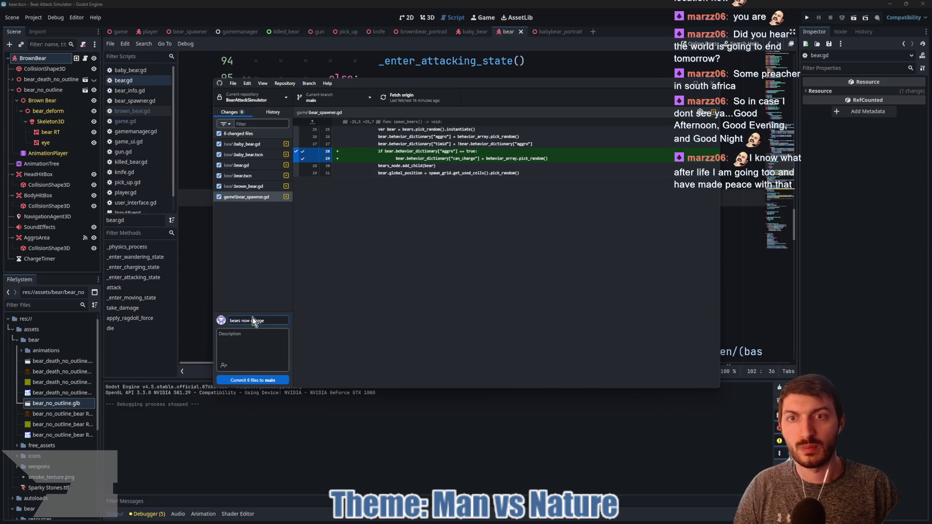
pyautogui.click(248, 381)
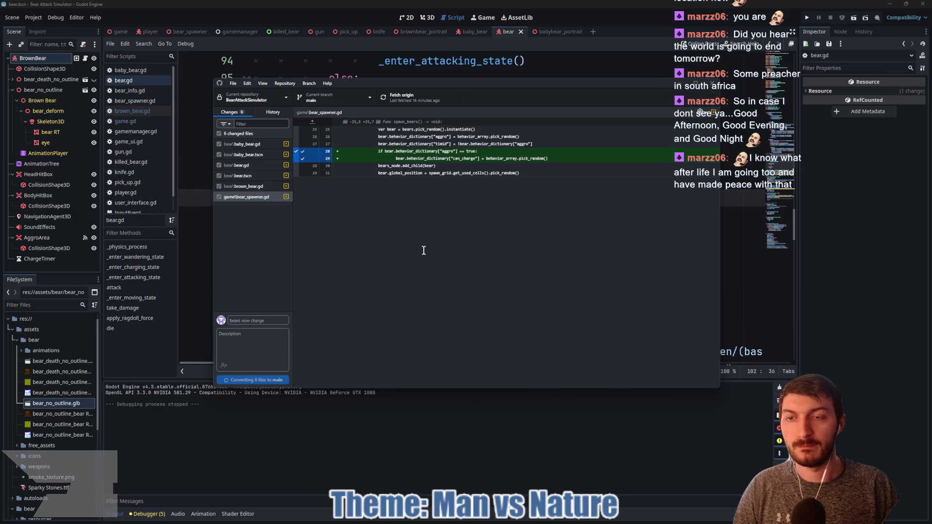
pyautogui.click(592, 183)
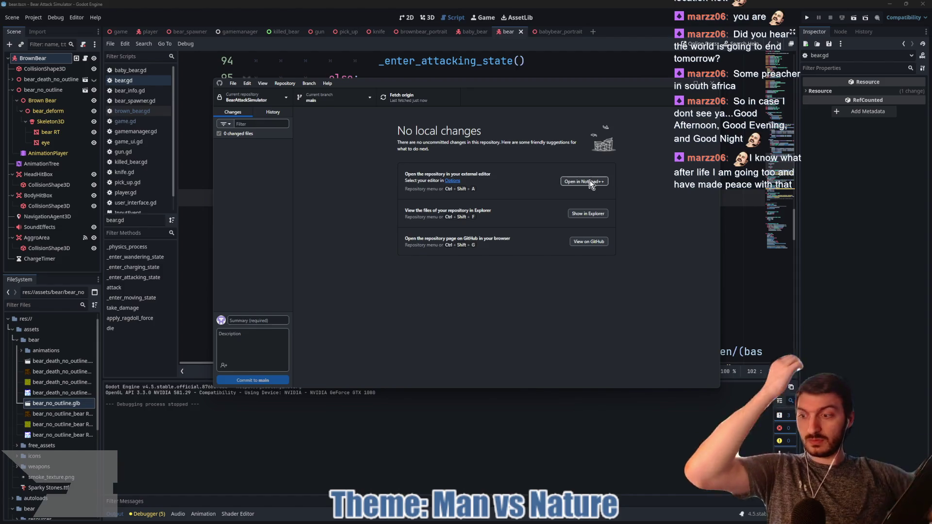
pyautogui.hotkey('alt', 'Tab')
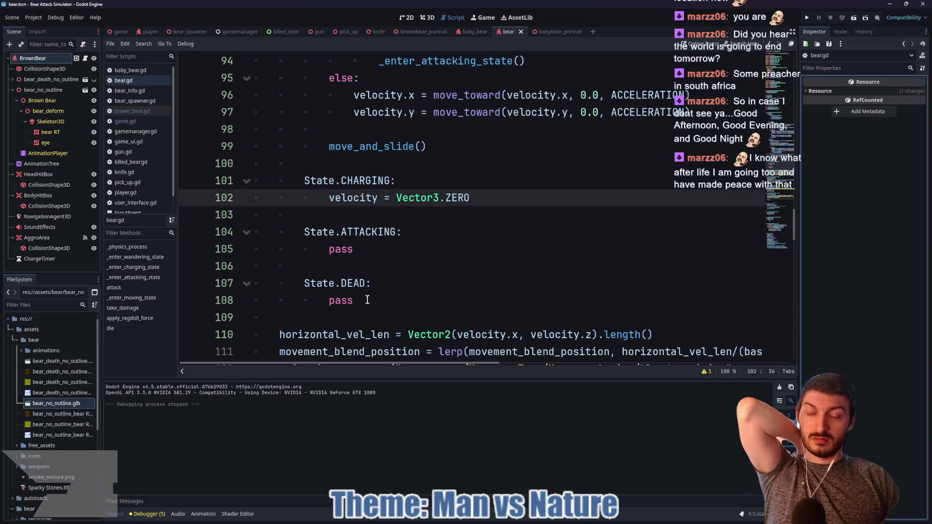
# Look over _enter_charging_state in bear.gd, then open BrownBear's brown_bear.gd script
pyautogui.scroll(-6, 366, 298)
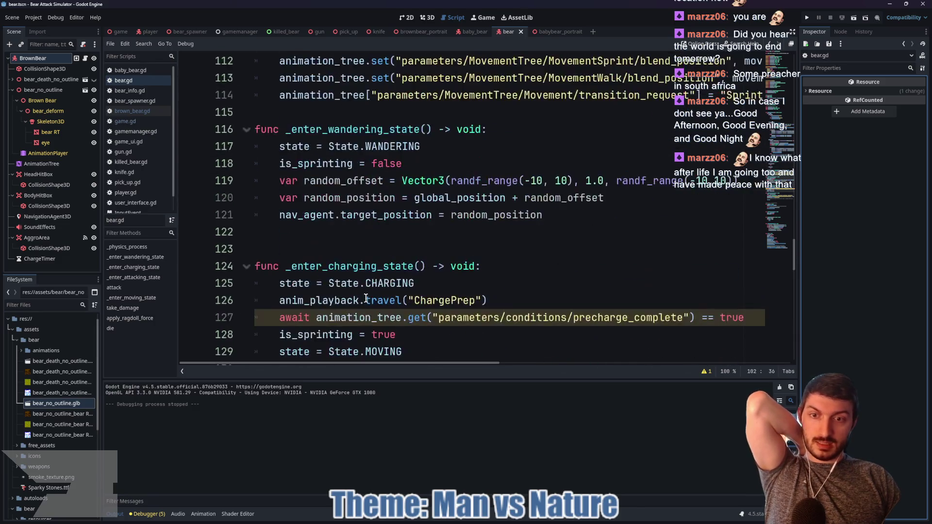
pyautogui.scroll(-1, 365, 297)
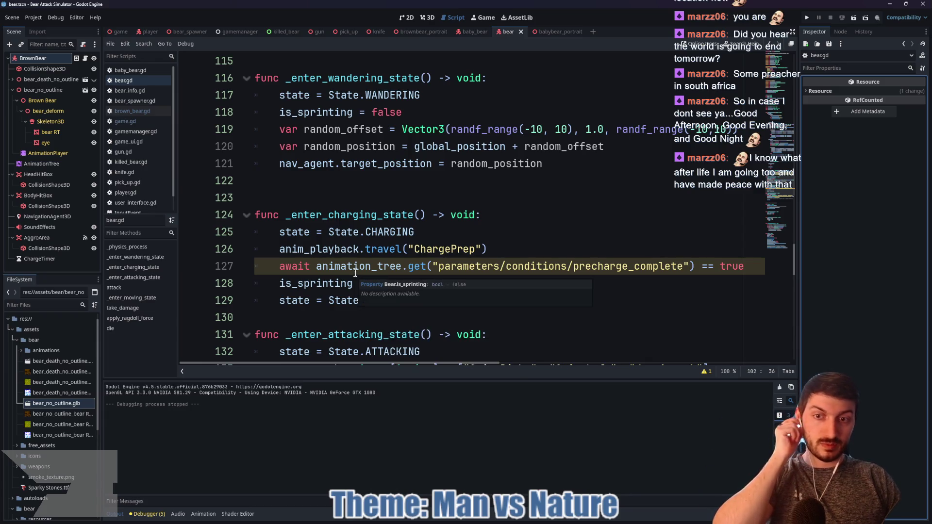
pyautogui.moveTo(330, 268)
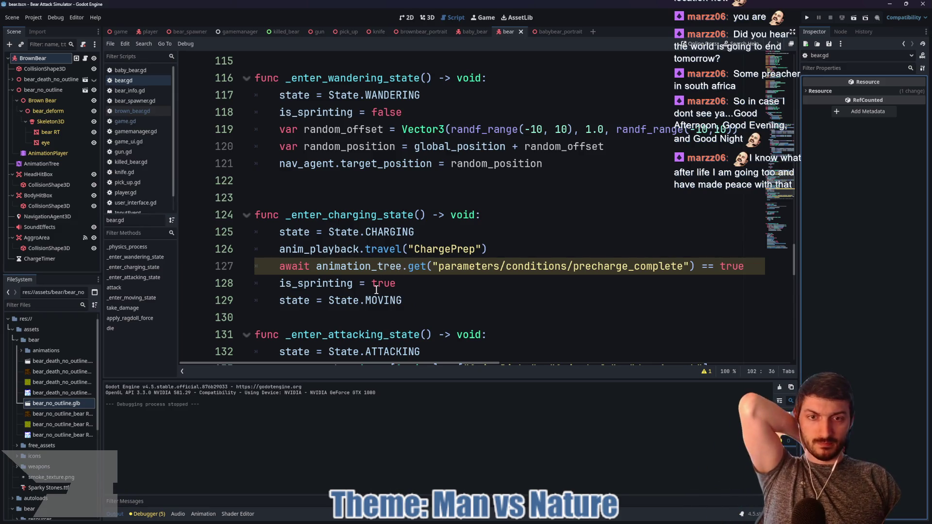
pyautogui.doubleClick(360, 215)
pyautogui.scroll(15, 357, 271)
pyautogui.scroll(3, 357, 281)
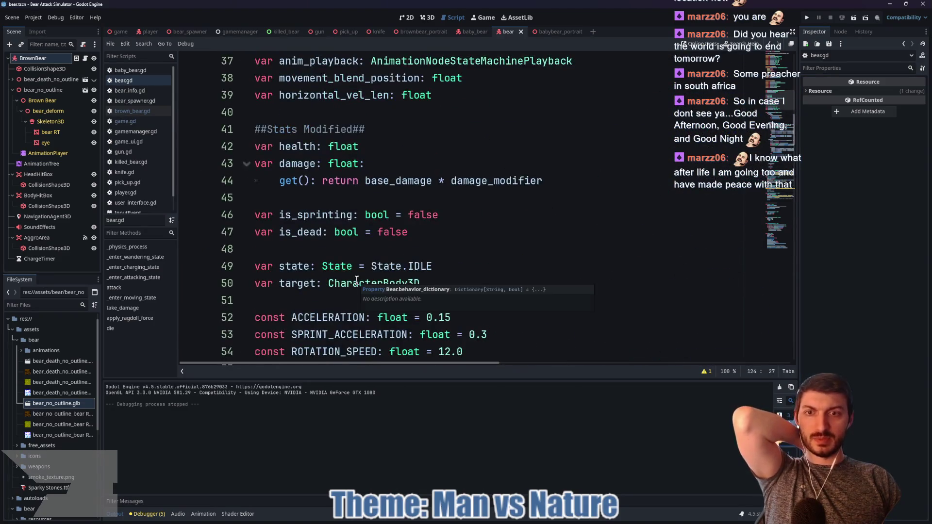
pyautogui.scroll(12, 388, 262)
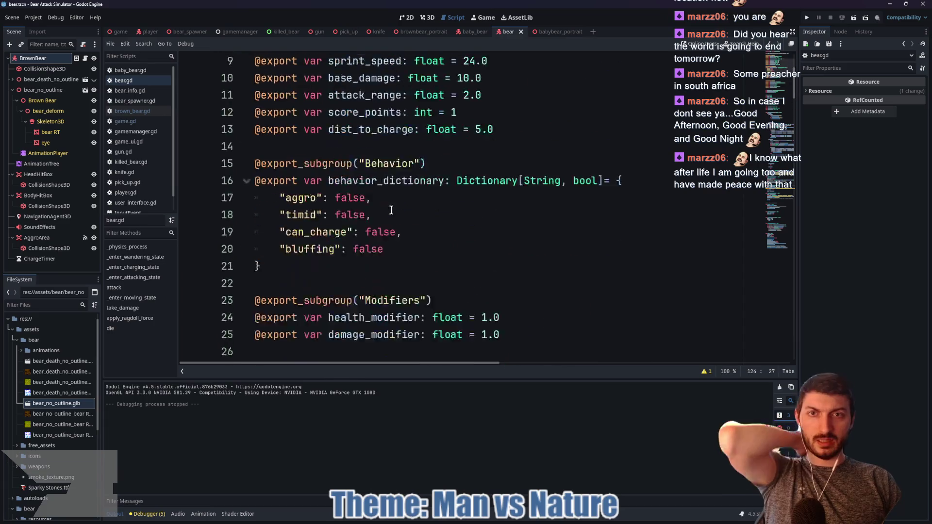
pyautogui.click(86, 60)
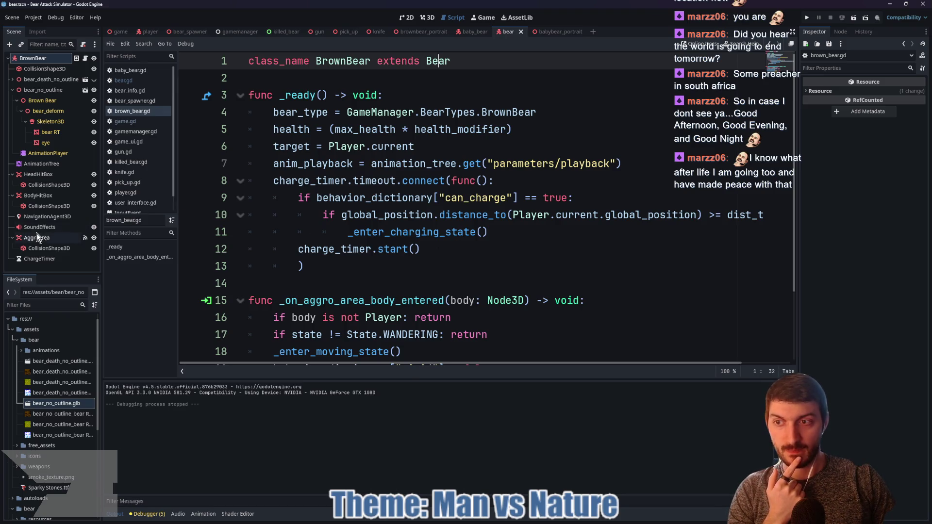
# Collapse the bear folder, review brown_bear.gd lines 6–13, then show the bear scene in 3D
pyautogui.click(15, 341)
pyautogui.click(436, 255)
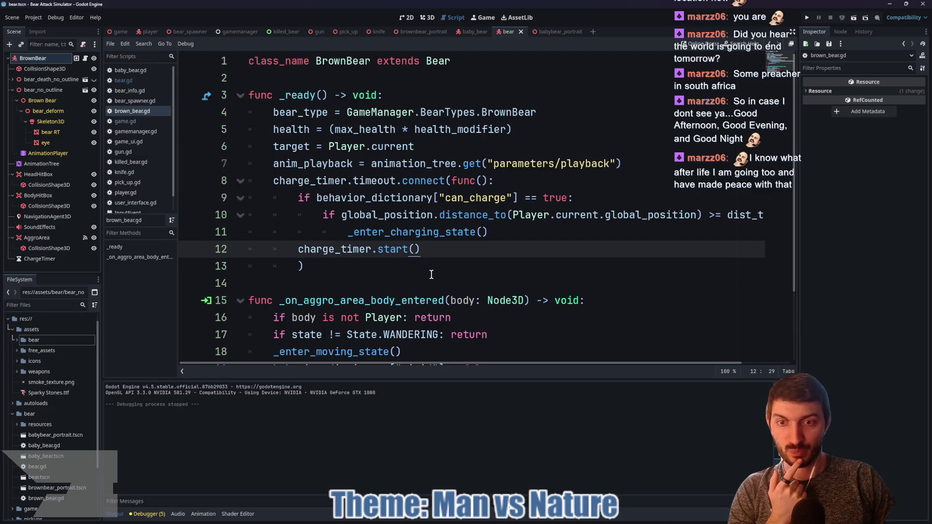
pyautogui.scroll(-2, 430, 275)
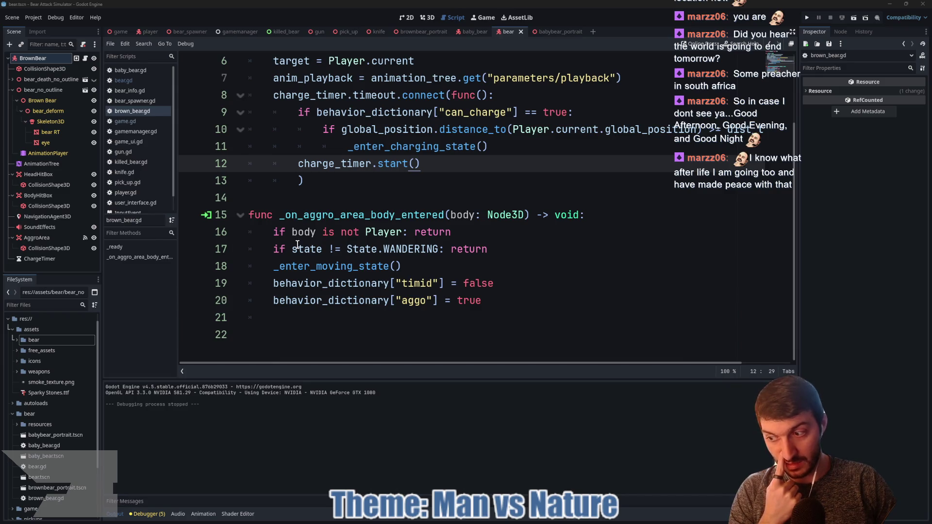
pyautogui.click(445, 181)
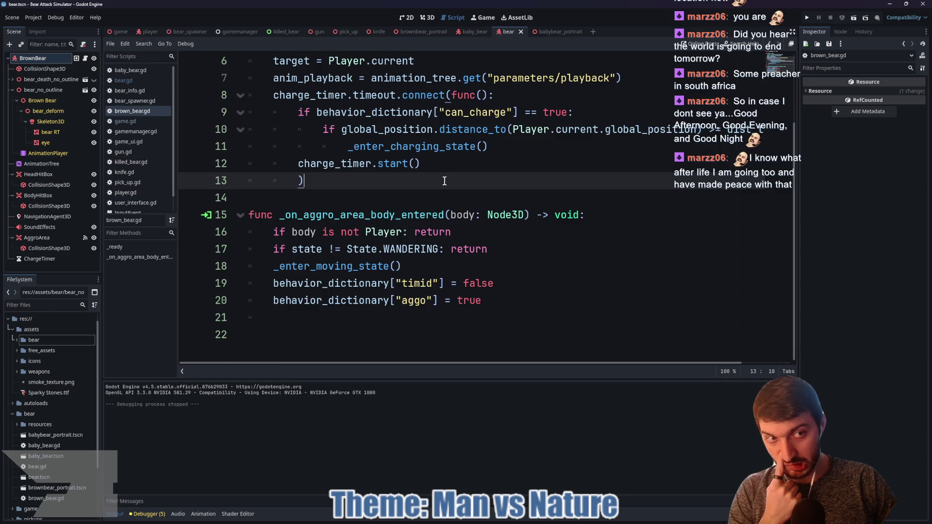
pyautogui.scroll(2, 445, 181)
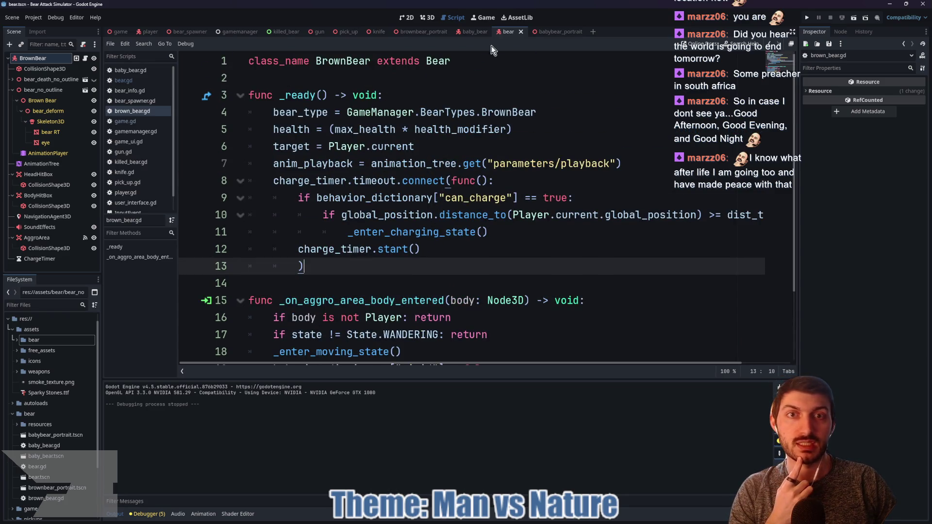
pyautogui.click(469, 143)
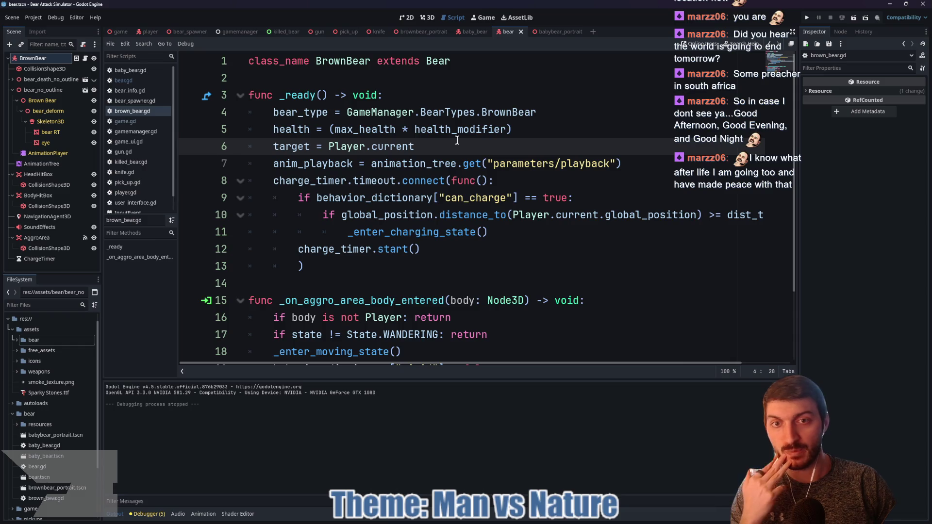
pyautogui.click(427, 19)
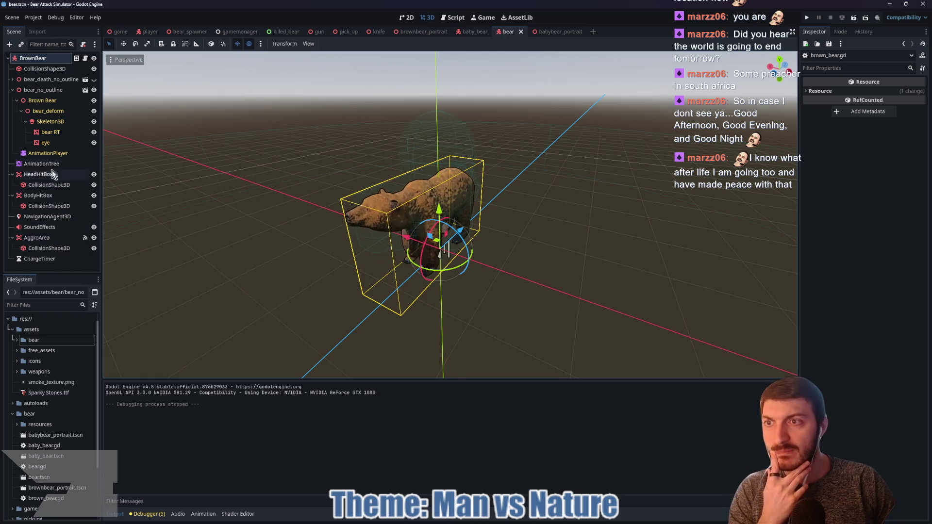
# Select BodyHitBox, then reopen brown_bear.gd from the BrownBear node's script icon
pyautogui.click(53, 196)
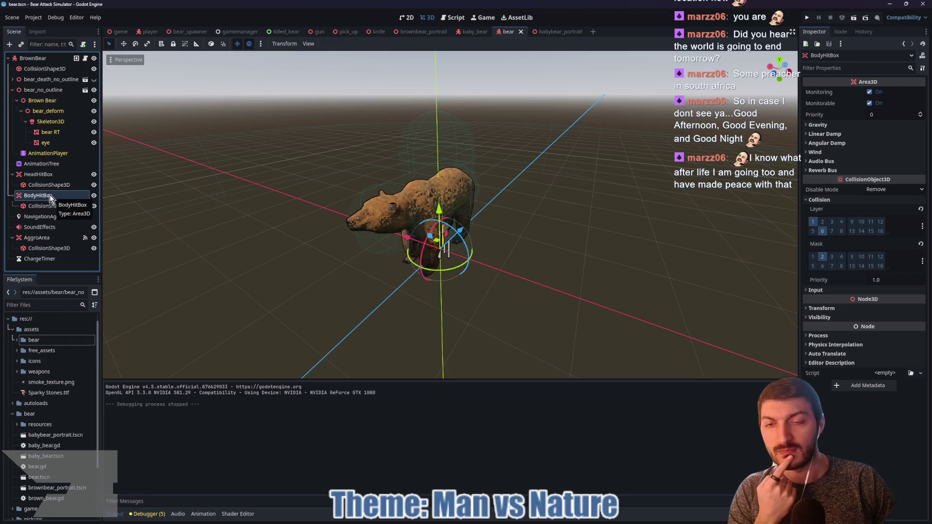
pyautogui.click(82, 60)
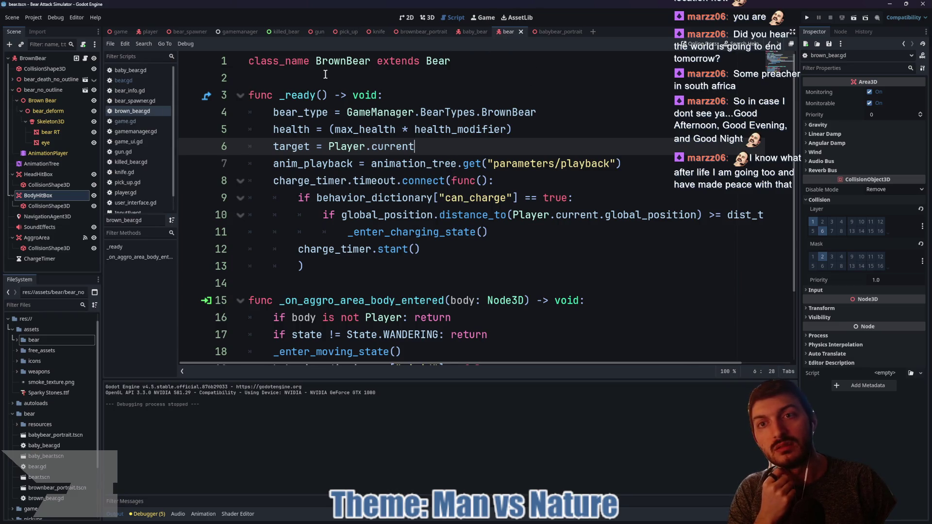
pyautogui.click(193, 32)
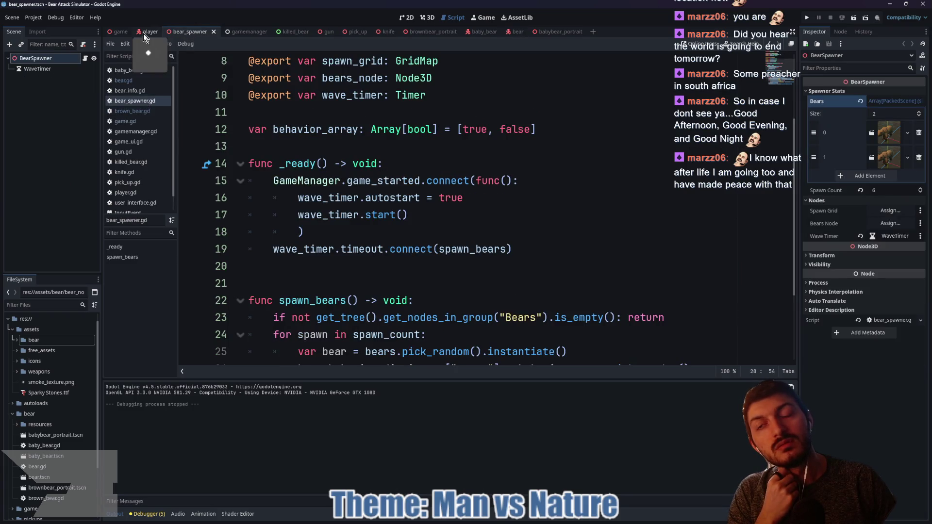
pyautogui.click(143, 33)
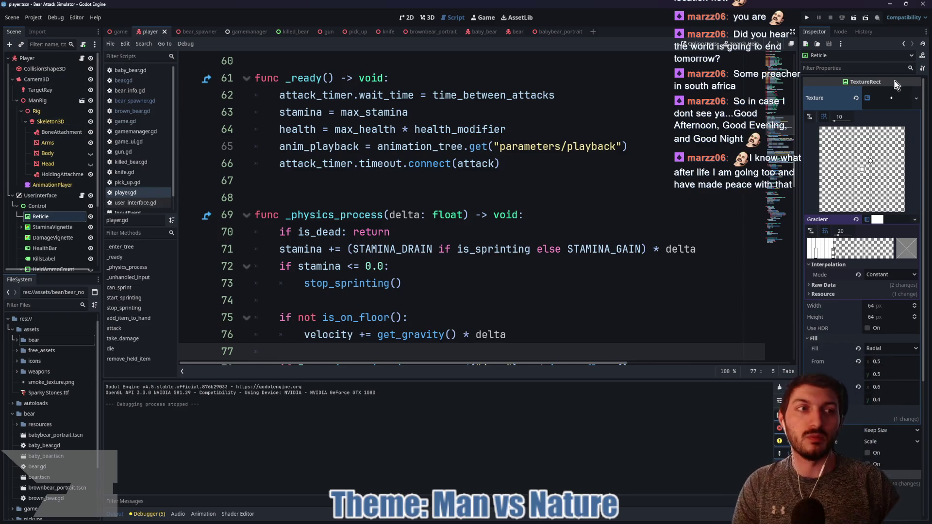
pyautogui.click(891, 98)
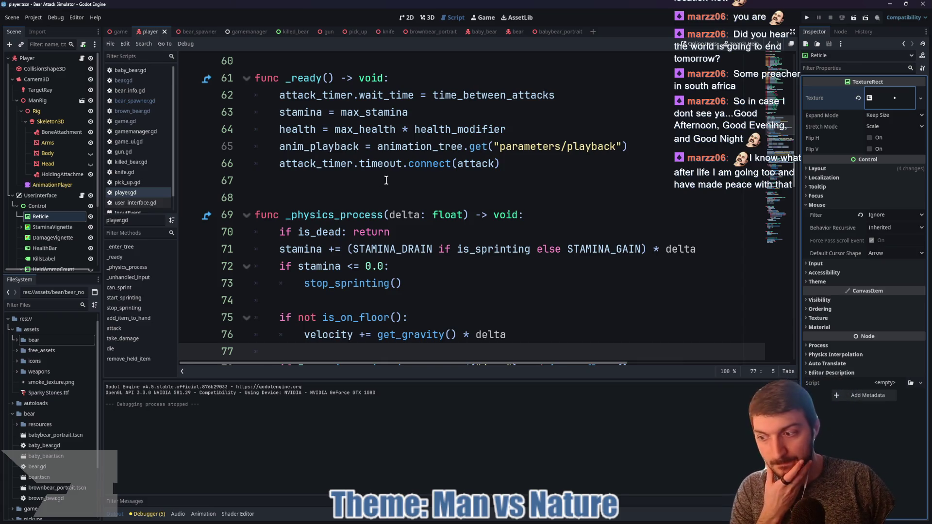
pyautogui.scroll(-1, 386, 180)
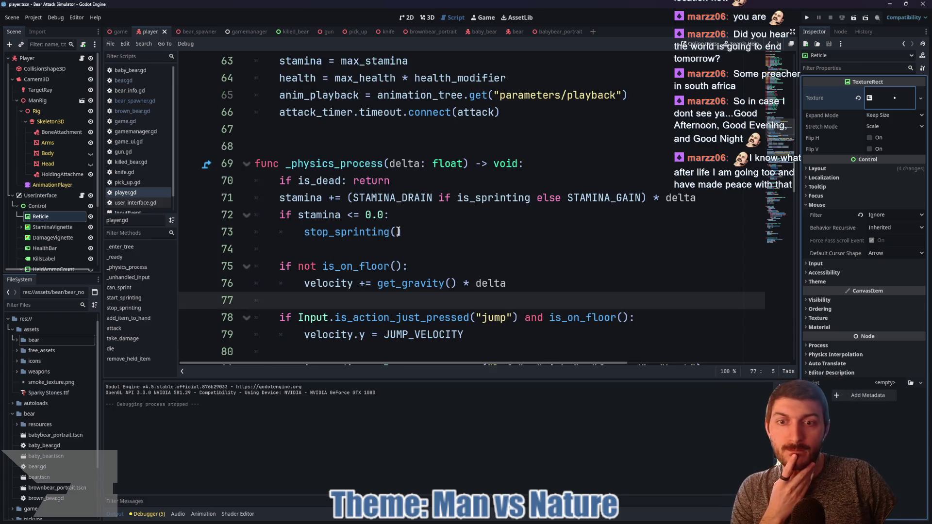
pyautogui.scroll(-2, 390, 240)
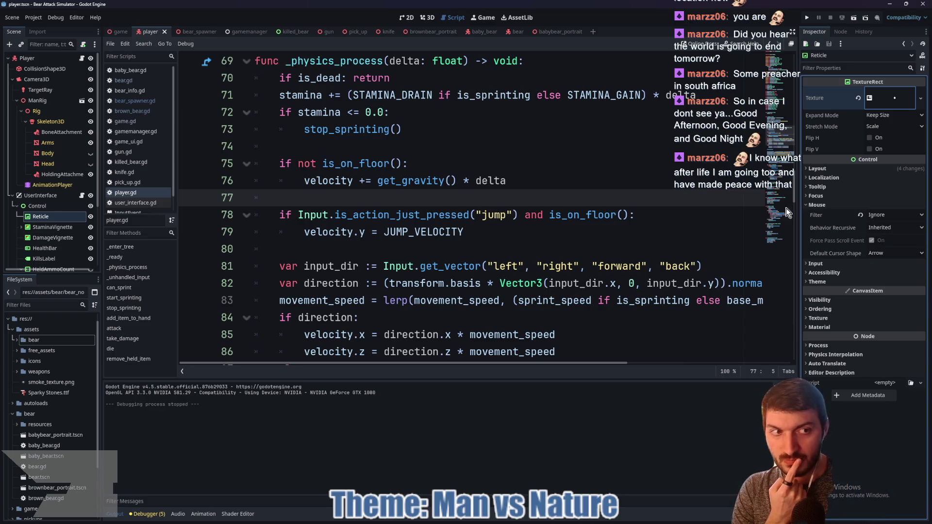
pyautogui.click(820, 204)
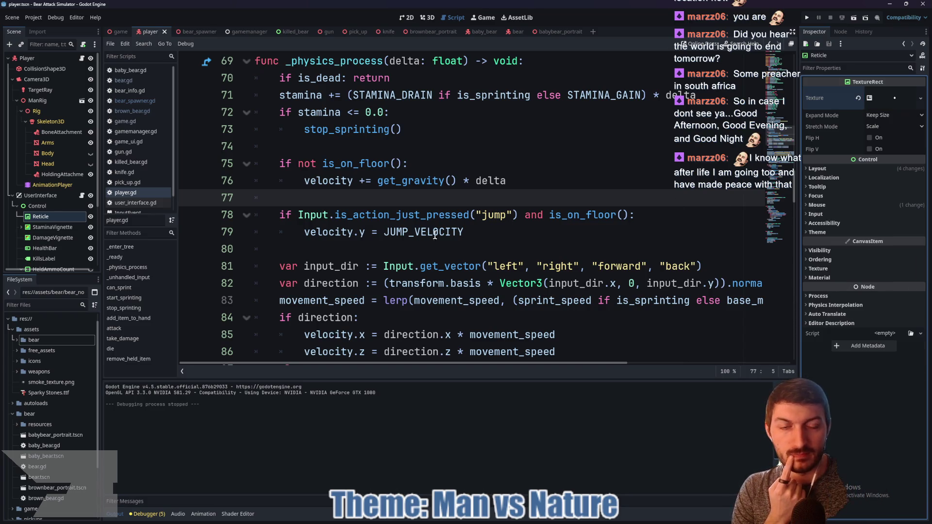
pyautogui.click(403, 249)
pyautogui.scroll(-1, 395, 246)
pyautogui.scroll(-1, 395, 247)
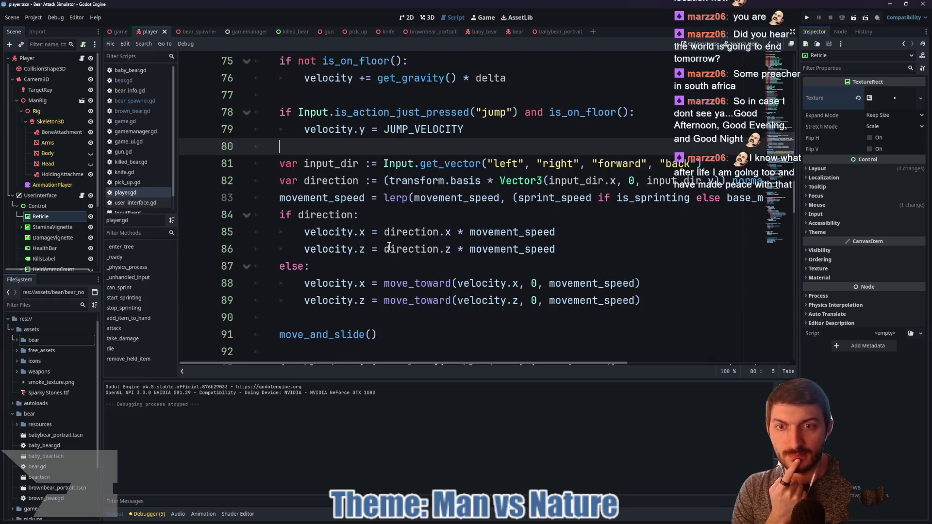
pyautogui.scroll(-2, 389, 247)
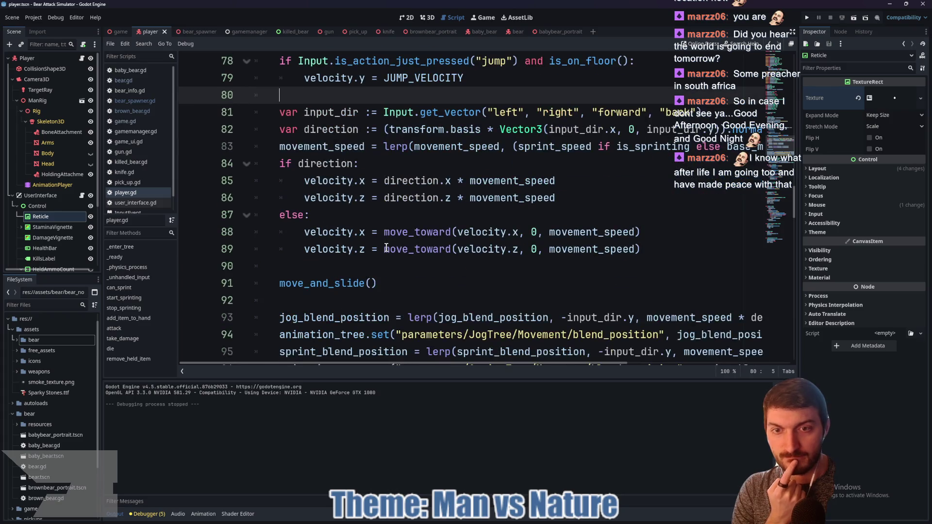
pyautogui.scroll(-1, 383, 248)
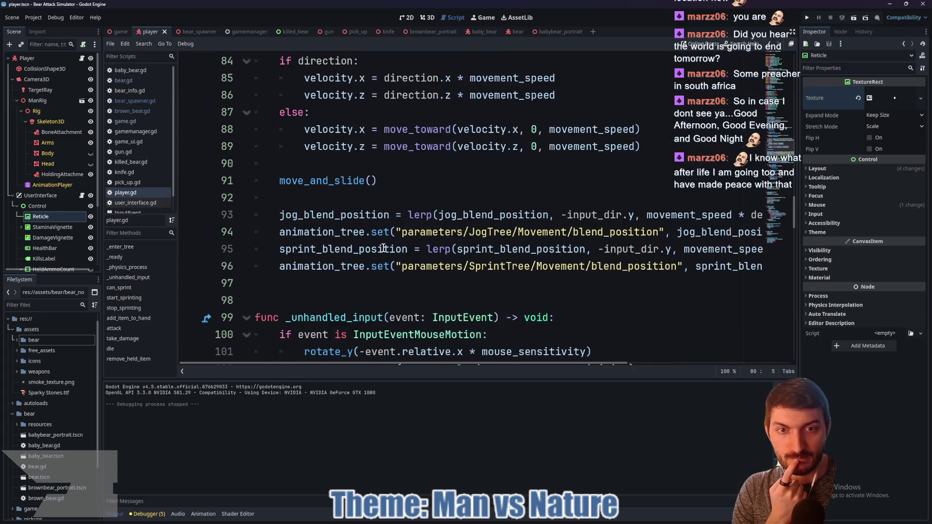
pyautogui.scroll(-4, 383, 248)
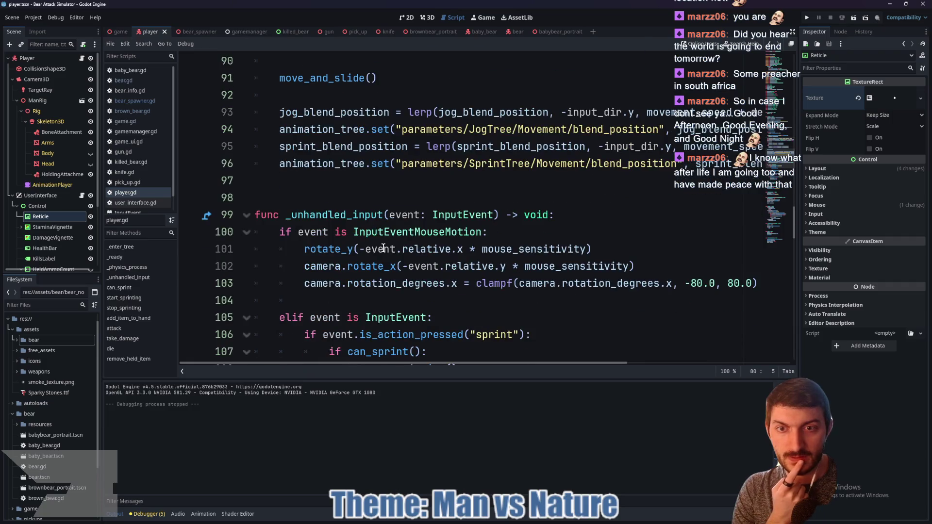
pyautogui.scroll(-5, 383, 248)
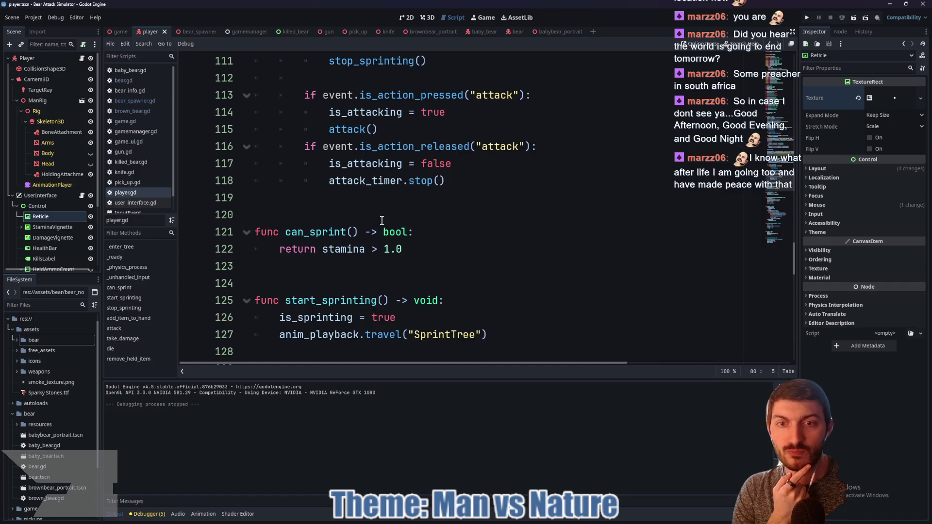
pyautogui.click(354, 209)
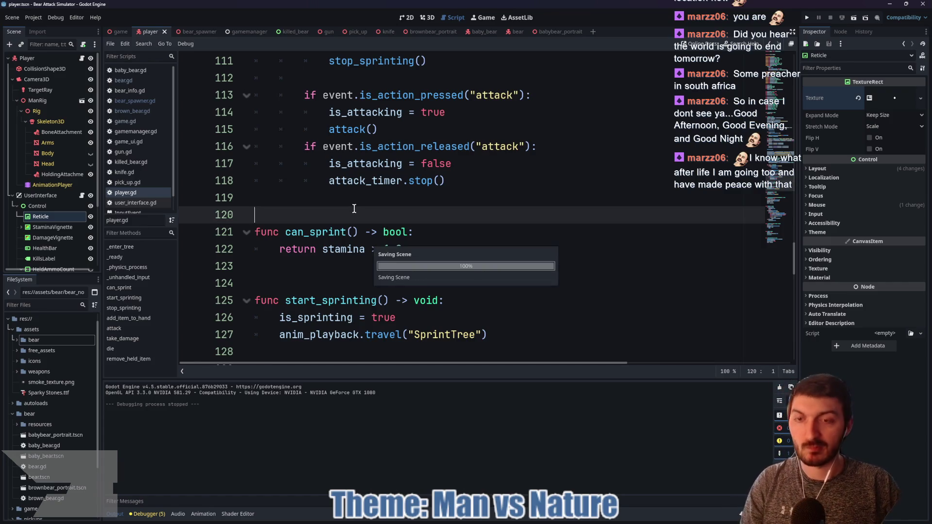
pyautogui.scroll(-3, 362, 206)
pyautogui.scroll(-1, 362, 206)
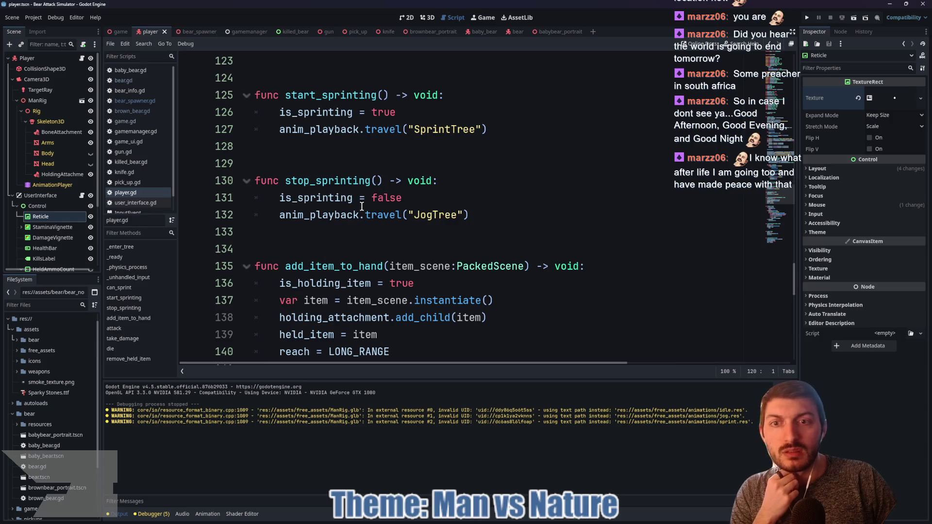
pyautogui.scroll(-1, 362, 206)
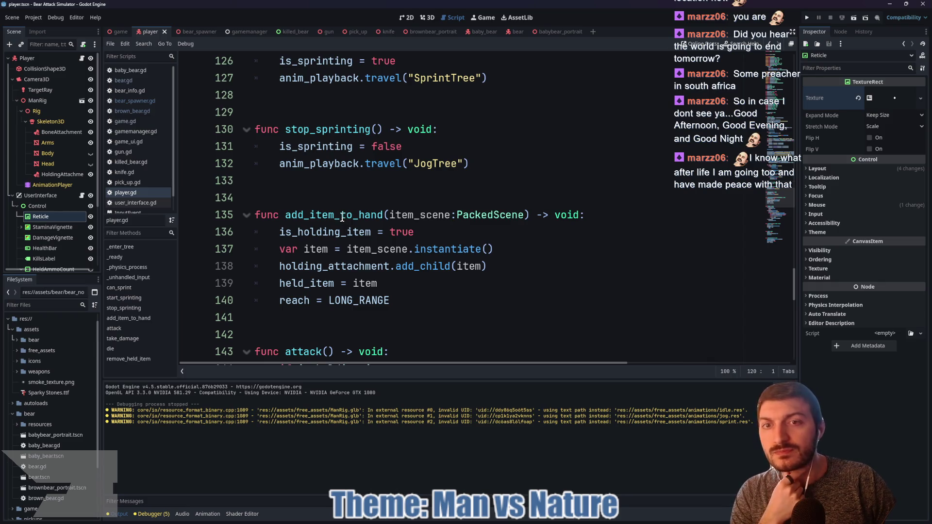
pyautogui.scroll(-2, 347, 220)
pyautogui.scroll(-1, 347, 221)
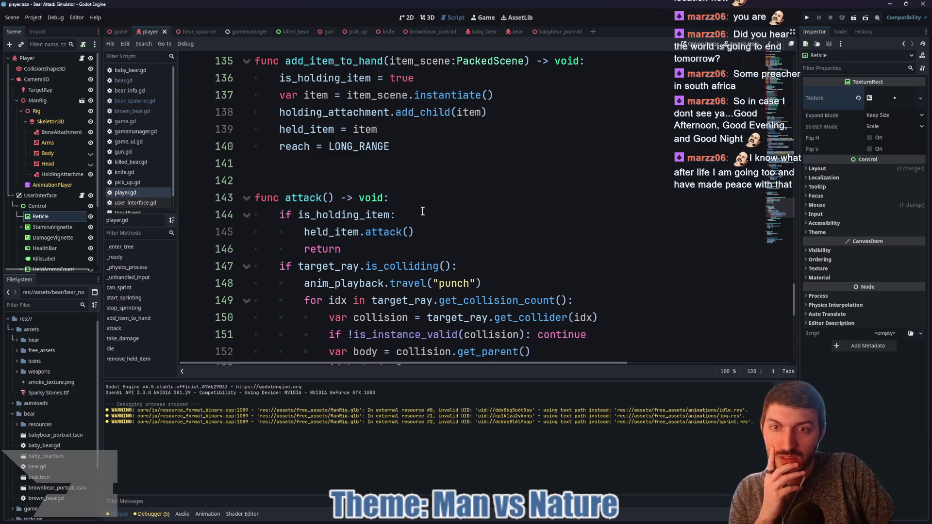
pyautogui.scroll(-1, 424, 245)
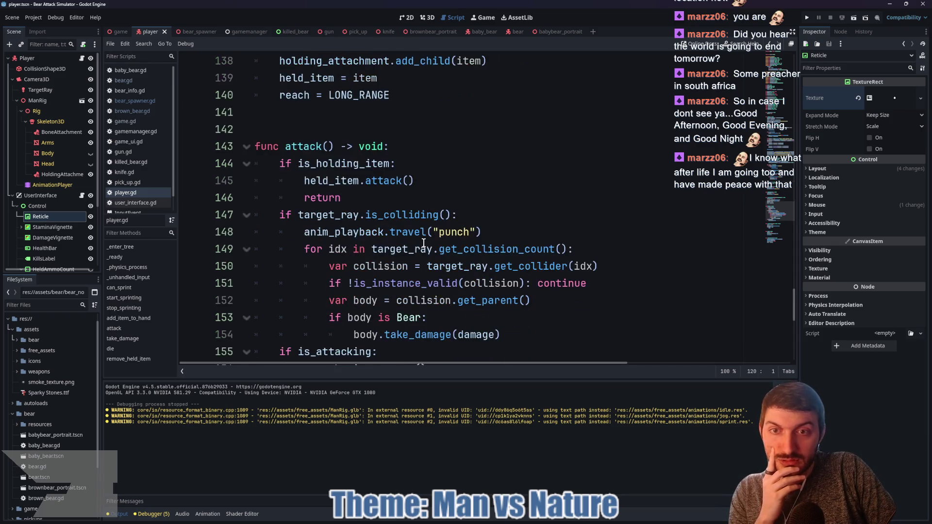
pyautogui.rightClick(425, 234)
pyautogui.click(423, 208)
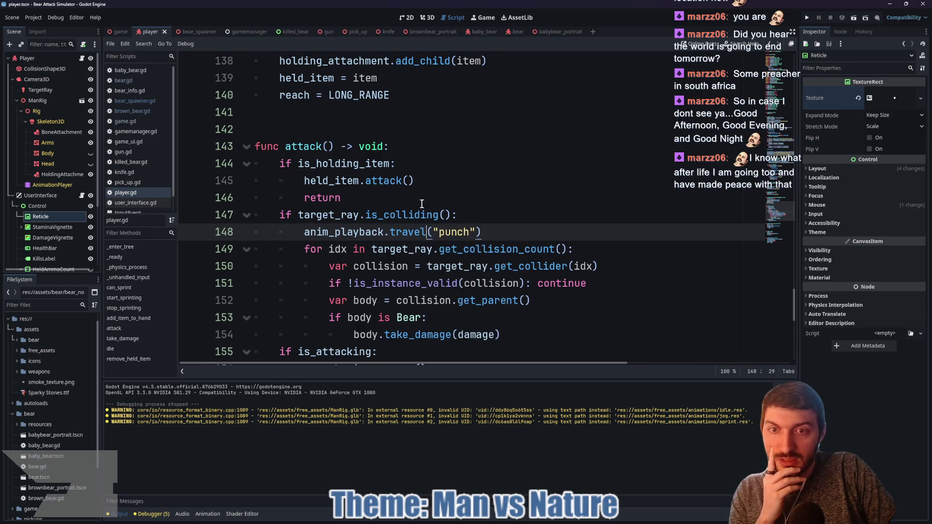
pyautogui.click(399, 198)
pyautogui.scroll(-4, 400, 198)
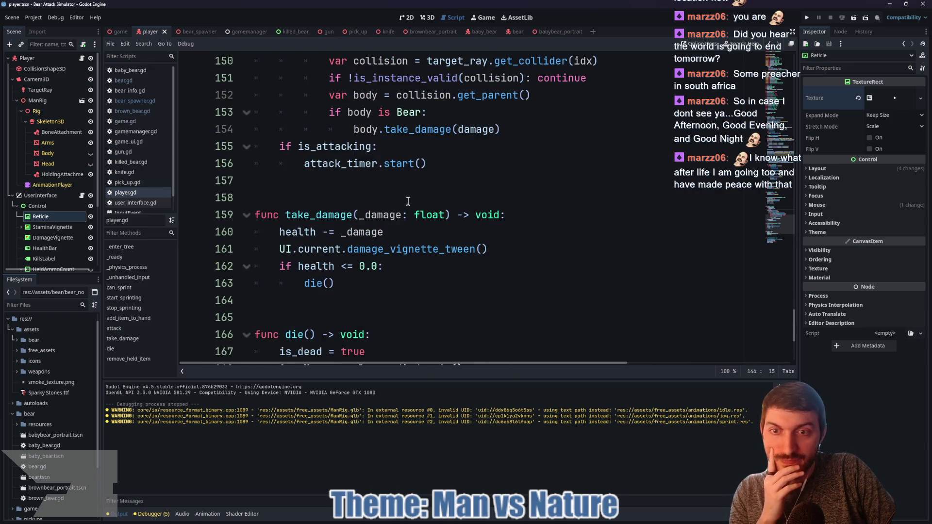
pyautogui.click(475, 31)
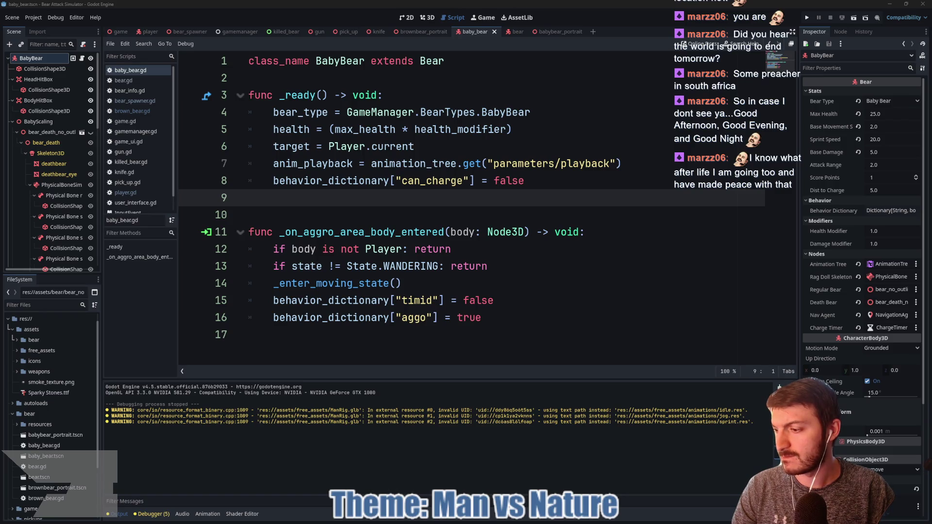
# Place the caret in baby_bear.gd, whose _ready keeps can_charge false
pyautogui.click(439, 266)
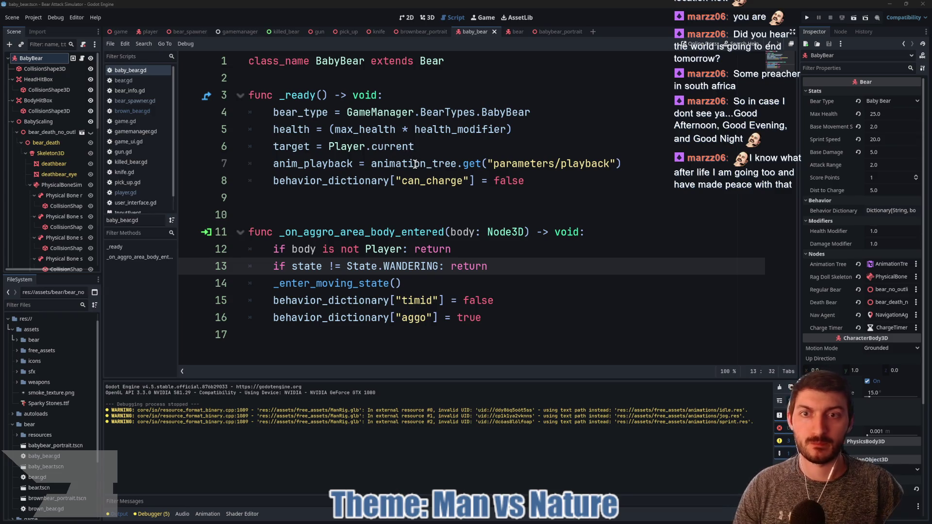
# Switch to the bear scene, select SoundEffects, and open the shared bear.gd script
pyautogui.scroll(-3, 71, 160)
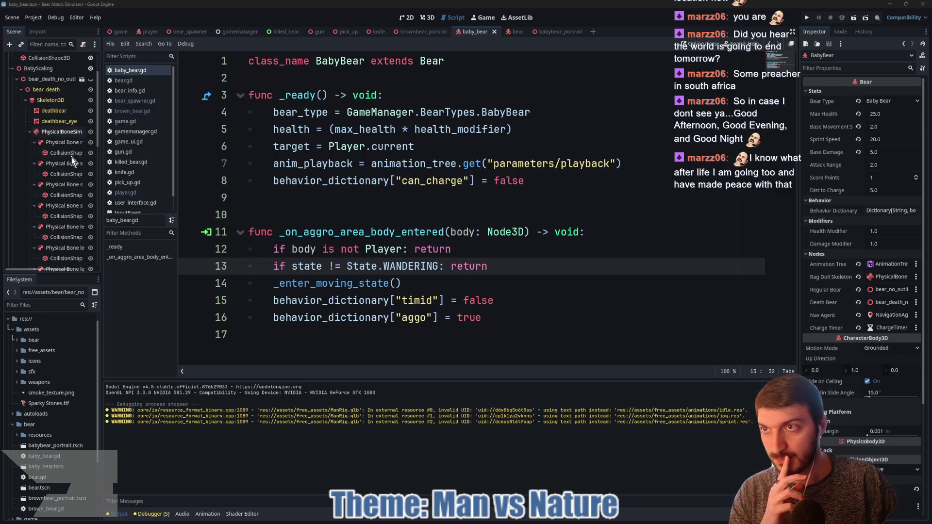
pyautogui.click(512, 30)
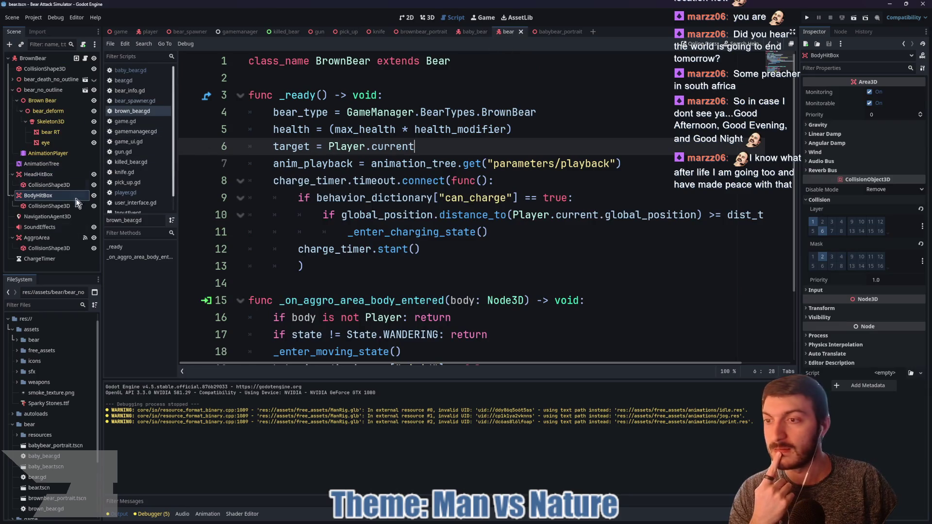
pyautogui.click(46, 227)
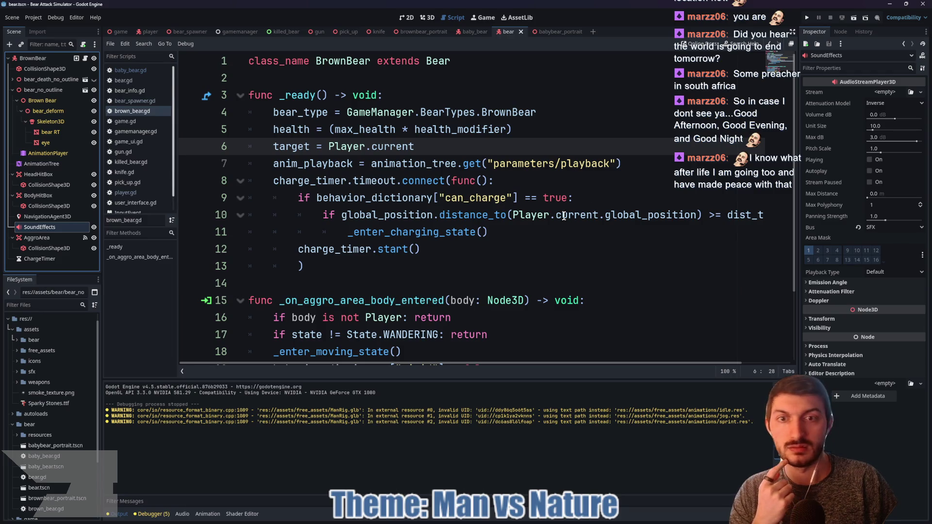
pyautogui.keyDown('ctrl'); pyautogui.click(439, 61); pyautogui.keyUp('ctrl')
pyautogui.scroll(-3, 433, 246)
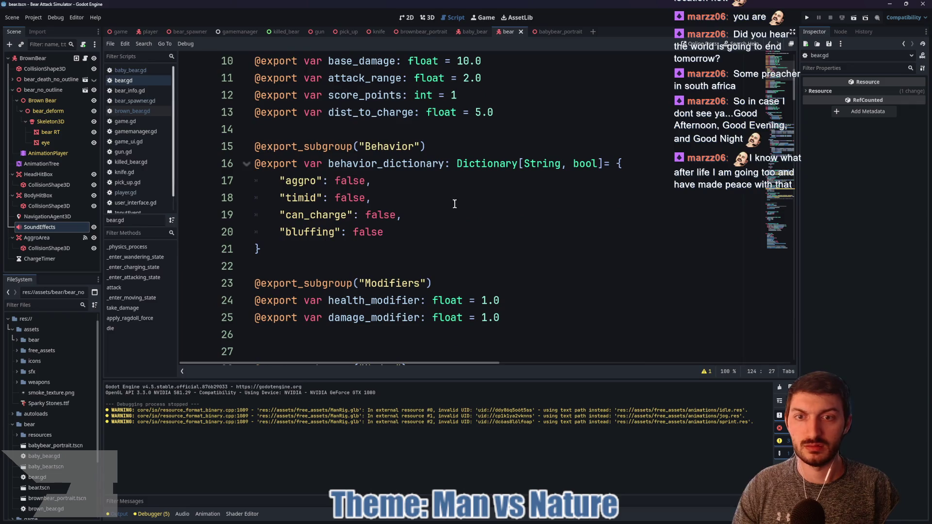
pyautogui.scroll(-4, 454, 204)
pyautogui.click(485, 277)
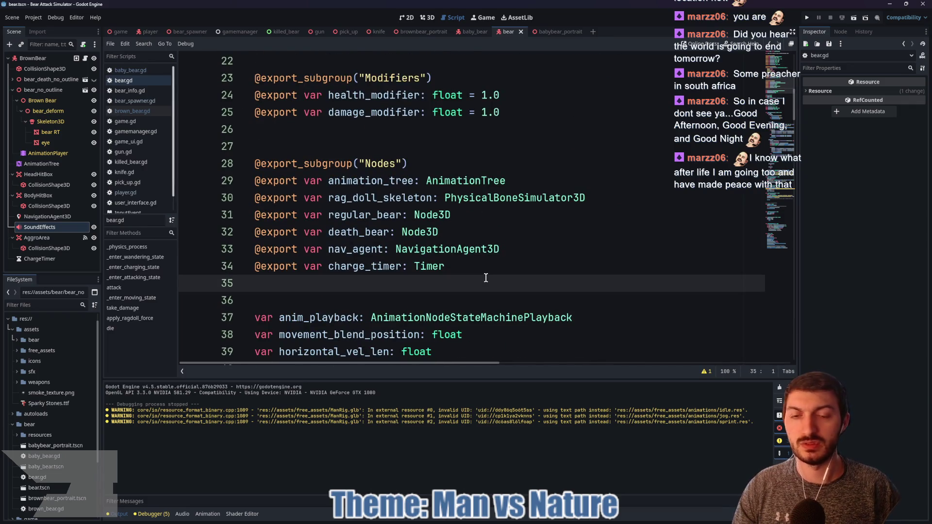
pyautogui.write('@export var sfx:')
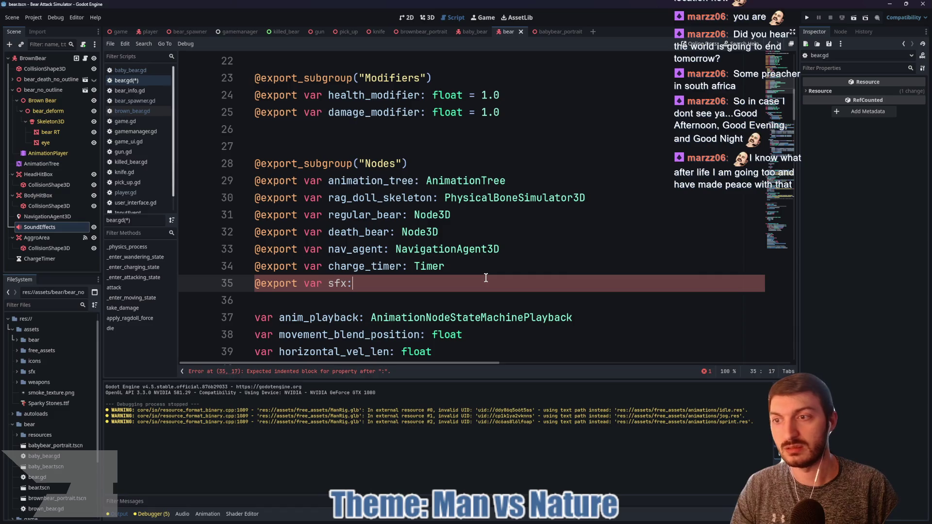
pyautogui.write('AudioStrea')
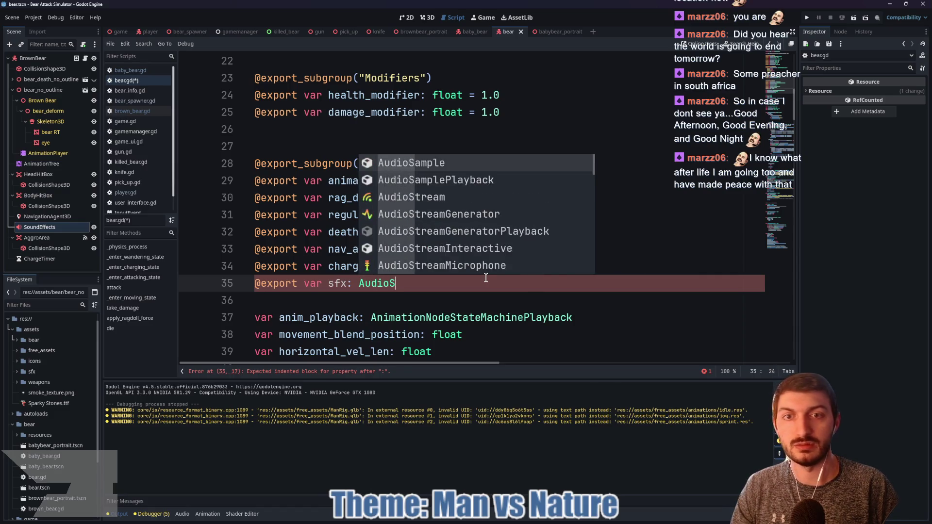
pyautogui.write('mP')
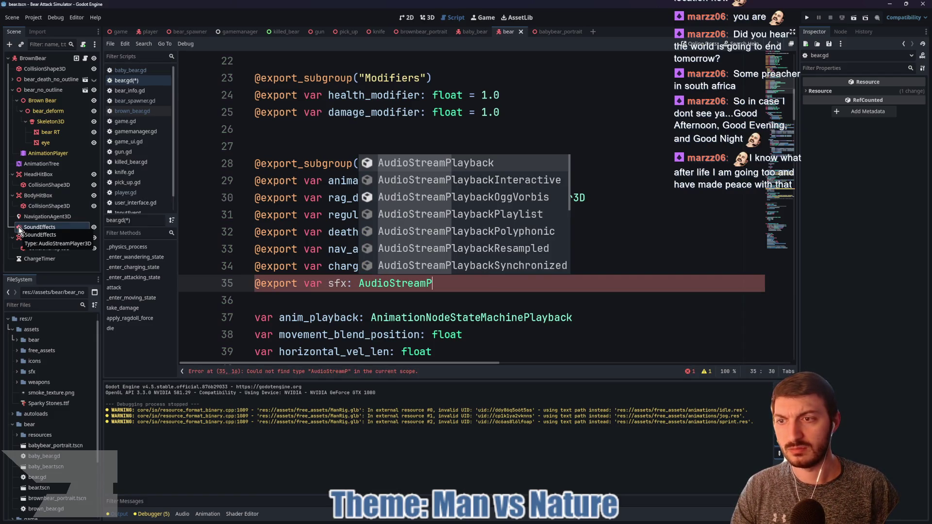
pyautogui.write('layer')
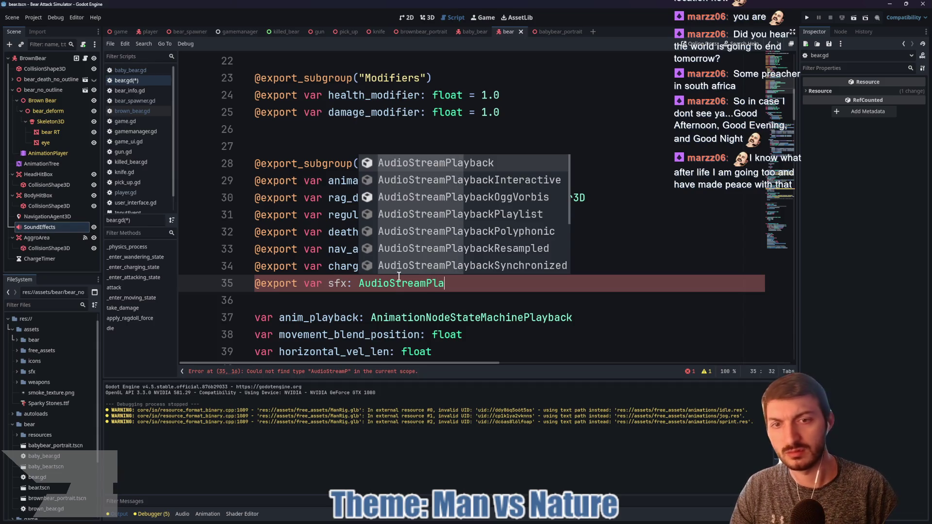
pyautogui.write('3D')
pyautogui.press('Return')
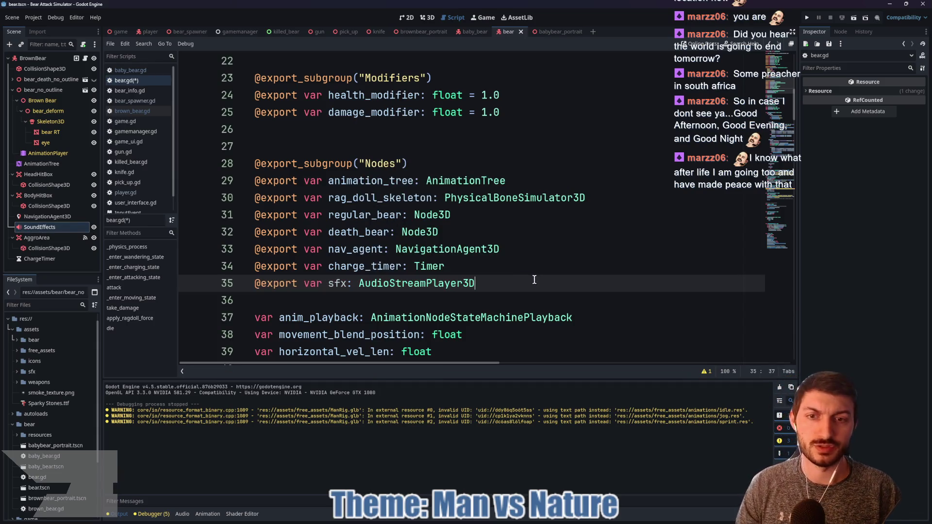
pyautogui.hotkey('ctrl', 's')
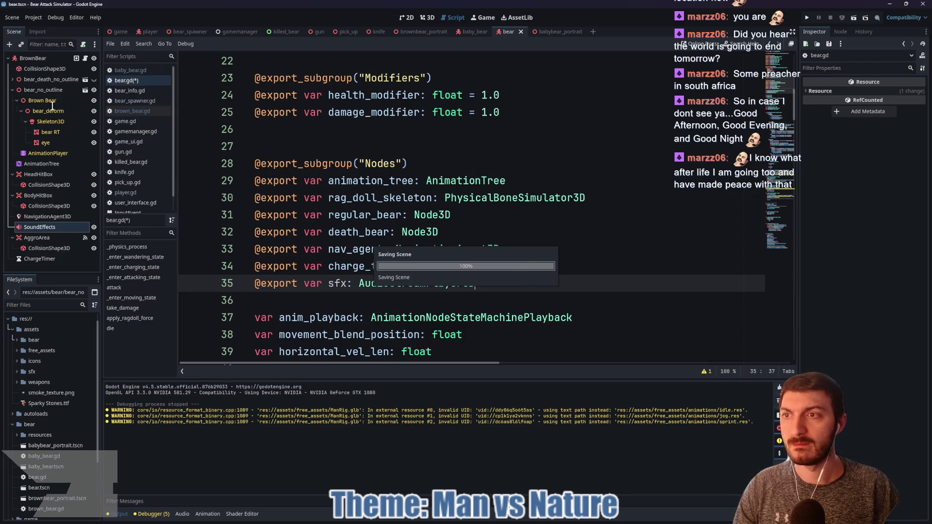
# Assign the SoundEffects node to BrownBear's Sfx property and save the scene
pyautogui.click(32, 58)
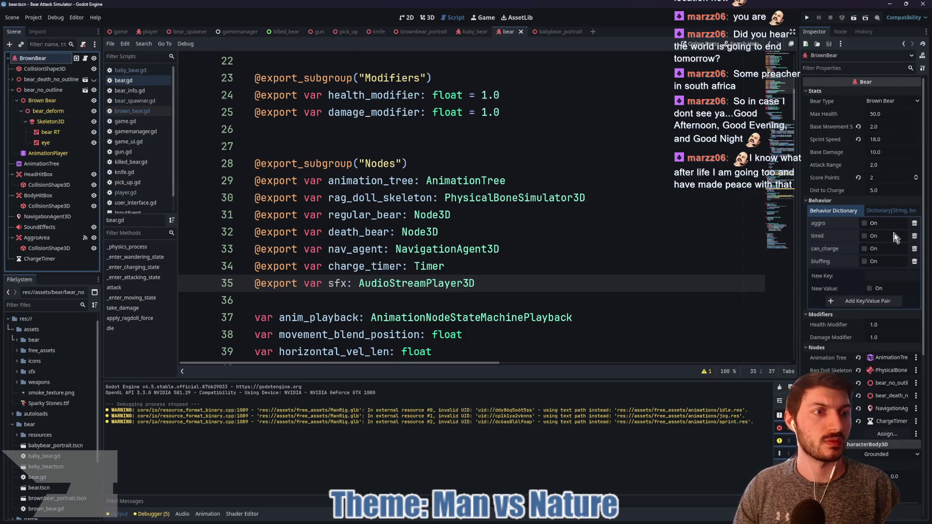
pyautogui.click(880, 210)
pyautogui.click(885, 340)
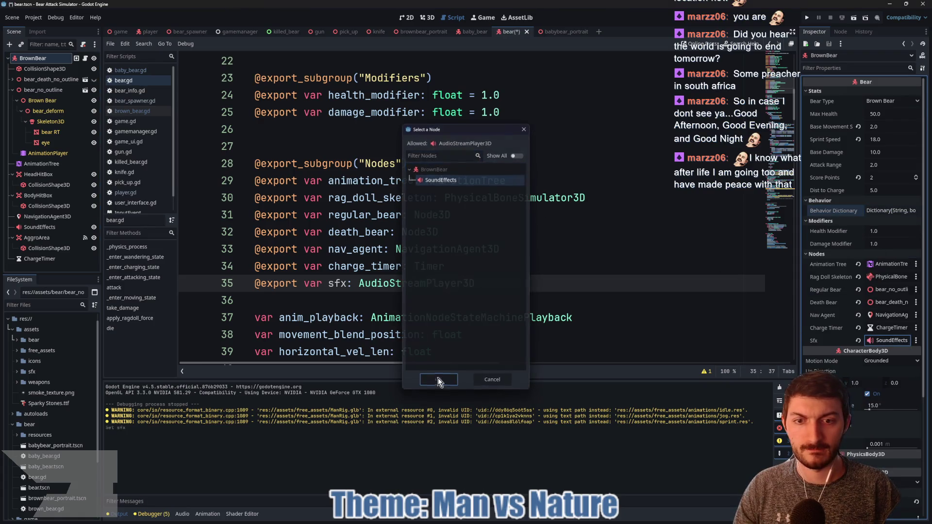
pyautogui.click(439, 380)
pyautogui.hotkey('ctrl', 's')
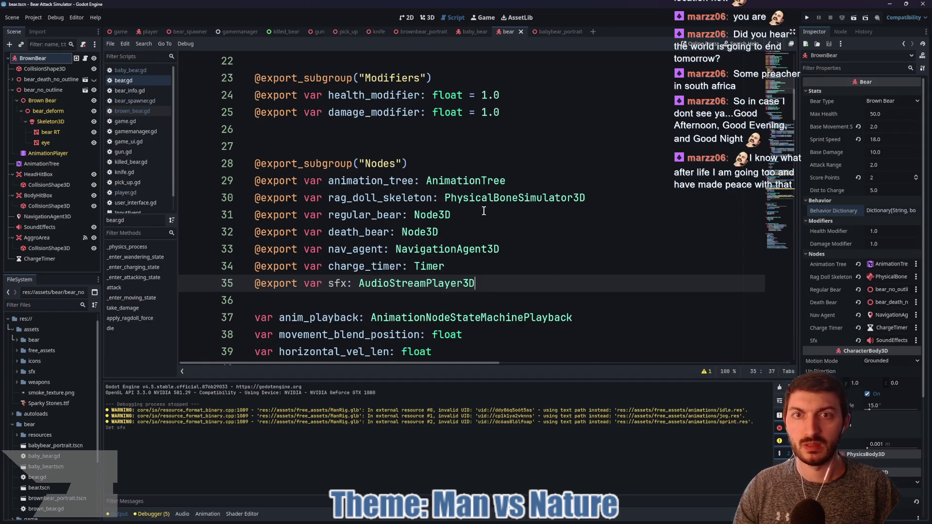
pyautogui.scroll(-2, 480, 216)
pyautogui.scroll(5, 488, 213)
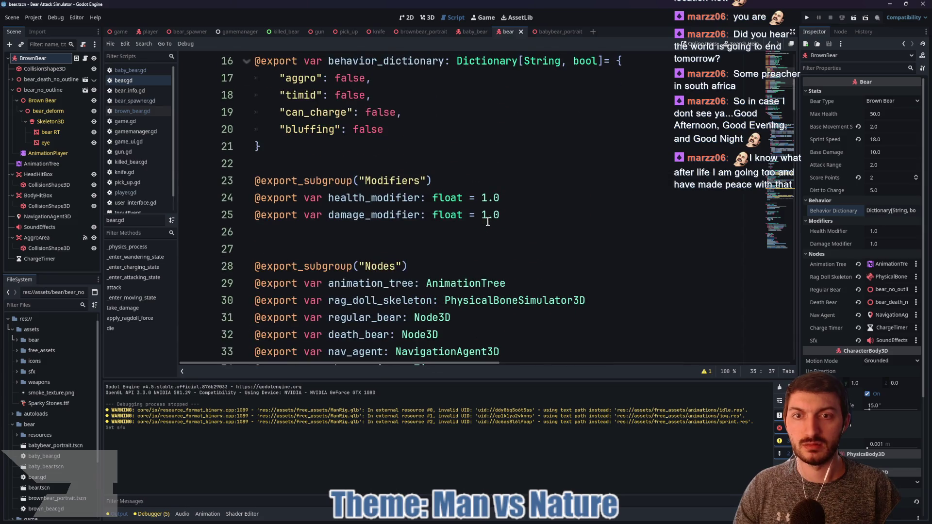
pyautogui.scroll(3, 487, 223)
pyautogui.scroll(-8, 431, 243)
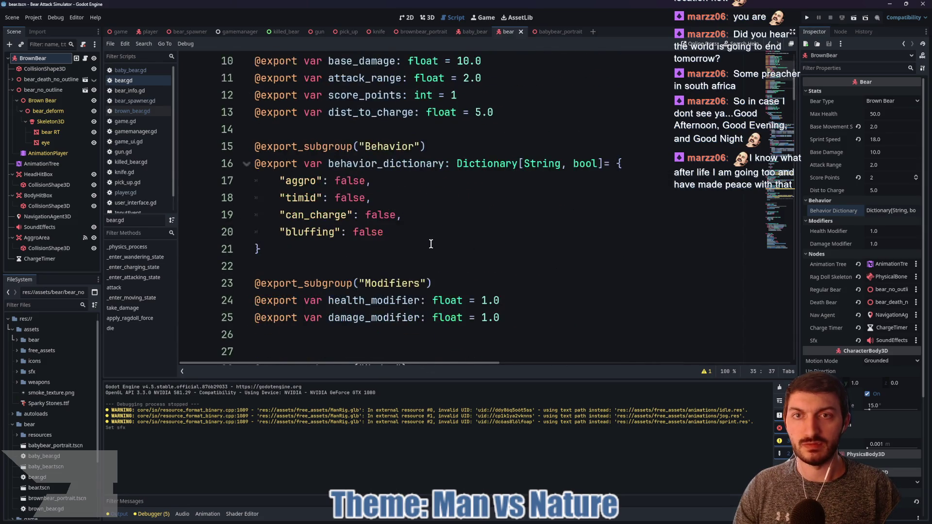
pyautogui.scroll(5, 430, 244)
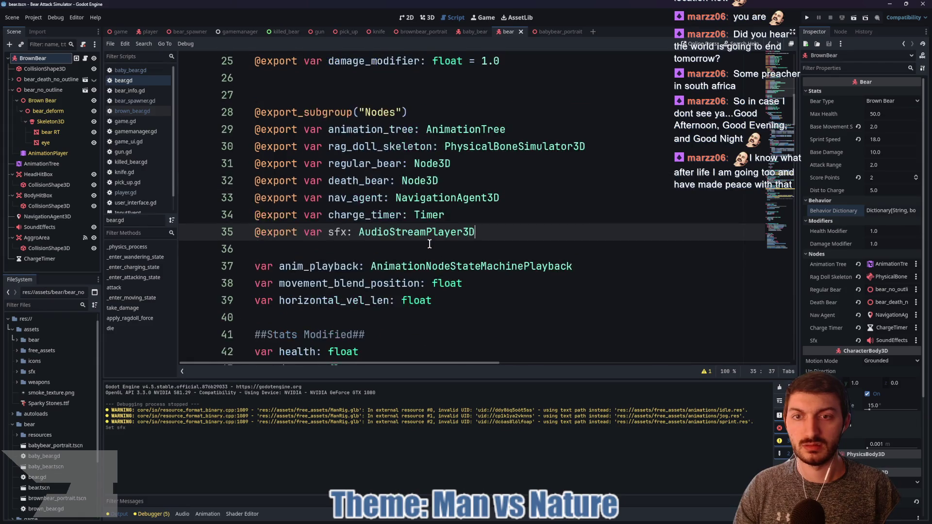
pyautogui.scroll(-4, 378, 252)
pyautogui.click(369, 246)
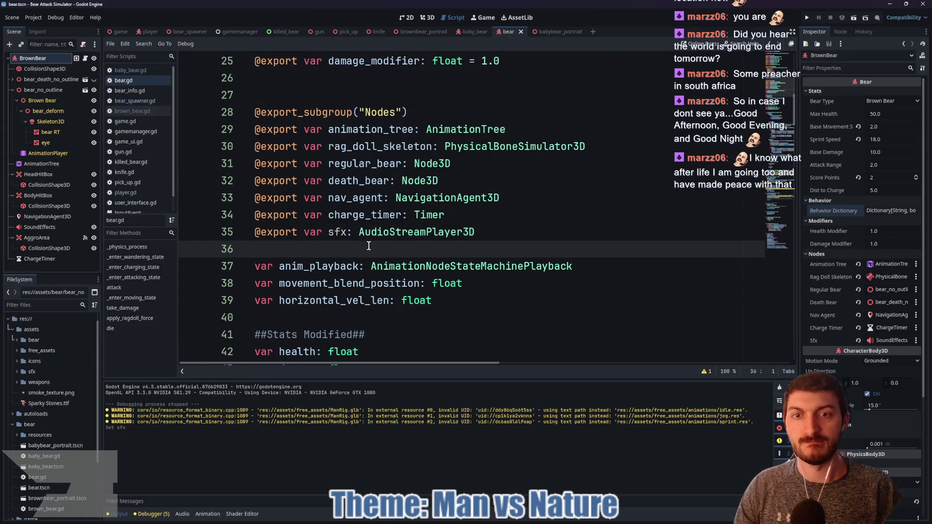
pyautogui.press('Return')
pyautogui.press('Return')
pyautogui.press('Up')
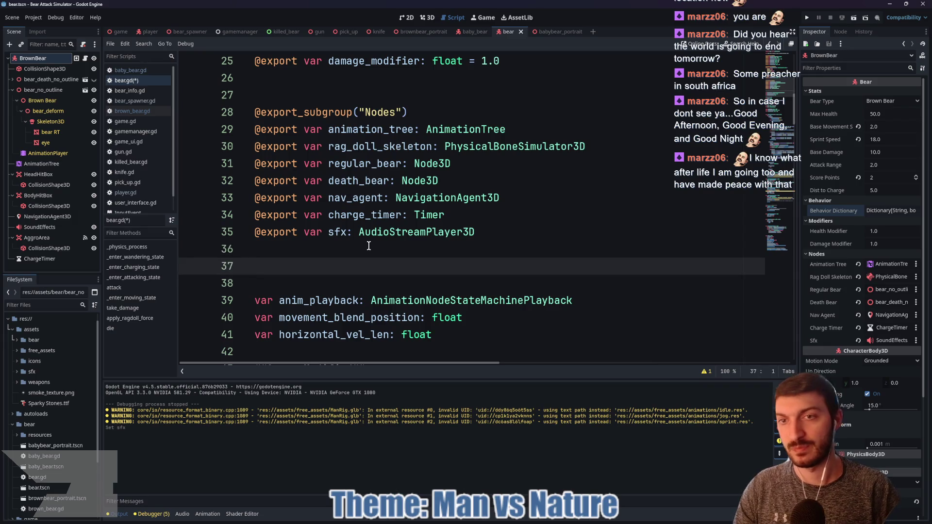
pyautogui.write('@export_')
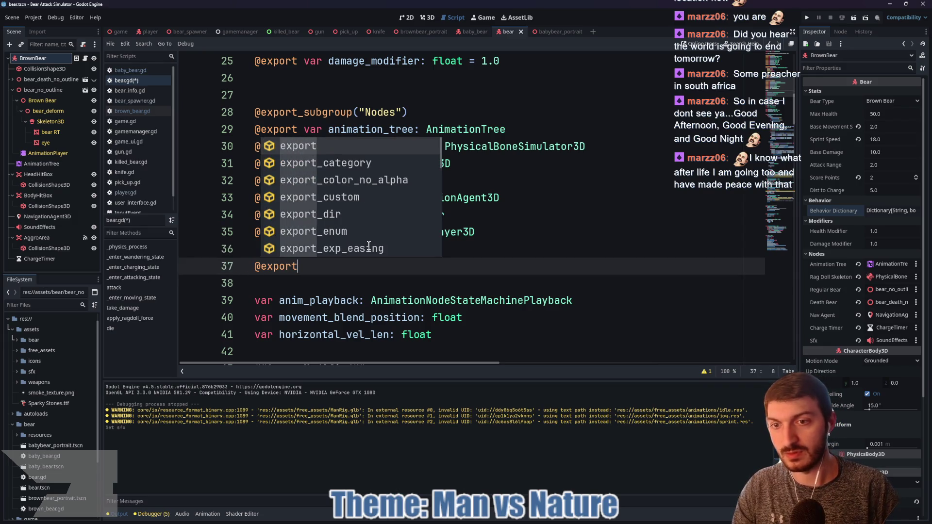
pyautogui.write('f')
pyautogui.press('Return')
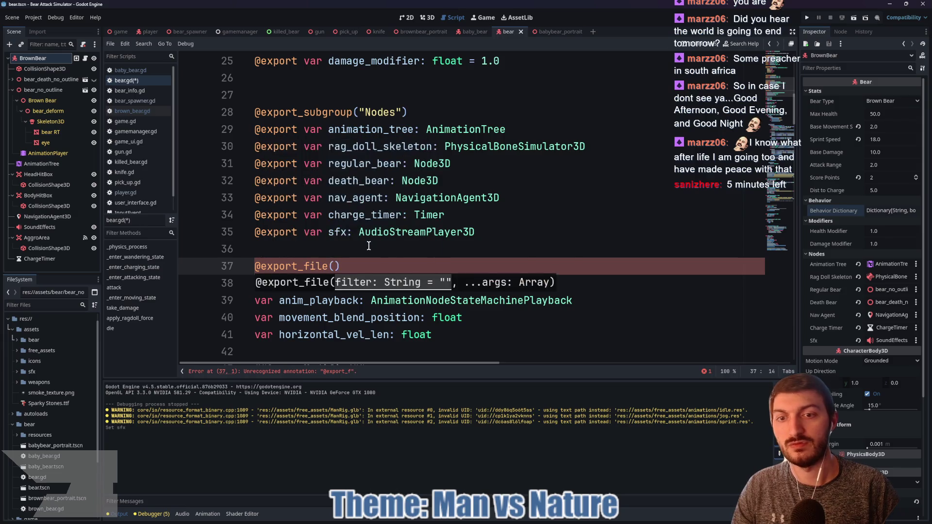
pyautogui.write('"')
pyautogui.write('*')
pyautogui.write('mp3')
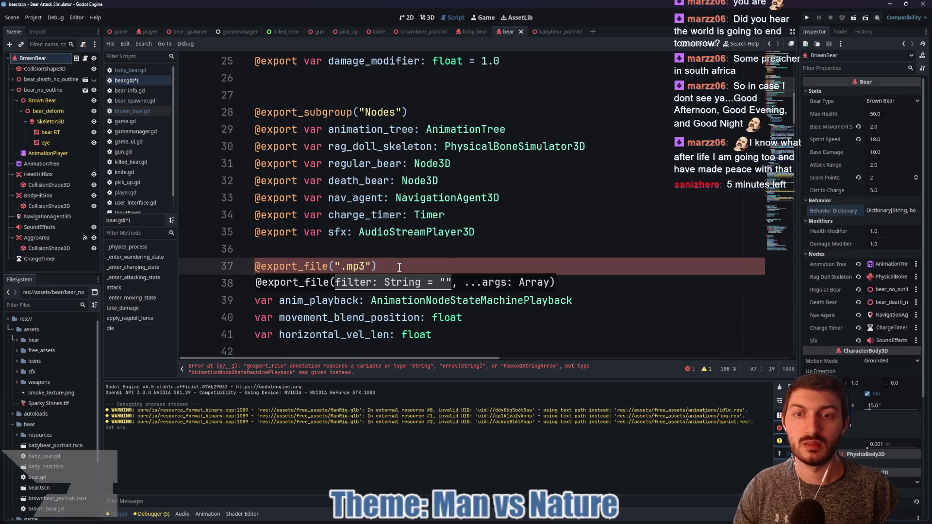
pyautogui.press('End')
pyautogui.write('var big_ro')
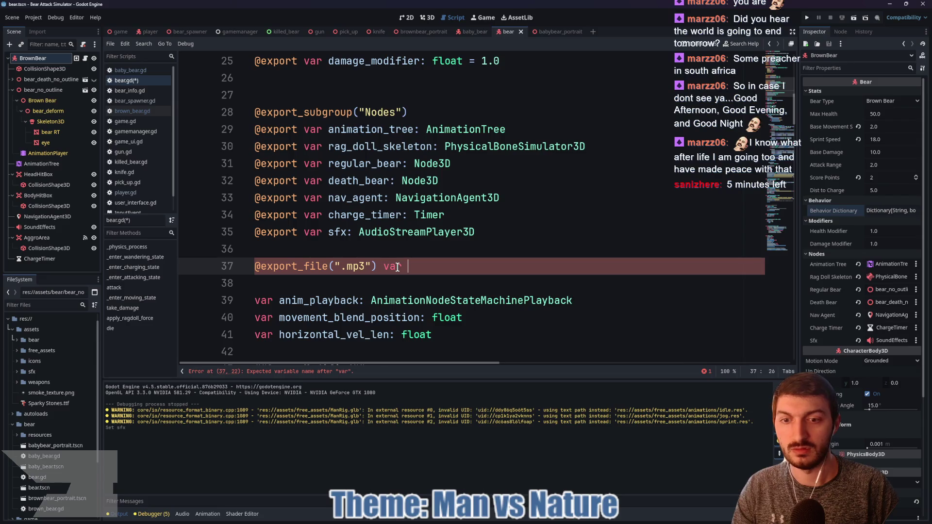
pyautogui.write('ar')
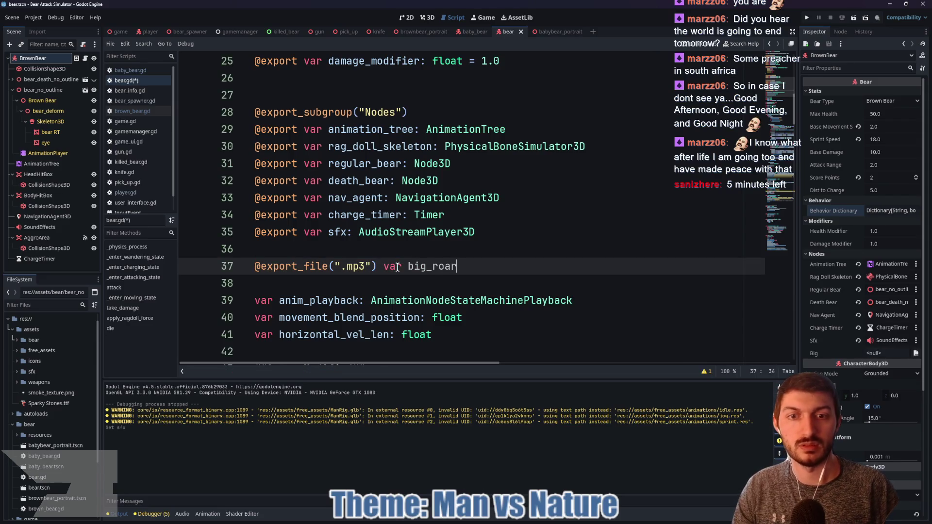
pyautogui.hotkey('ctrl', 's')
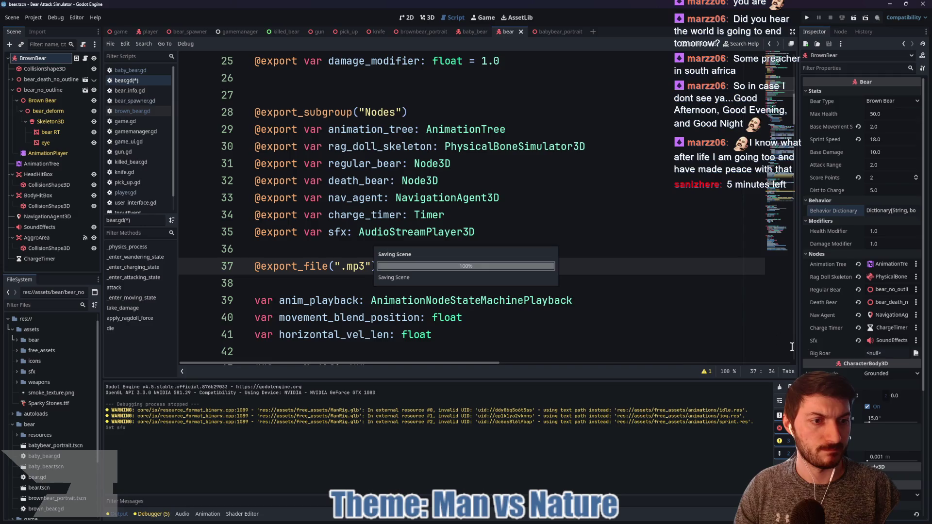
pyautogui.click(916, 354)
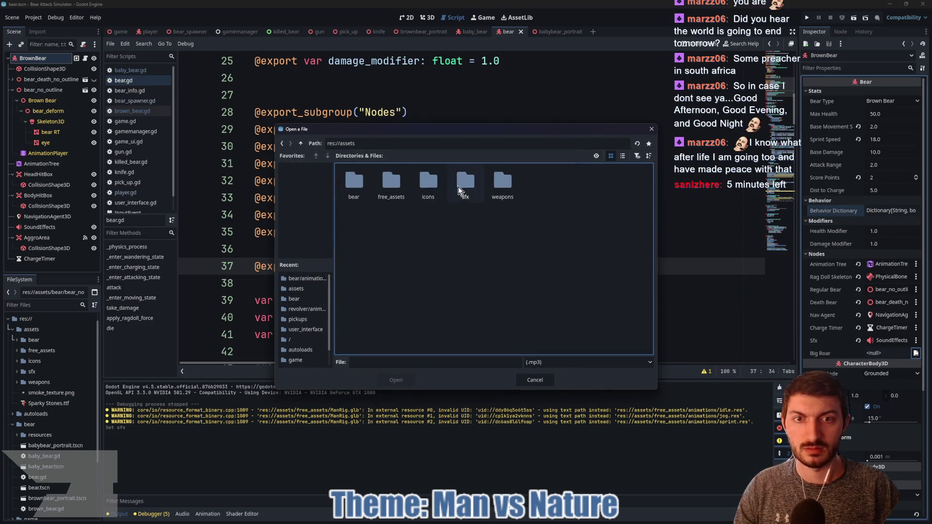
# Browse res://assets/sfx with the All Files filter and assign bear_roar_big.mp3 to Big Roar
pyautogui.doubleClick(461, 185)
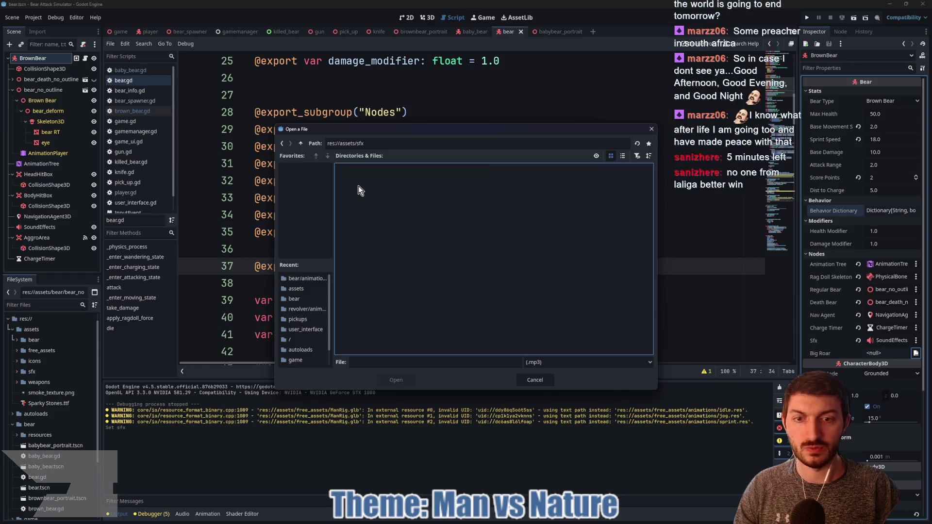
pyautogui.click(534, 380)
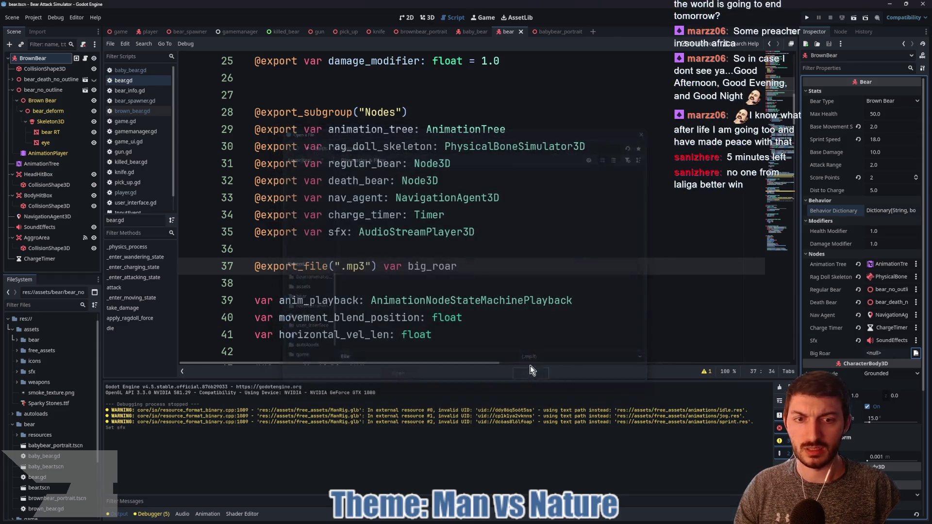
pyautogui.doubleClick(47, 374)
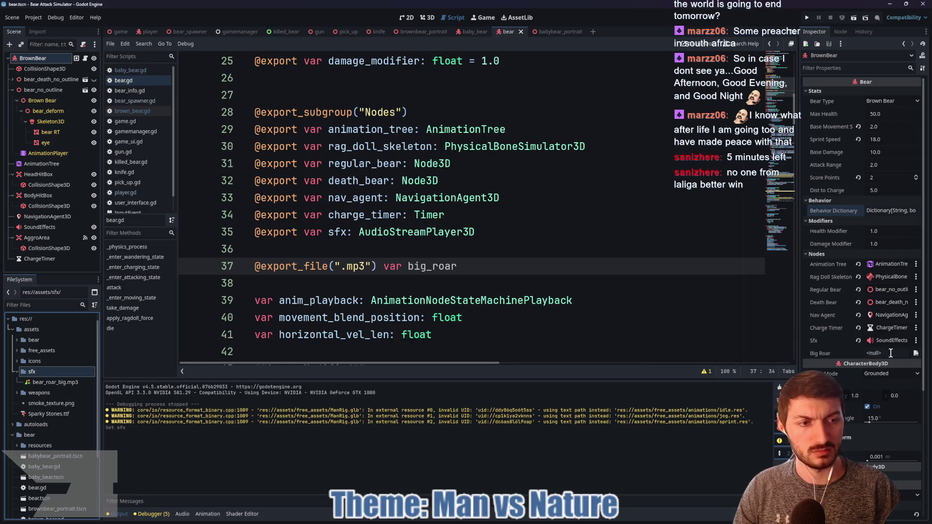
pyautogui.click(915, 354)
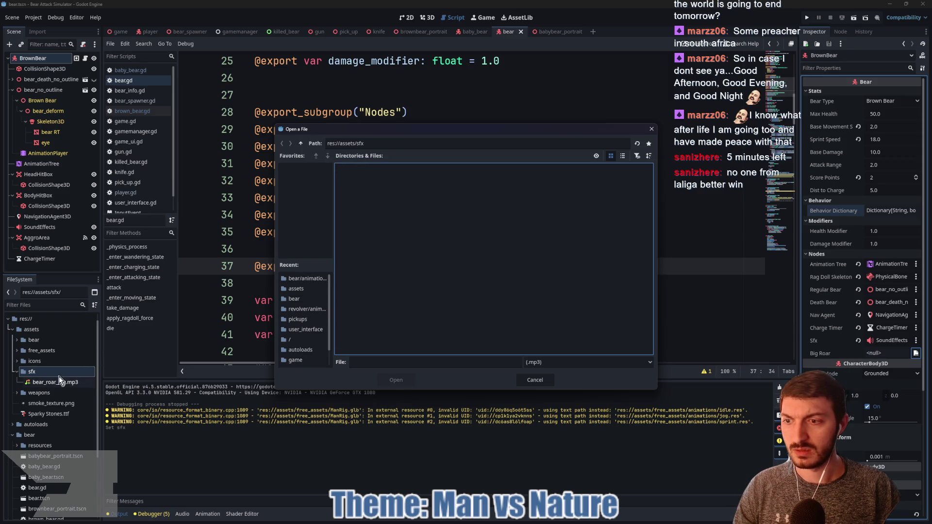
pyautogui.click(558, 363)
pyautogui.click(539, 381)
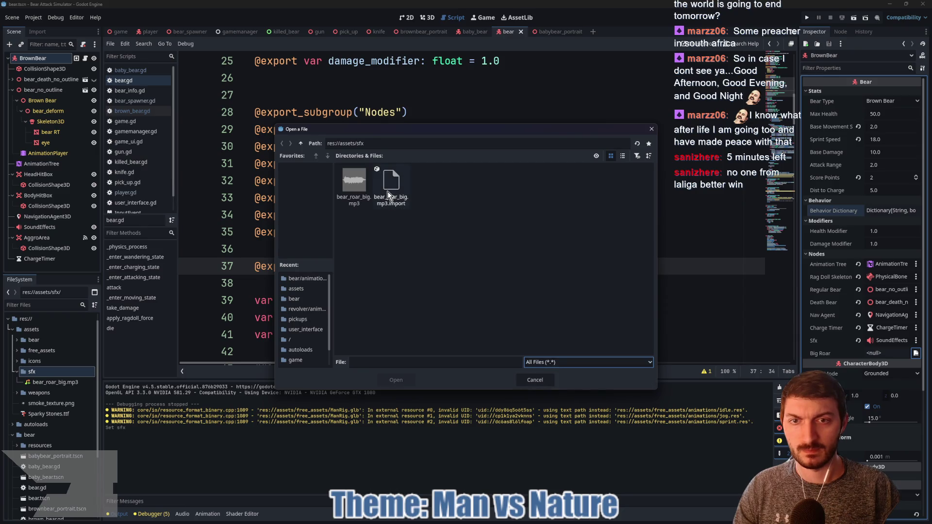
pyautogui.click(359, 204)
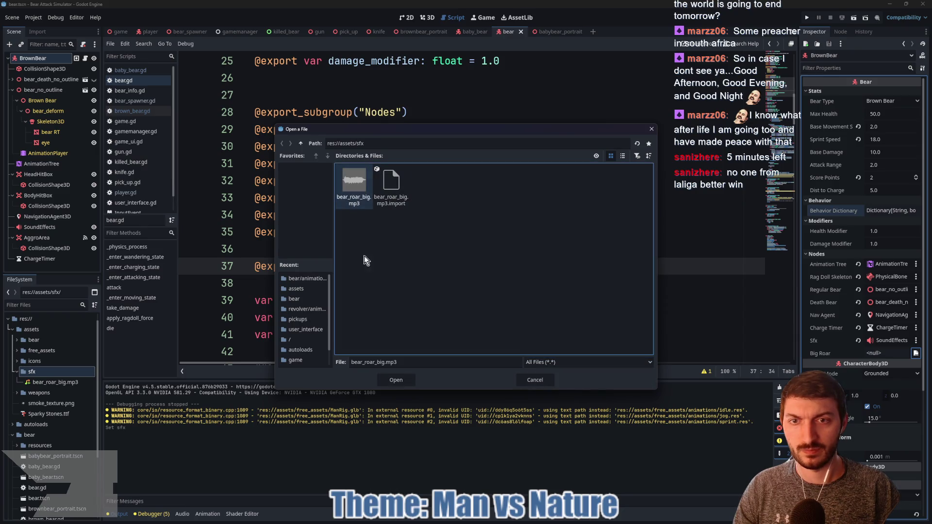
pyautogui.click(397, 380)
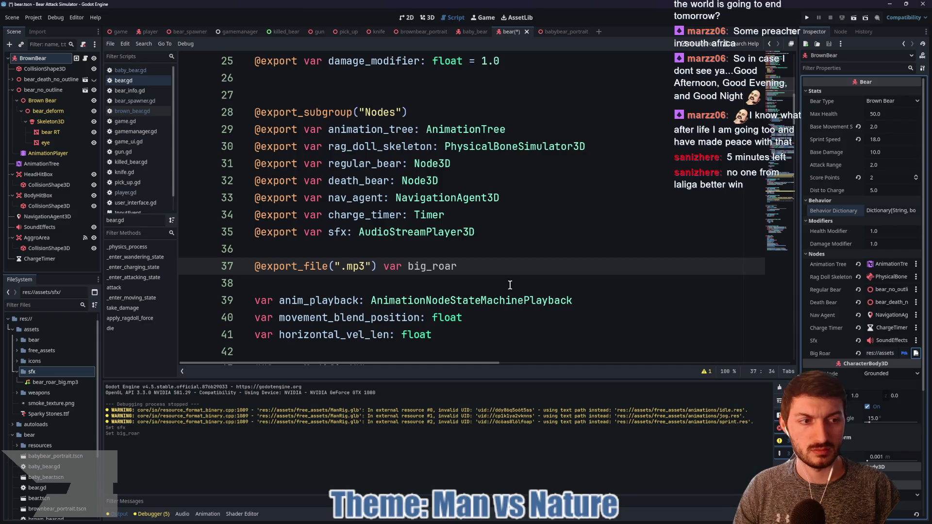
# Save, then place the cursor after the ChargePrep line 128 in _enter_charging_state
pyautogui.hotkey('ctrl', 's')
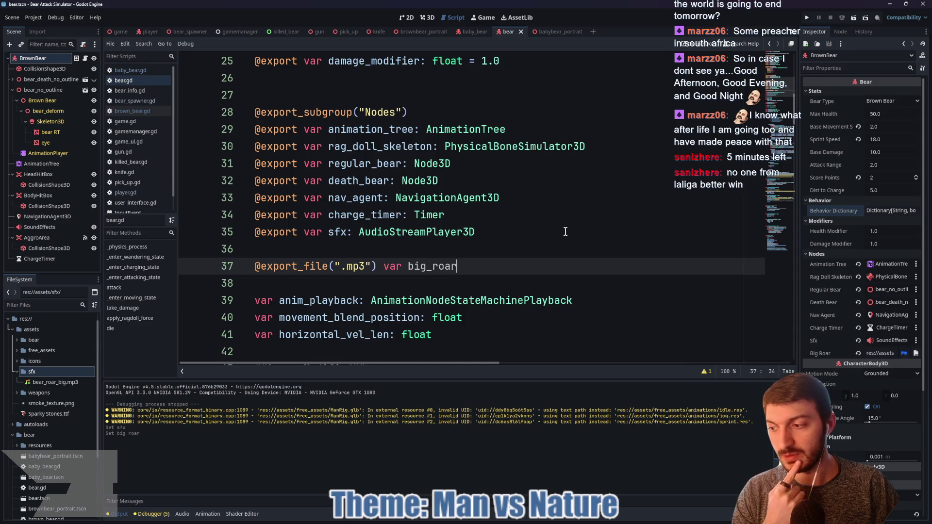
pyautogui.scroll(-10, 553, 235)
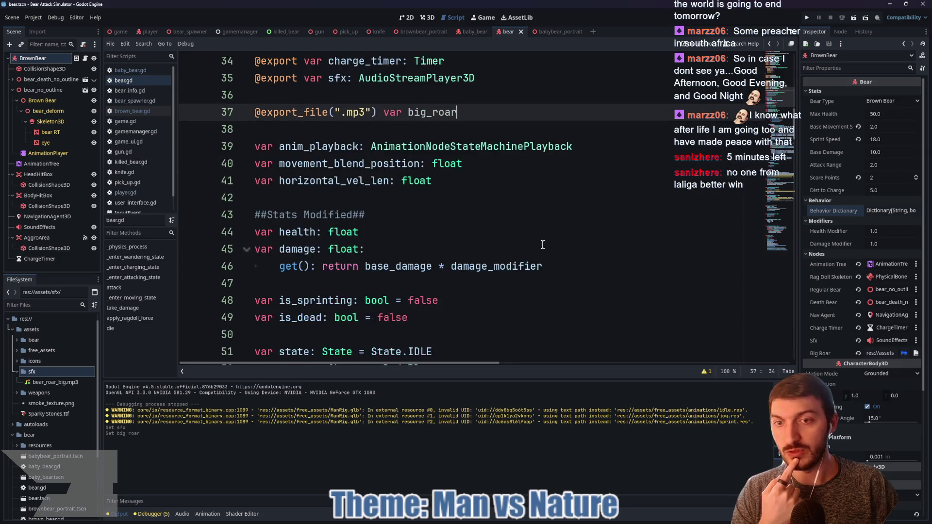
pyautogui.scroll(-4, 515, 238)
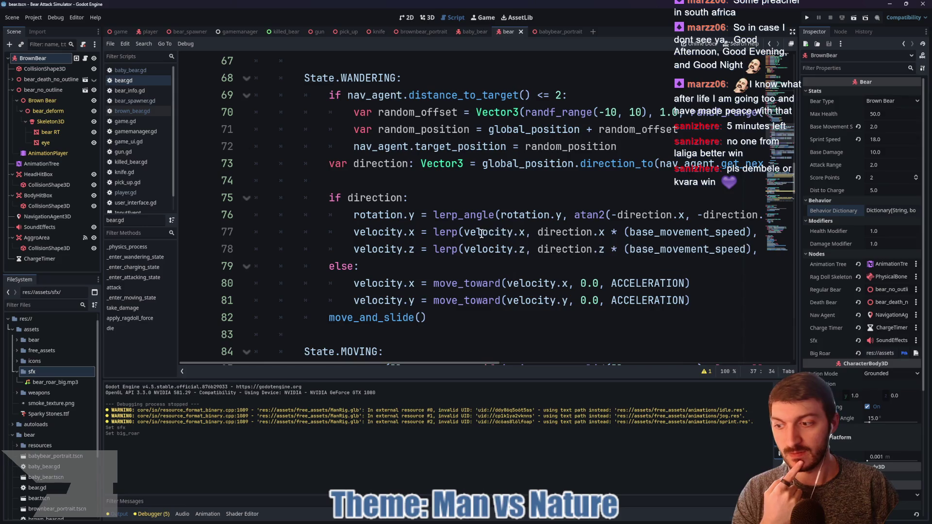
pyautogui.scroll(-3, 481, 234)
pyautogui.scroll(-14, 476, 235)
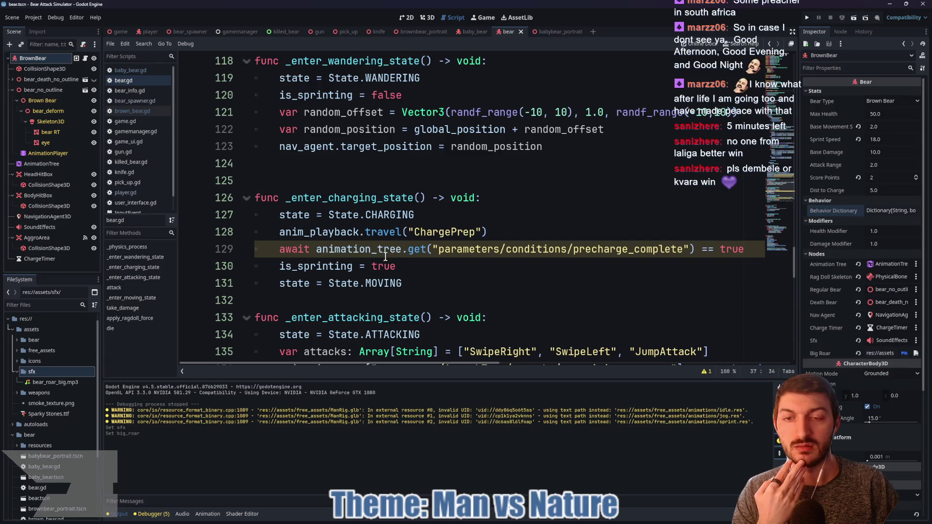
pyautogui.click(502, 229)
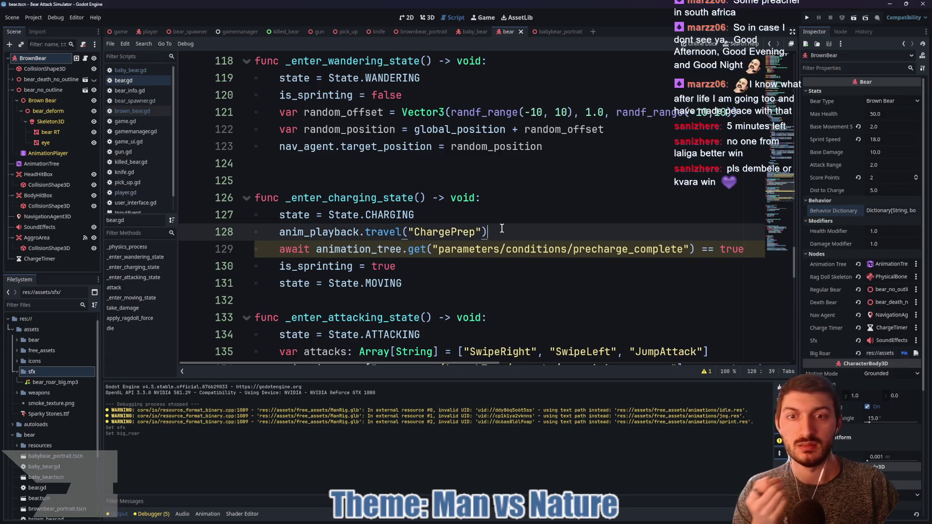
# Add 'sfx.play(big_roar)' as line 129 after ChargePrep and save
pyautogui.press('Return')
pyautogui.write('sfx')
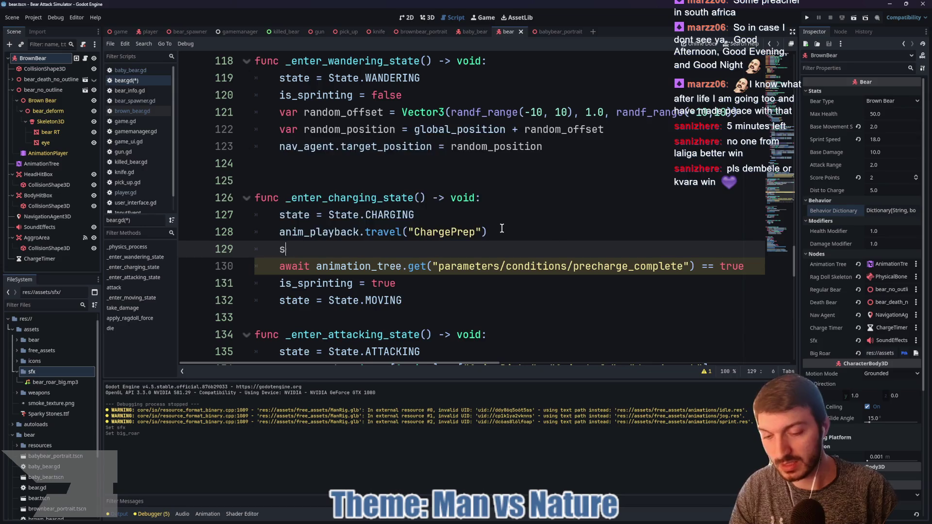
pyautogui.write('.pl')
pyautogui.press('Return')
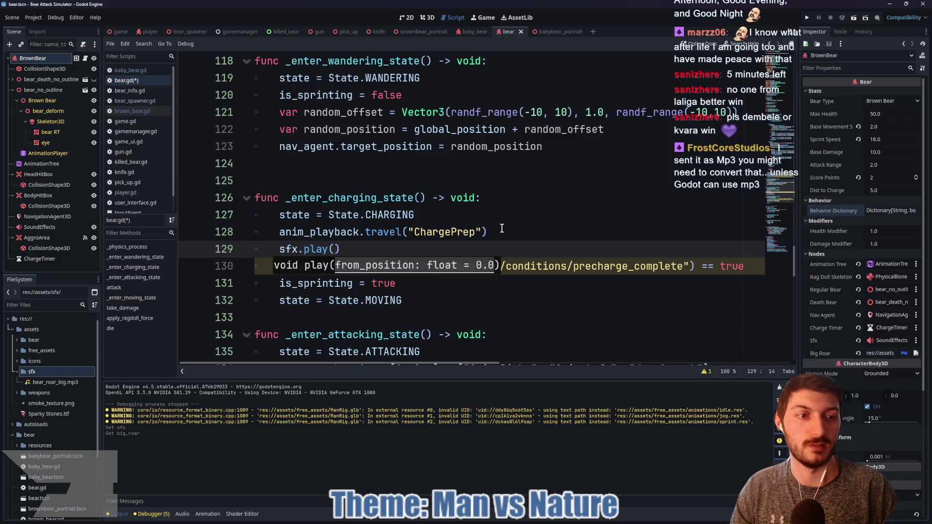
pyautogui.write('big')
pyautogui.press('Return')
pyautogui.press('End')
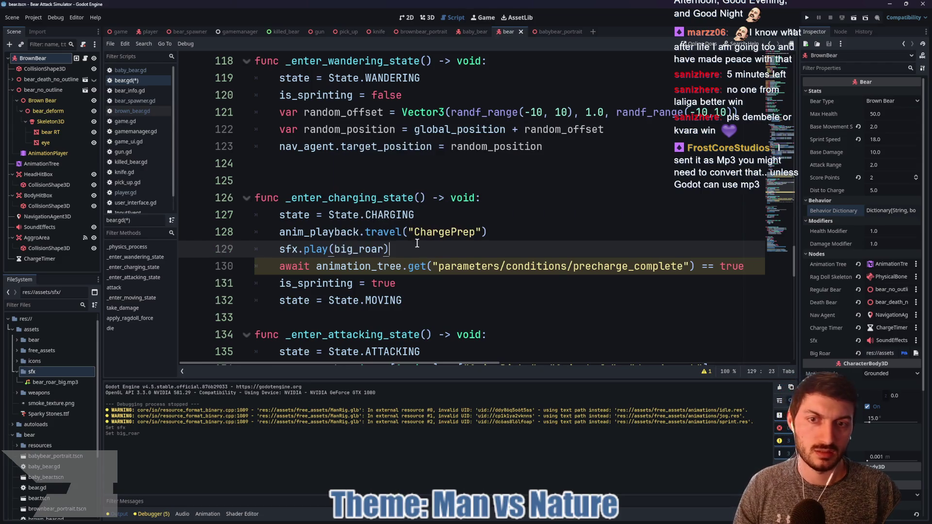
pyautogui.hotkey('ctrl', 's')
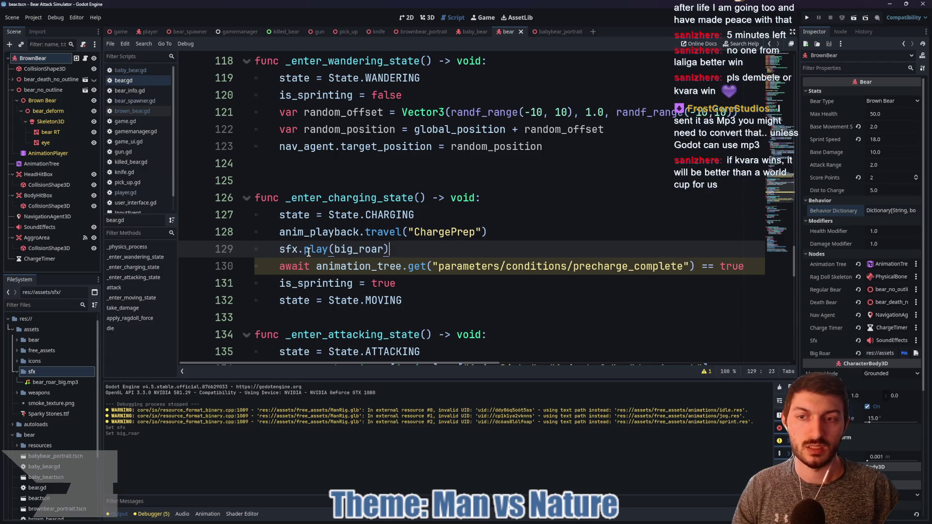
# Replace play(big_roar) with 'stream =' to start assigning the sfx stream
pyautogui.moveTo(310, 251)
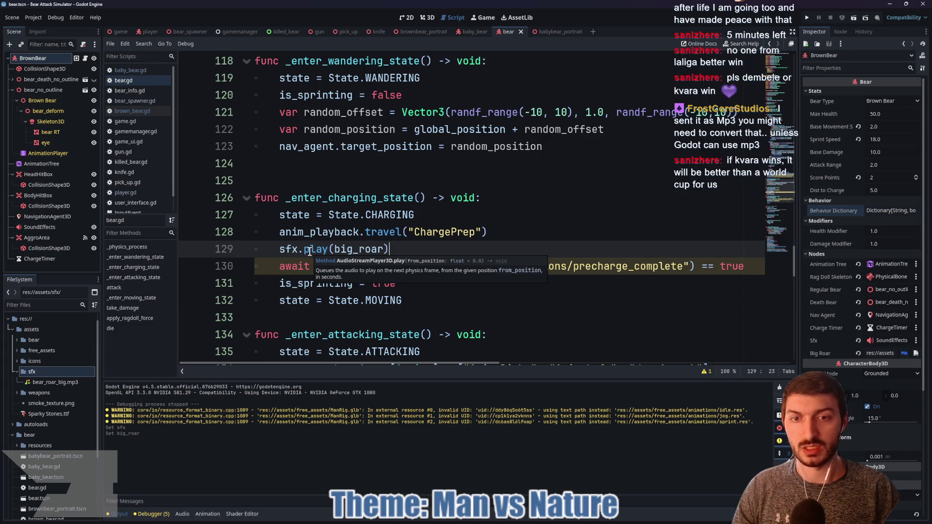
pyautogui.moveTo(390, 249); pyautogui.dragTo(303, 246)
pyautogui.press('BackSpace')
pyautogui.write('sfx.s')
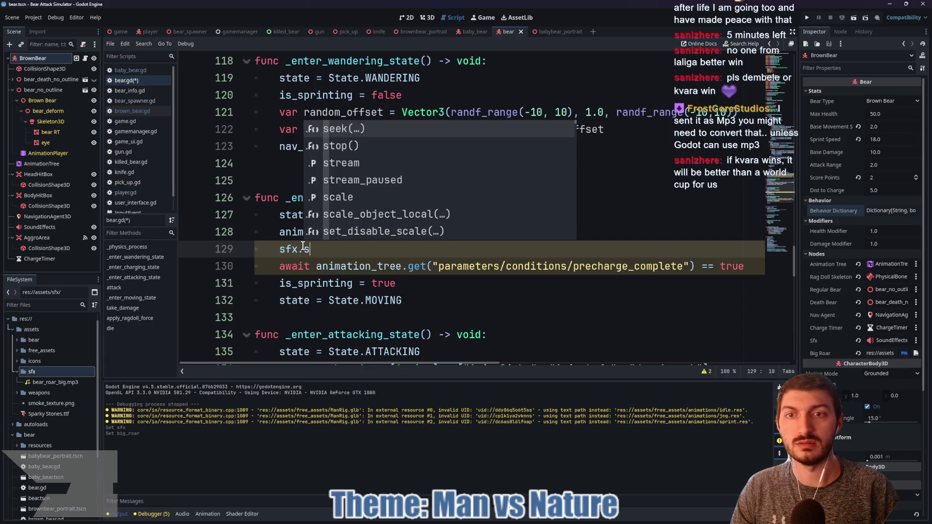
pyautogui.press('Down')
pyautogui.press('Down')
pyautogui.press('Down')
pyautogui.press('Down')
pyautogui.press('Up')
pyautogui.press('Up')
pyautogui.press('Up')
pyautogui.press('Return')
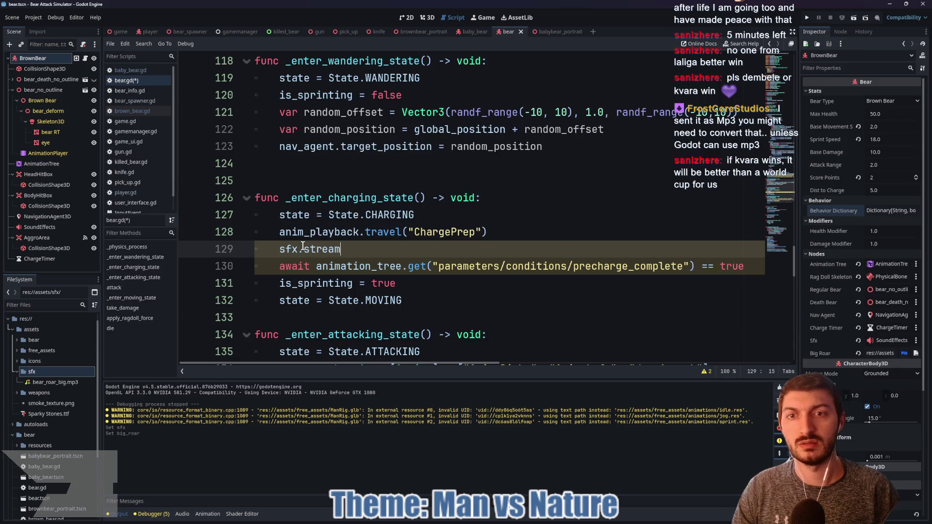
pyautogui.write('=')
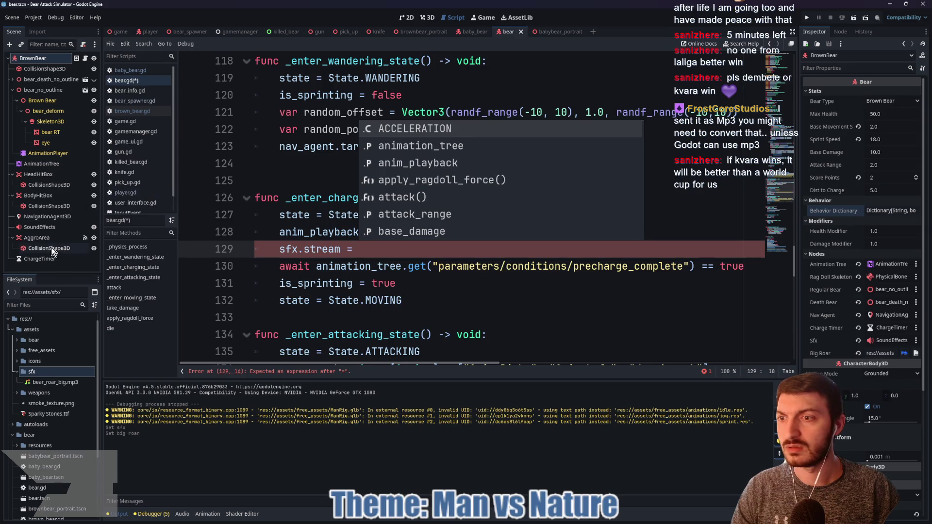
pyautogui.click(38, 227)
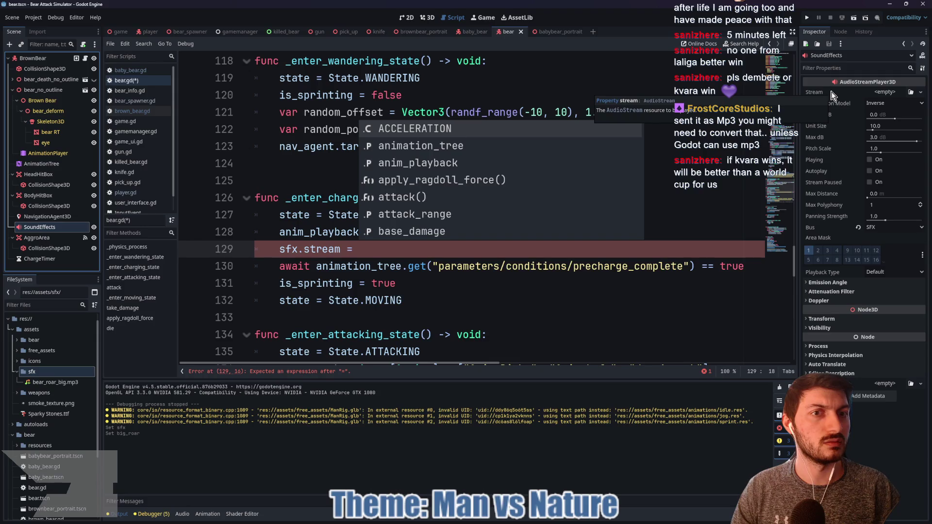
# Finish line 129 as 'sfx.stream = big_roar', add 'sfx.play()' below it, and save
pyautogui.click(428, 248)
pyautogui.write('bear')
pyautogui.press('BackSpace')
pyautogui.press('BackSpace')
pyautogui.press('BackSpace')
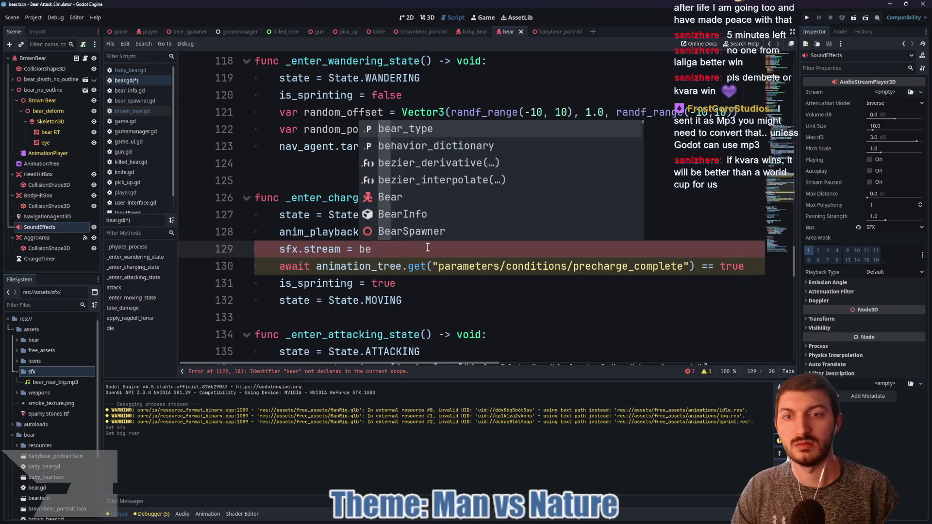
pyautogui.write('bi')
pyautogui.press('Return')
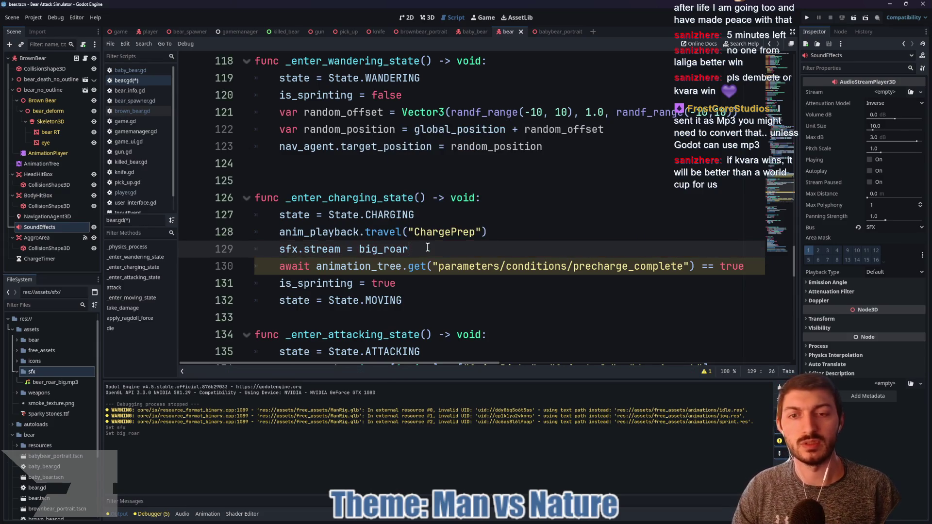
pyautogui.press('Return')
pyautogui.write('fx.pl')
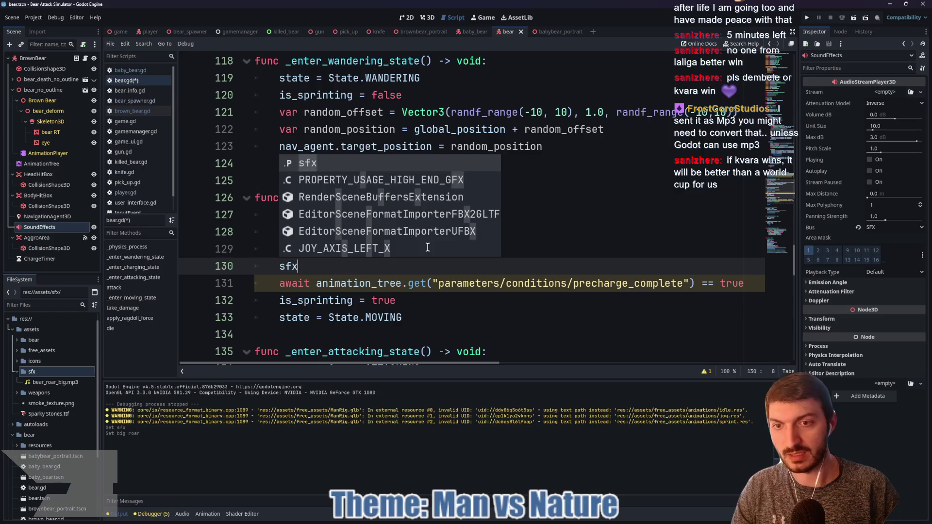
pyautogui.press('Return')
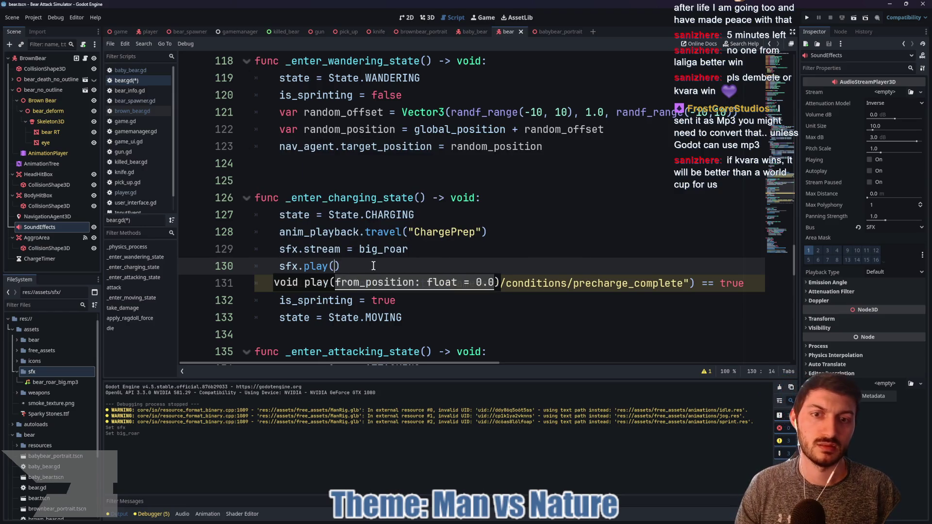
pyautogui.press('Right')
pyautogui.hotkey('ctrl', 's')
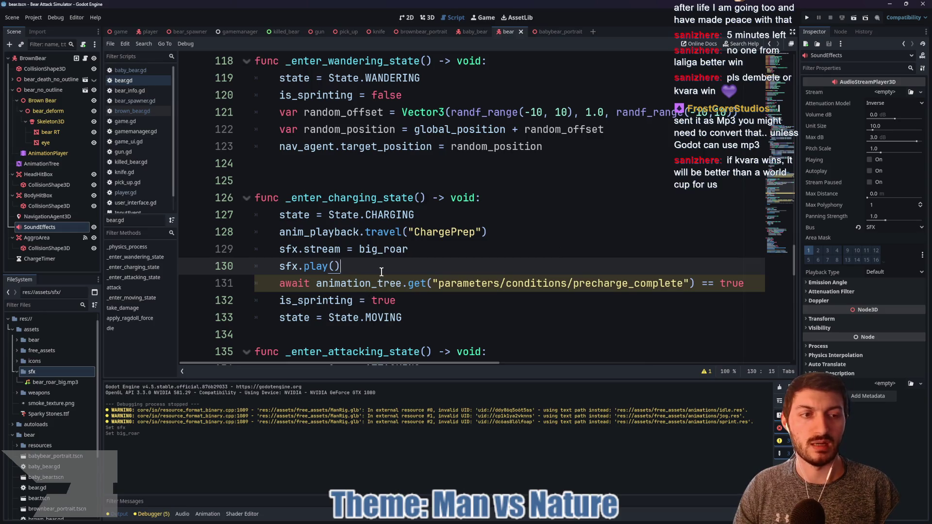
pyautogui.click(120, 32)
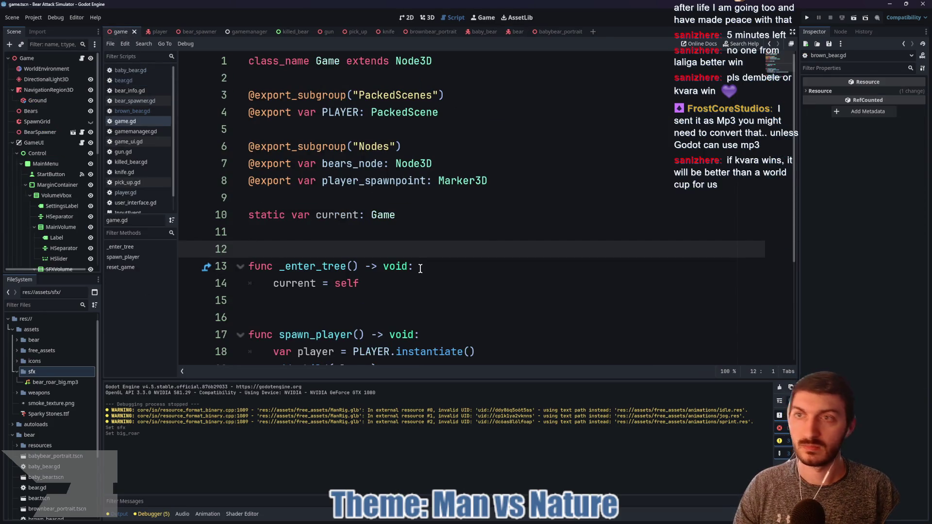
# Run the project with F5, start a run from the menu, and pick up the gun with E
pyautogui.press('F5')
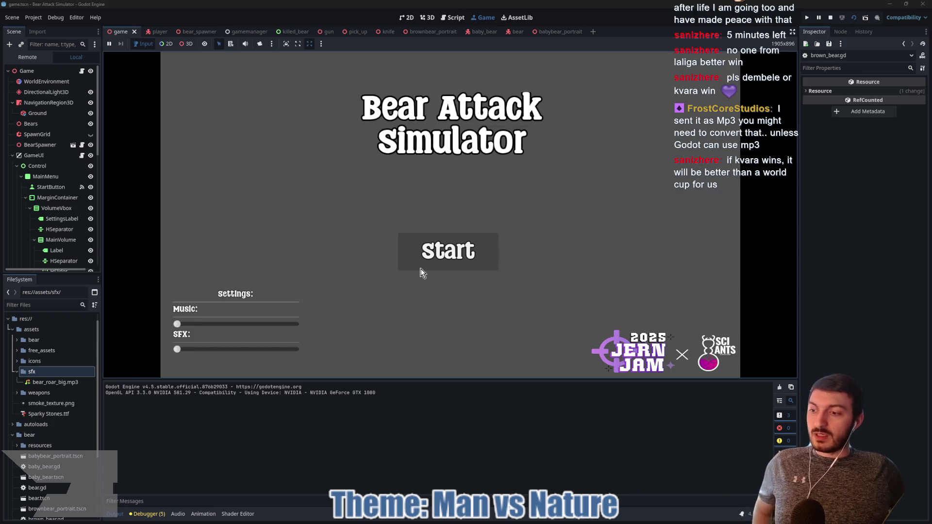
pyautogui.click(462, 258)
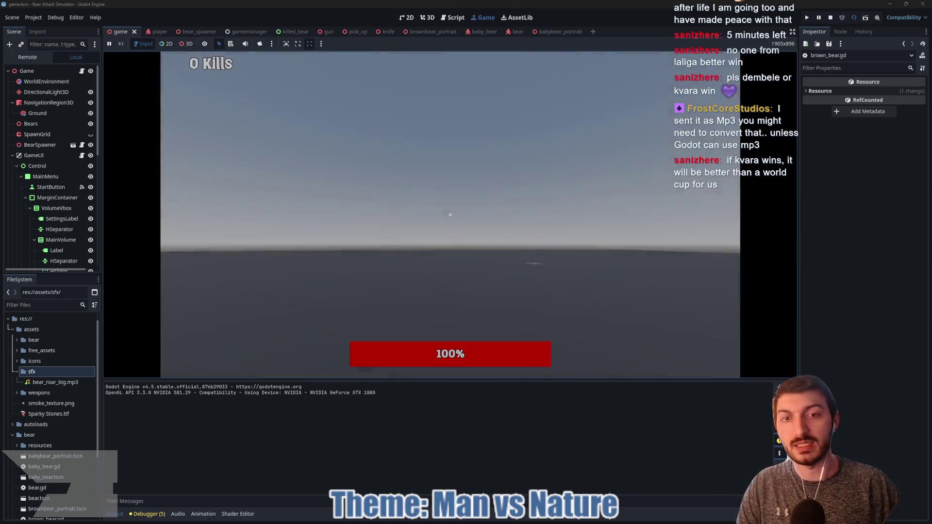
pyautogui.press('e')
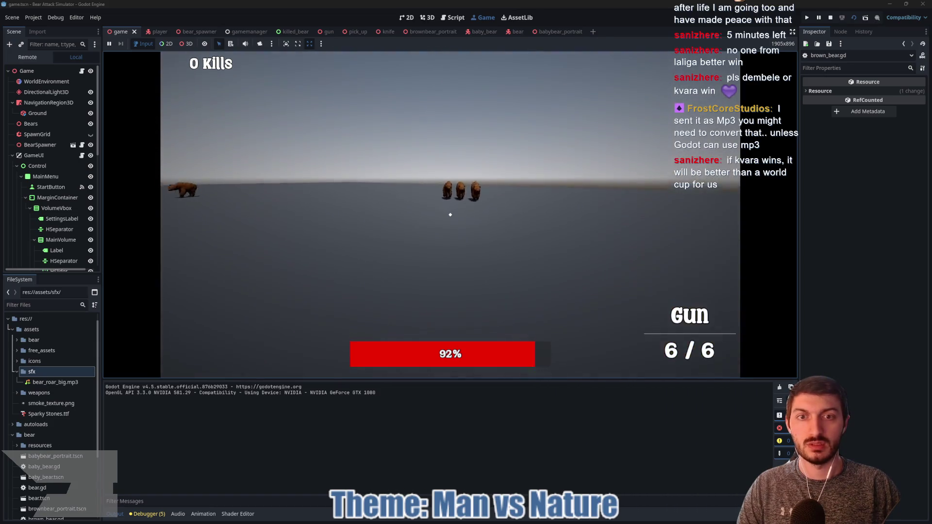
# Fight the charging bears until death, reaching 8 brown bears, 4 baby bears, score 20
pyautogui.click(450, 215)
pyautogui.click(450, 214)
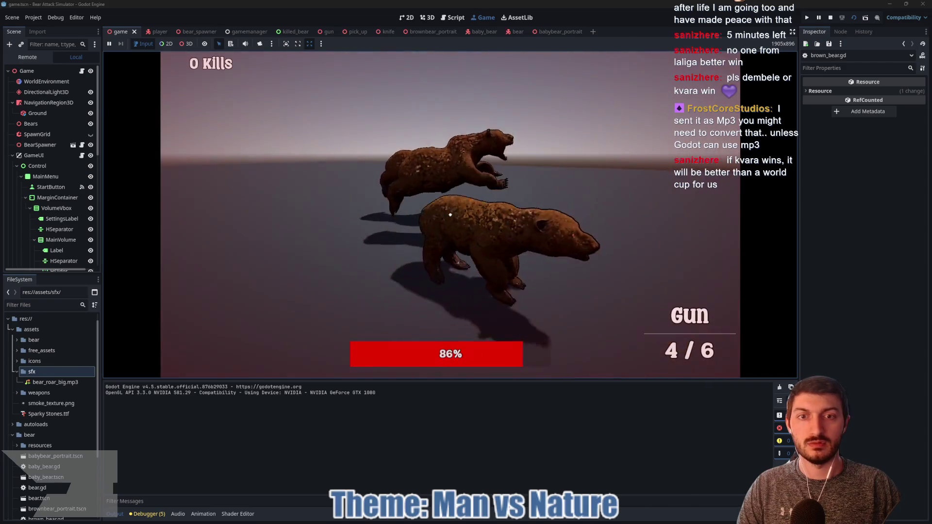
pyautogui.click(450, 215)
pyautogui.click(450, 214)
pyautogui.click(451, 215)
pyautogui.click(450, 215)
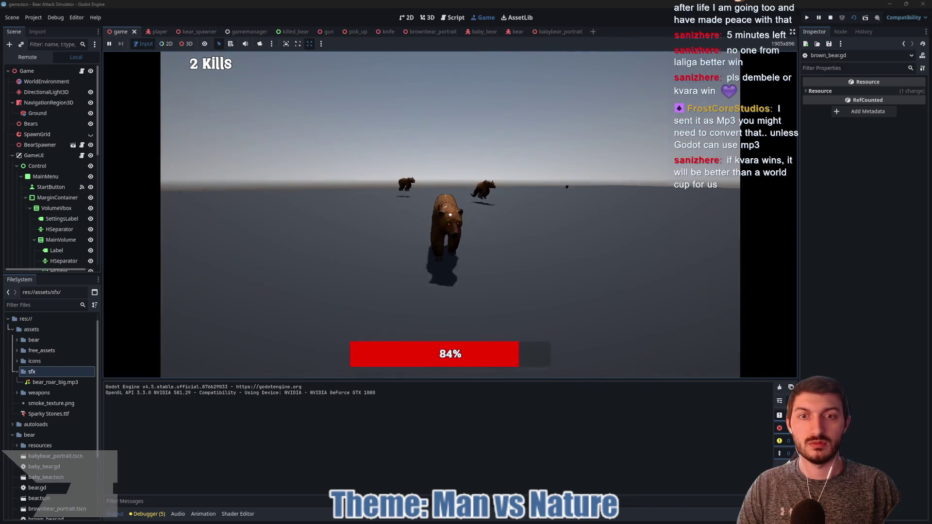
pyautogui.click(450, 215)
pyautogui.click(451, 215)
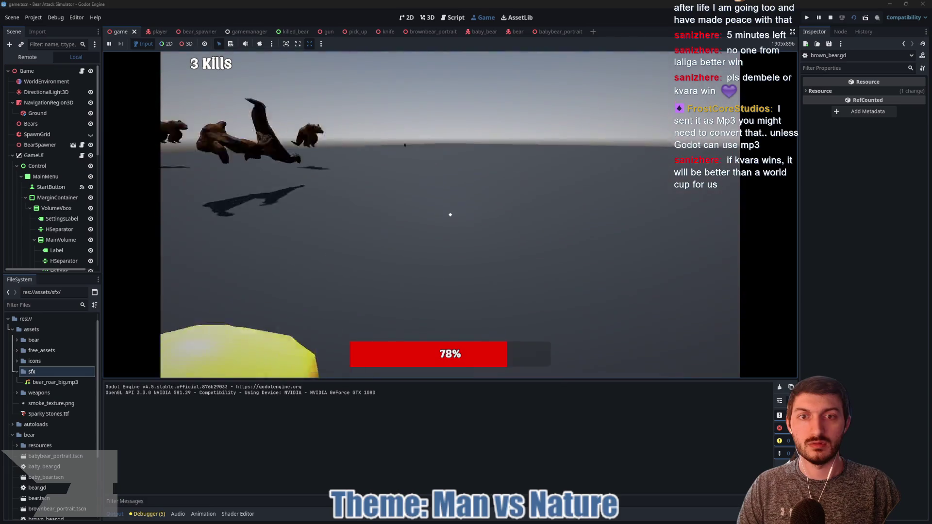
pyautogui.click(450, 215)
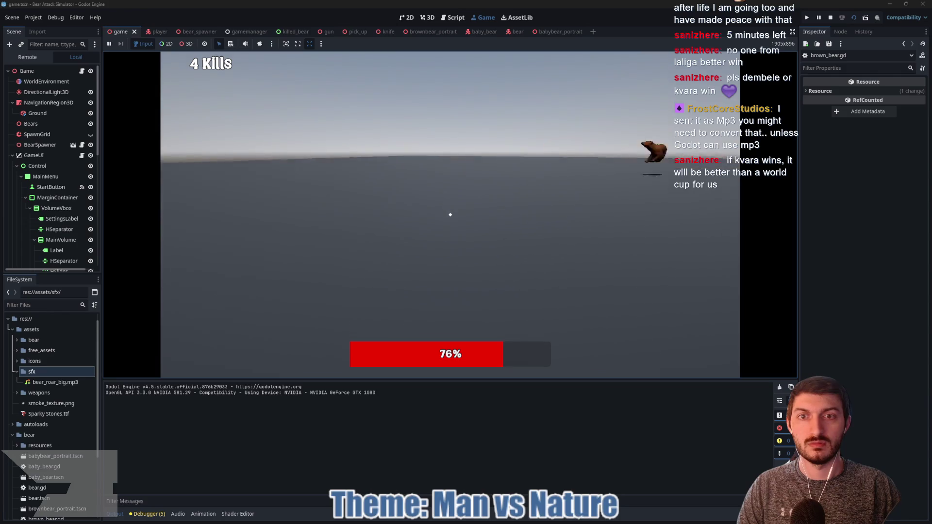
pyautogui.click(450, 215)
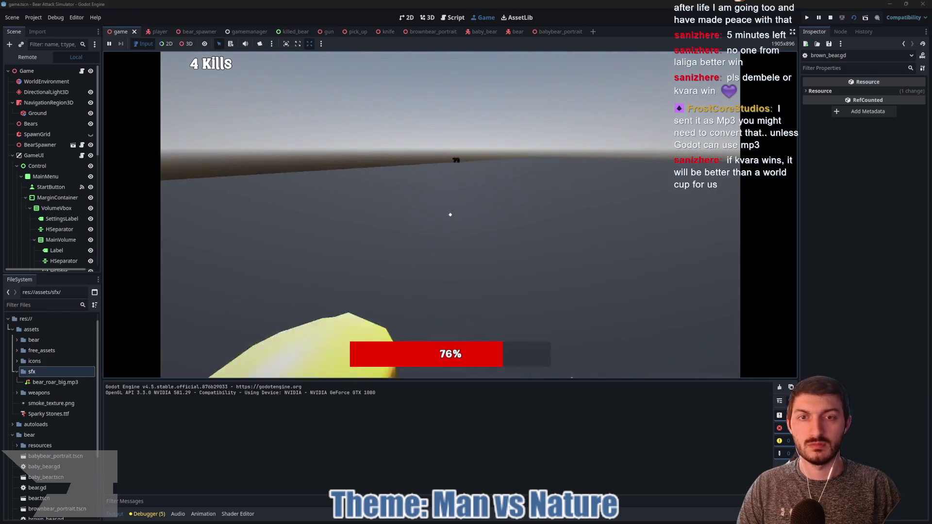
pyautogui.click(451, 214)
pyautogui.click(451, 215)
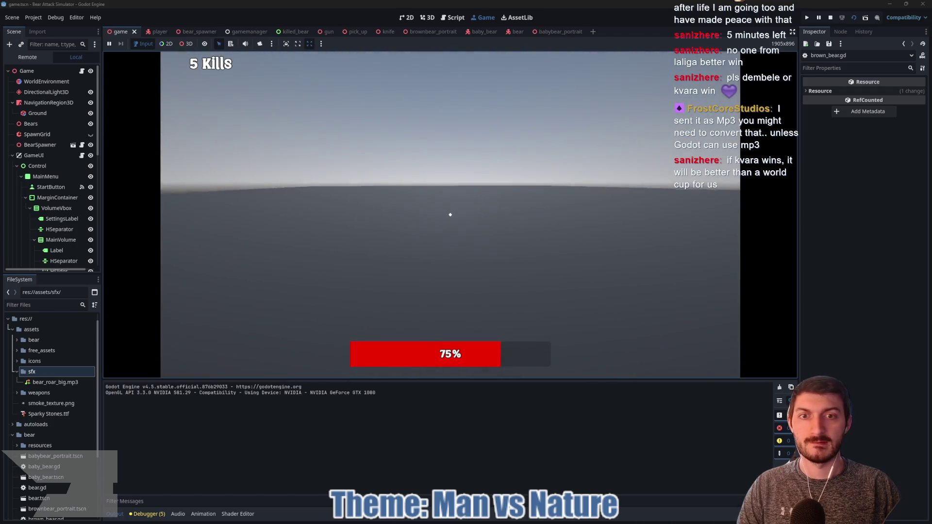
pyautogui.click(451, 214)
pyautogui.click(450, 215)
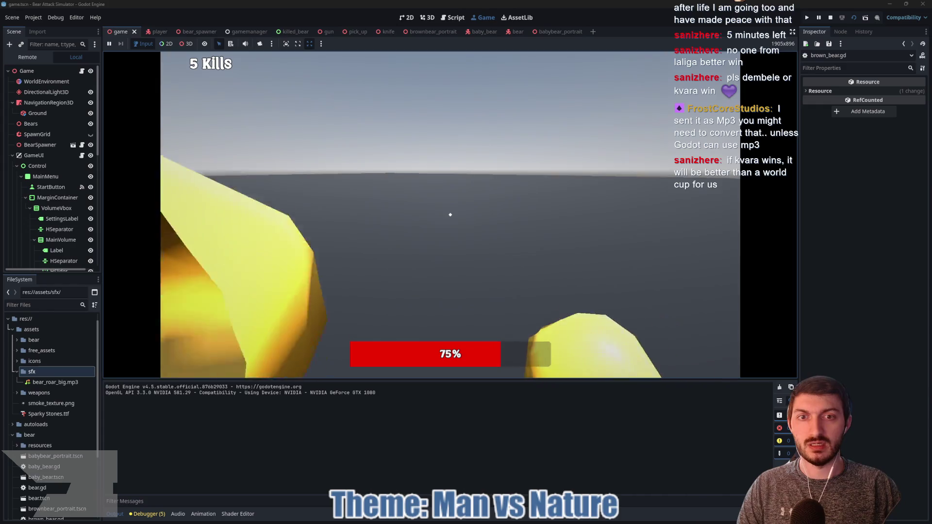
pyautogui.click(451, 215)
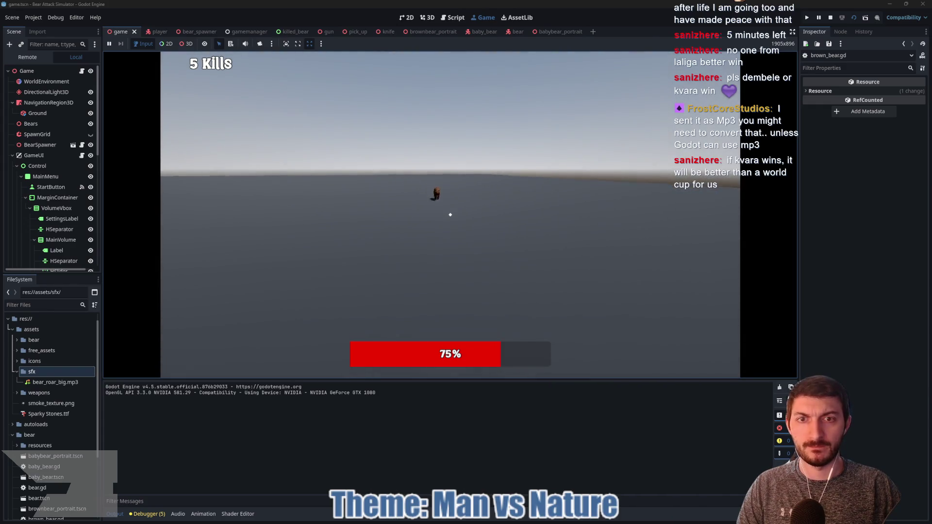
pyautogui.click(451, 215)
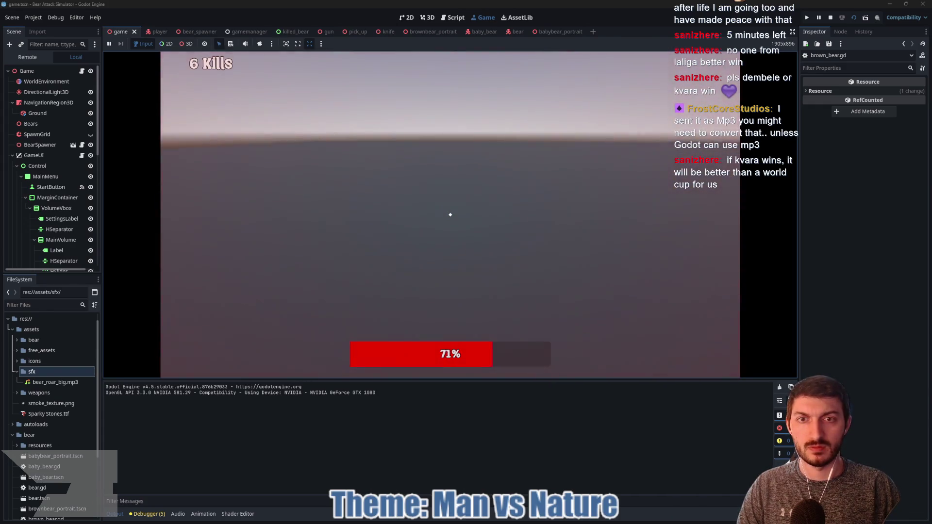
pyautogui.click(450, 214)
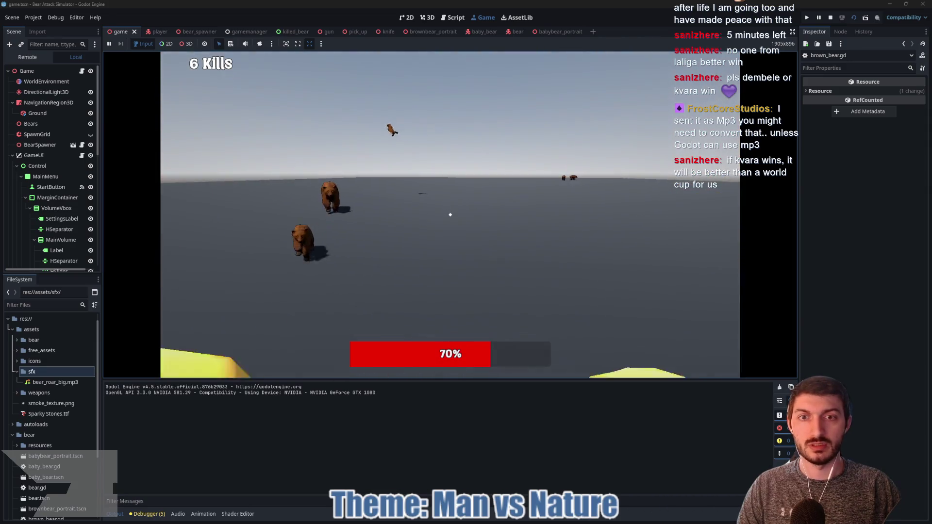
pyautogui.click(450, 215)
pyautogui.click(451, 215)
pyautogui.click(450, 214)
pyautogui.click(450, 214)
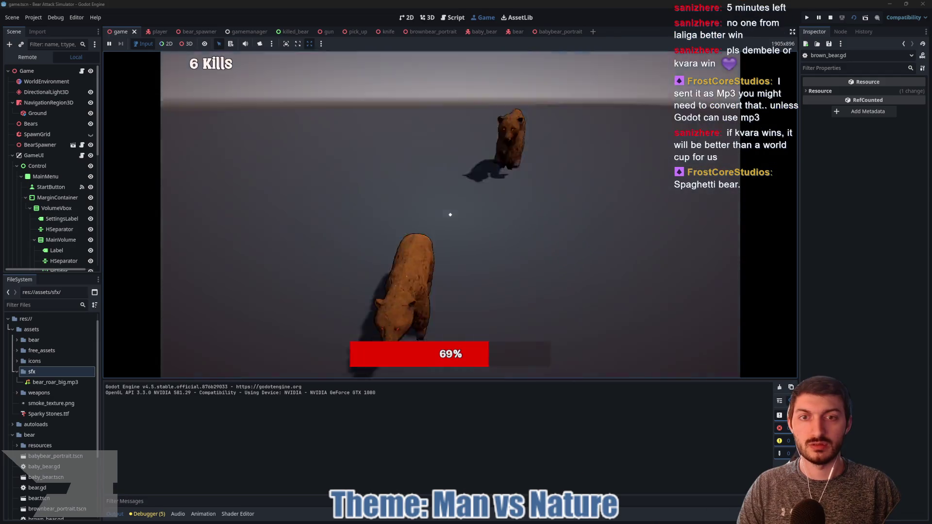
pyautogui.click(450, 214)
pyautogui.click(450, 215)
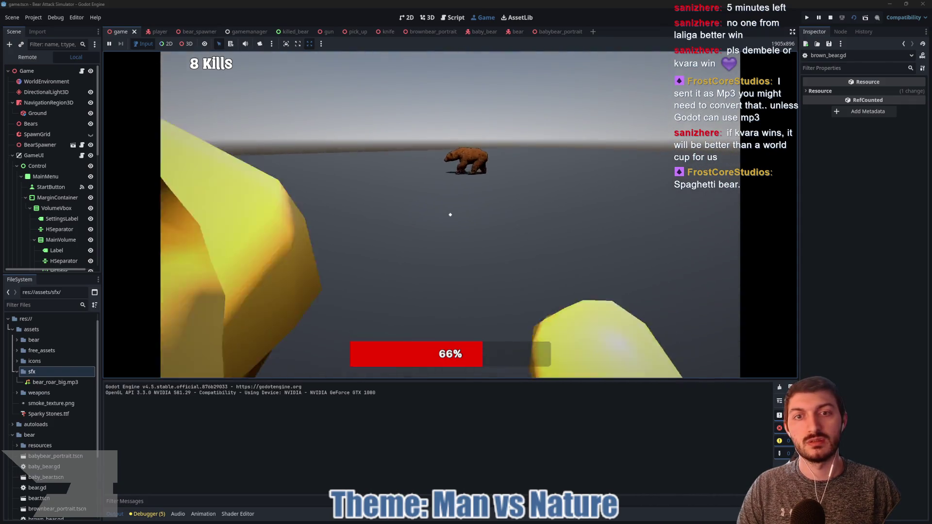
pyautogui.click(451, 215)
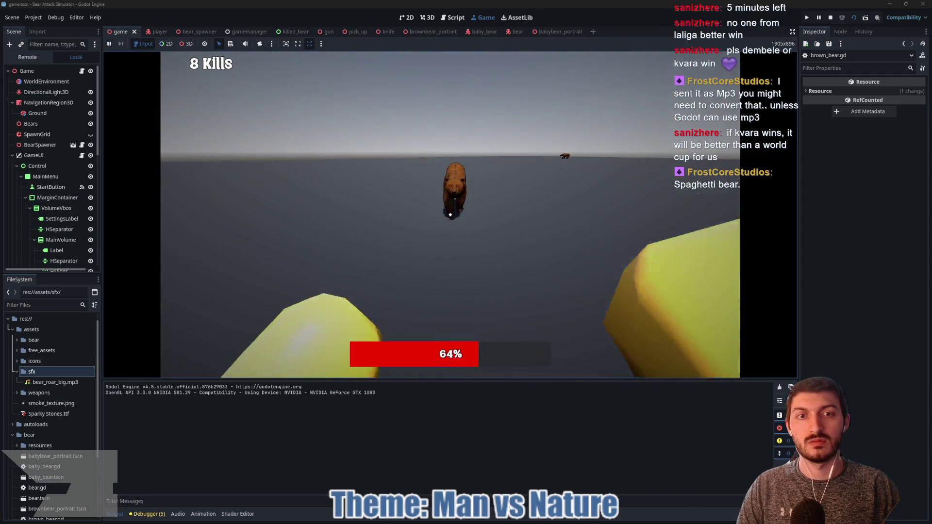
pyautogui.click(451, 215)
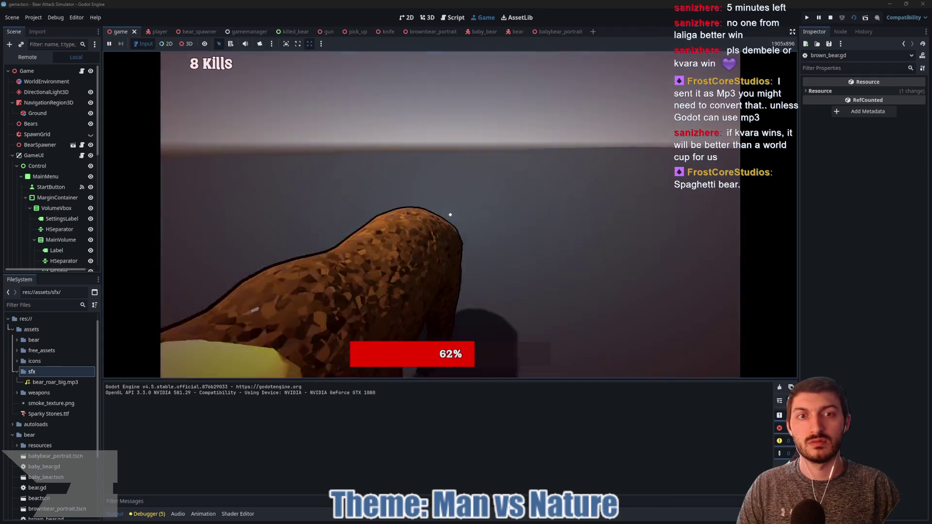
pyautogui.click(450, 215)
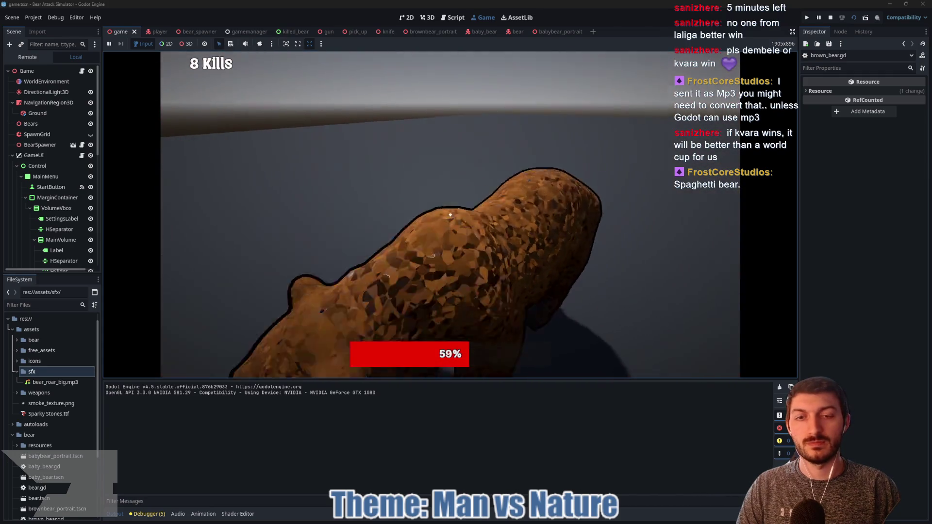
pyautogui.click(451, 214)
pyautogui.click(451, 215)
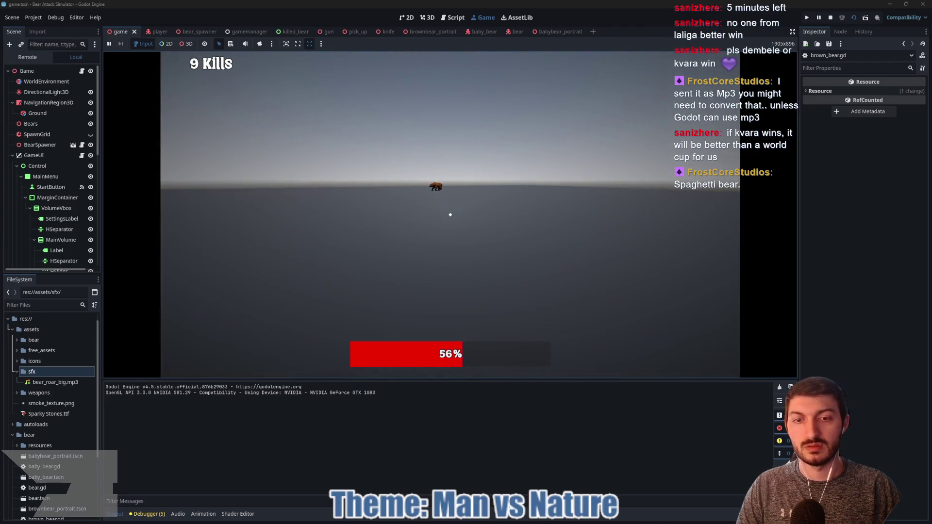
pyautogui.click(450, 214)
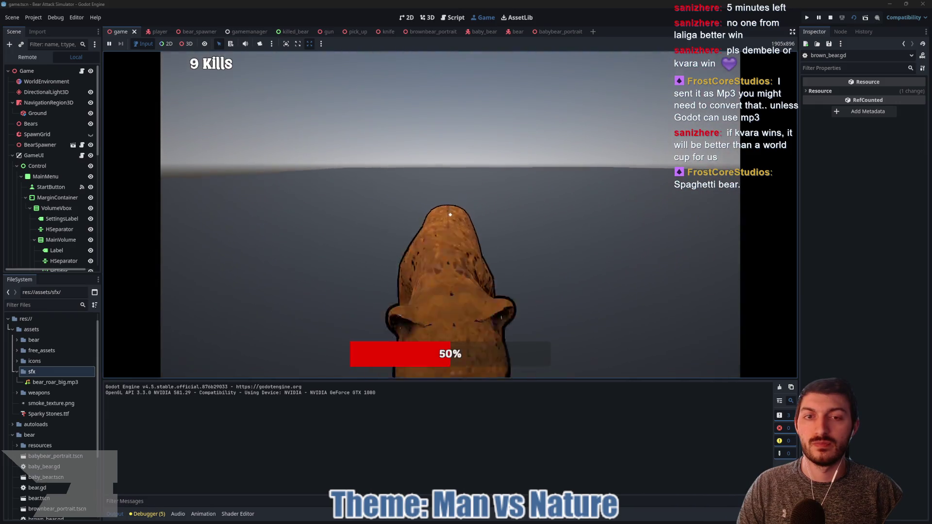
pyautogui.click(450, 214)
pyautogui.click(450, 214)
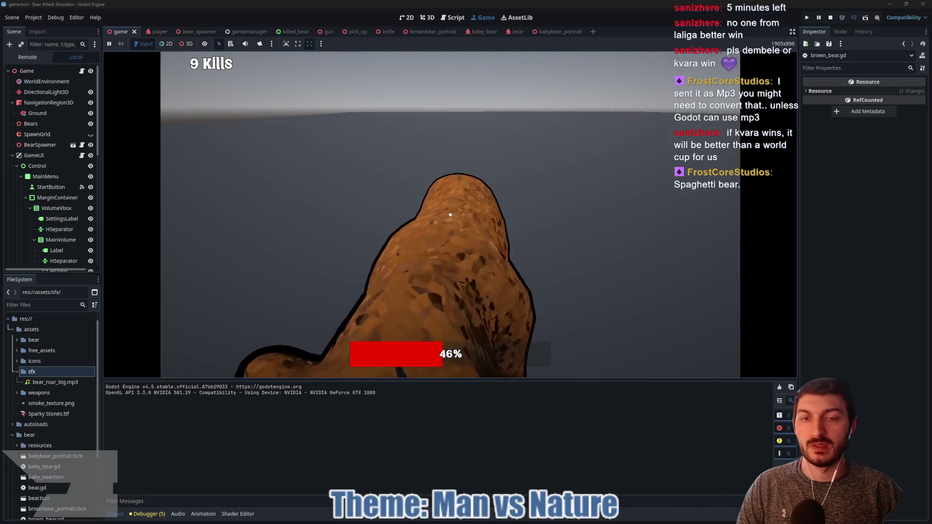
pyautogui.click(450, 214)
pyautogui.click(450, 214)
pyautogui.click(450, 214)
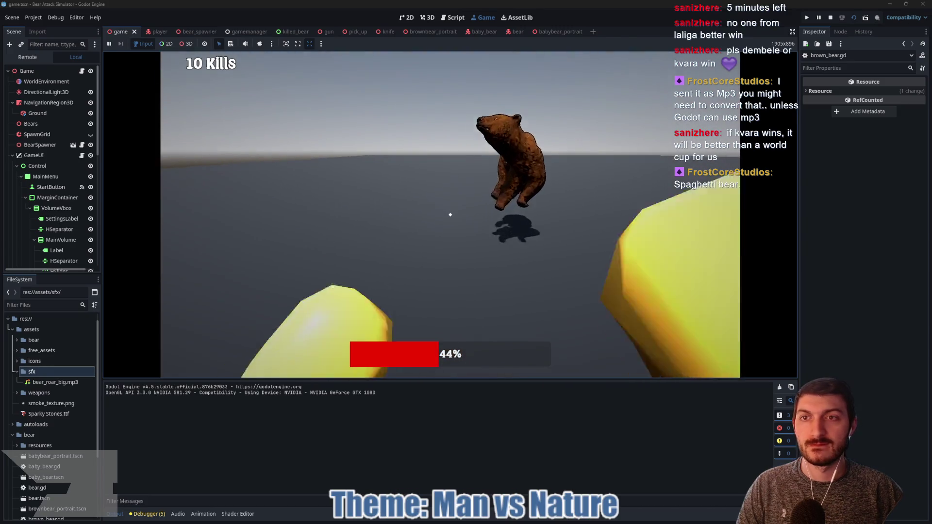
pyautogui.click(450, 214)
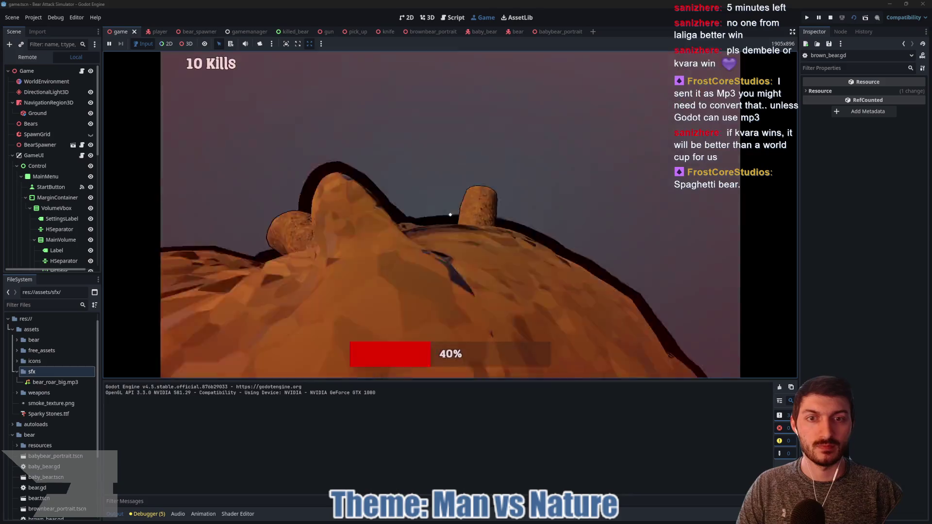
pyautogui.click(450, 214)
pyautogui.click(450, 214)
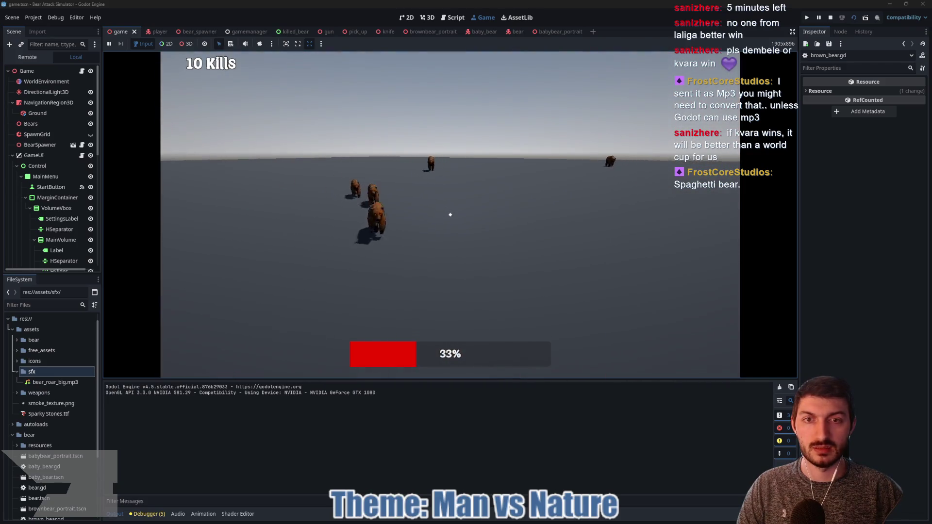
pyautogui.click(450, 214)
pyautogui.click(451, 214)
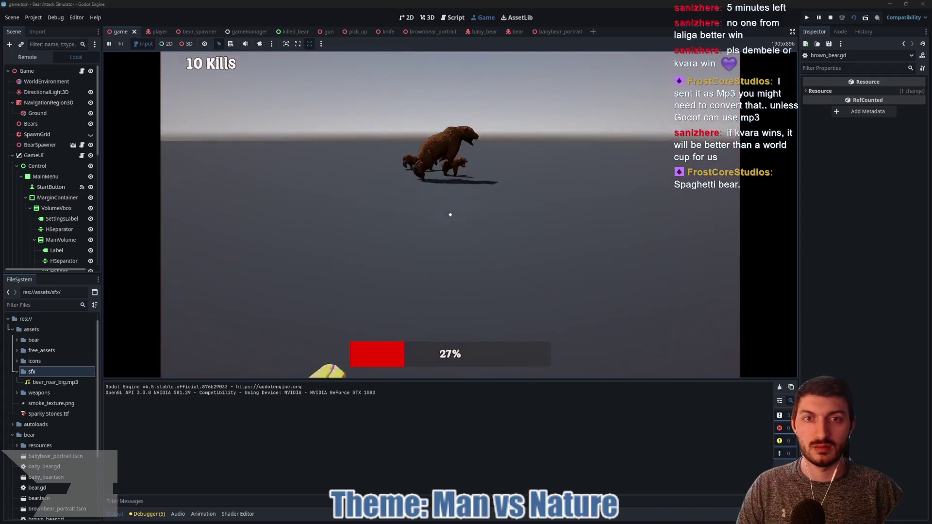
pyautogui.click(450, 214)
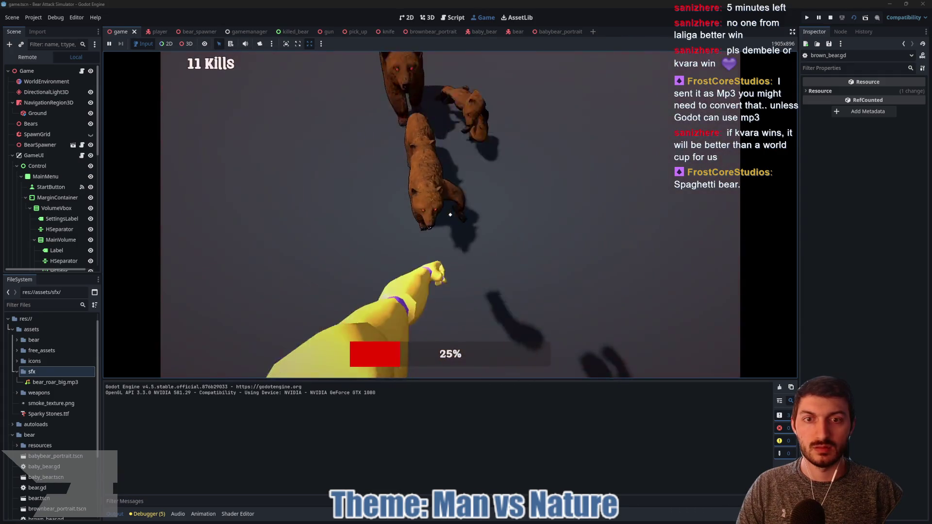
pyautogui.click(450, 214)
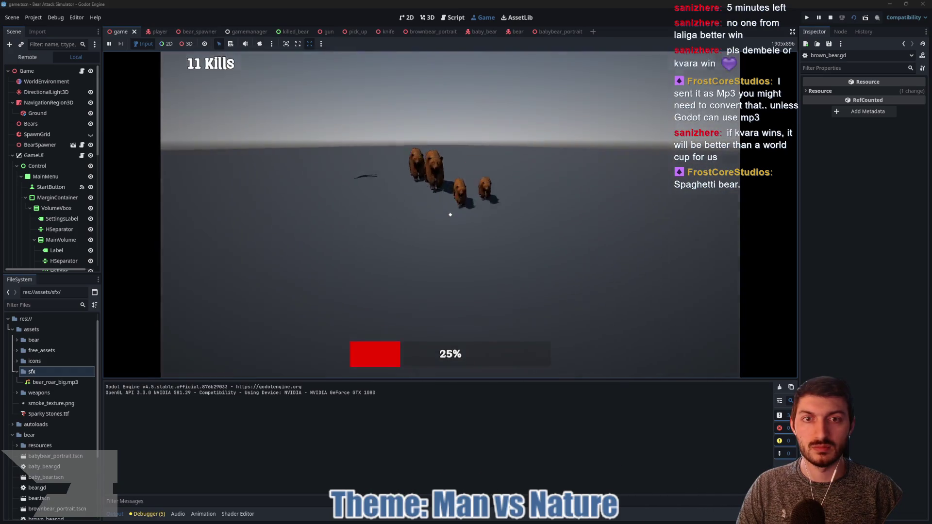
pyautogui.click(450, 214)
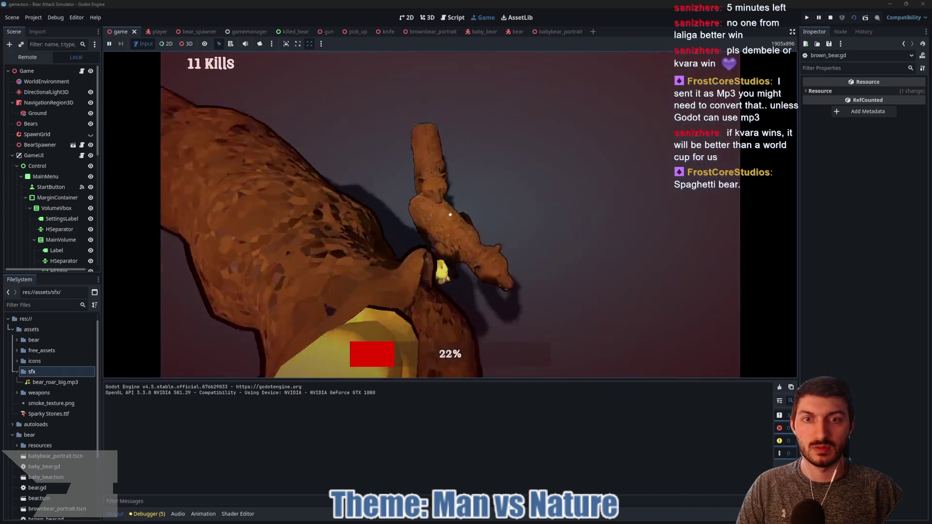
pyautogui.click(450, 214)
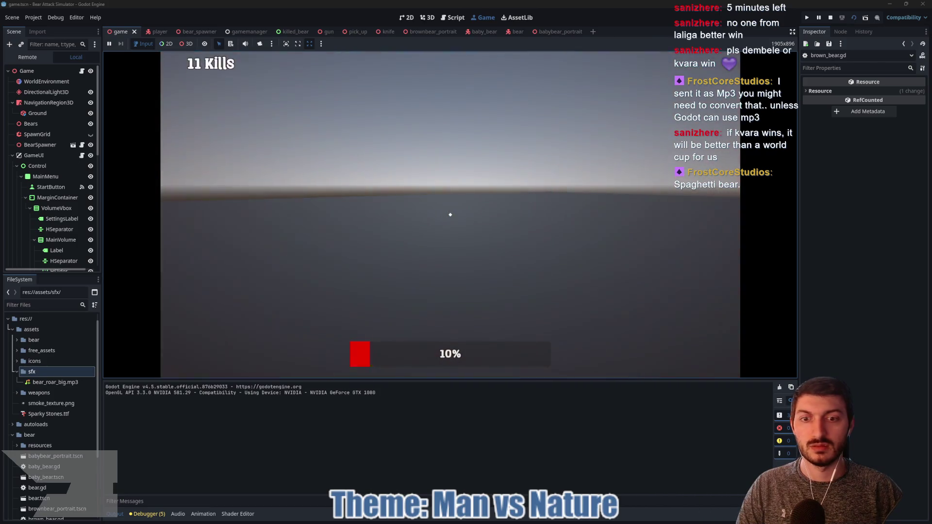
pyautogui.click(450, 214)
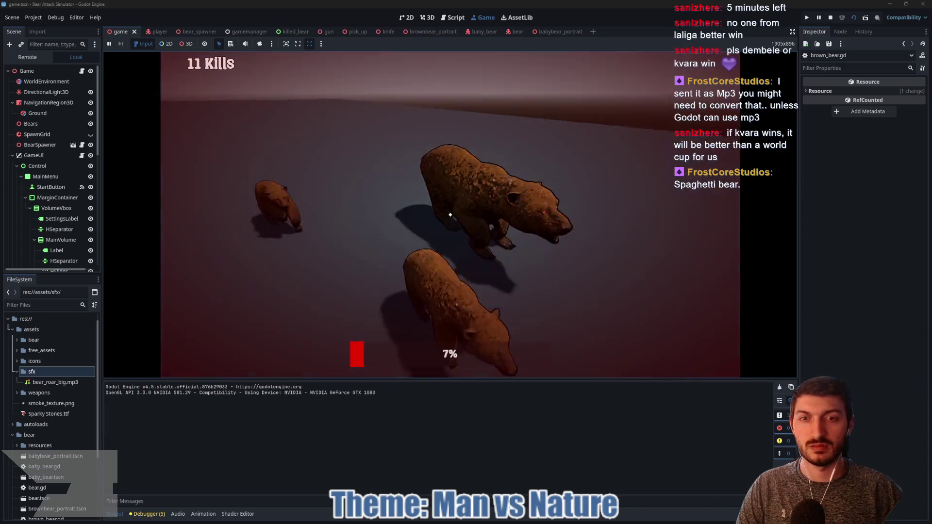
pyautogui.click(450, 214)
pyautogui.click(450, 214)
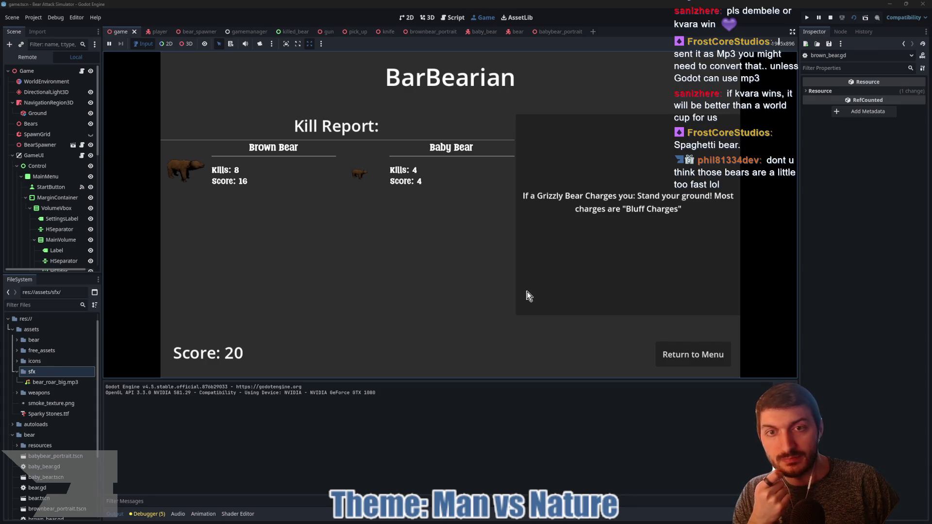
# Return to the menu, start a new round, kill two bears, then stop the game with F8
pyautogui.click(692, 357)
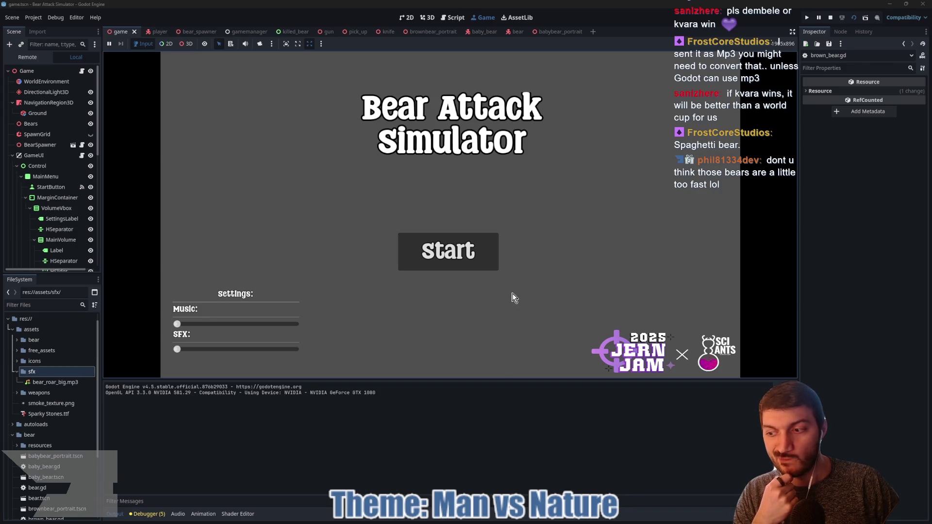
pyautogui.click(464, 262)
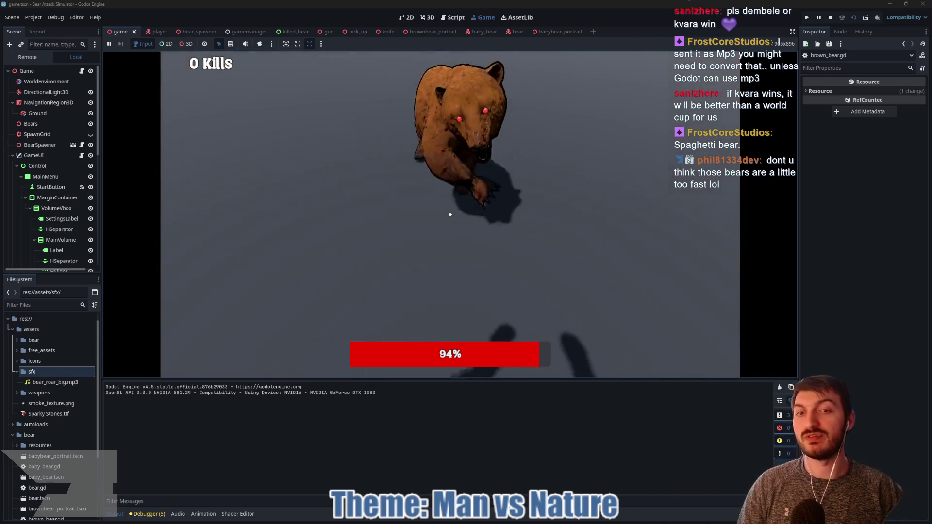
pyautogui.click(451, 214)
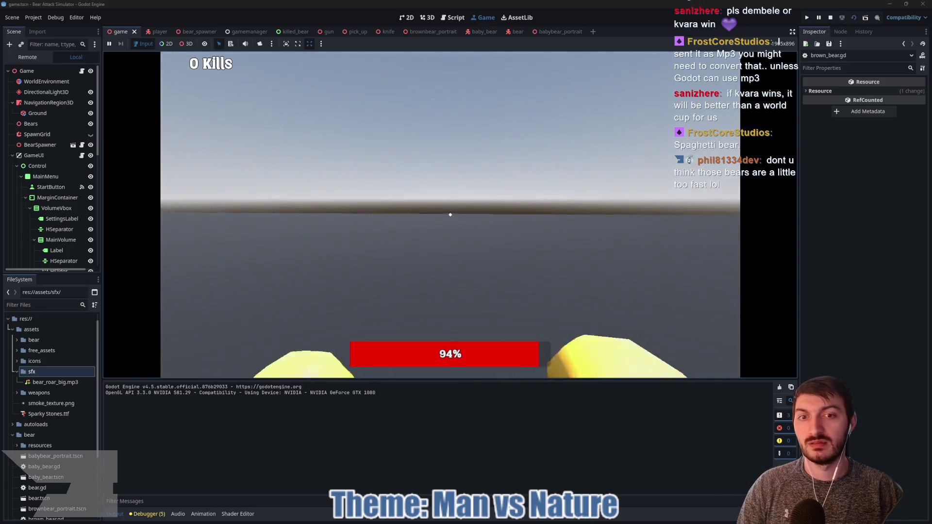
pyautogui.click(450, 215)
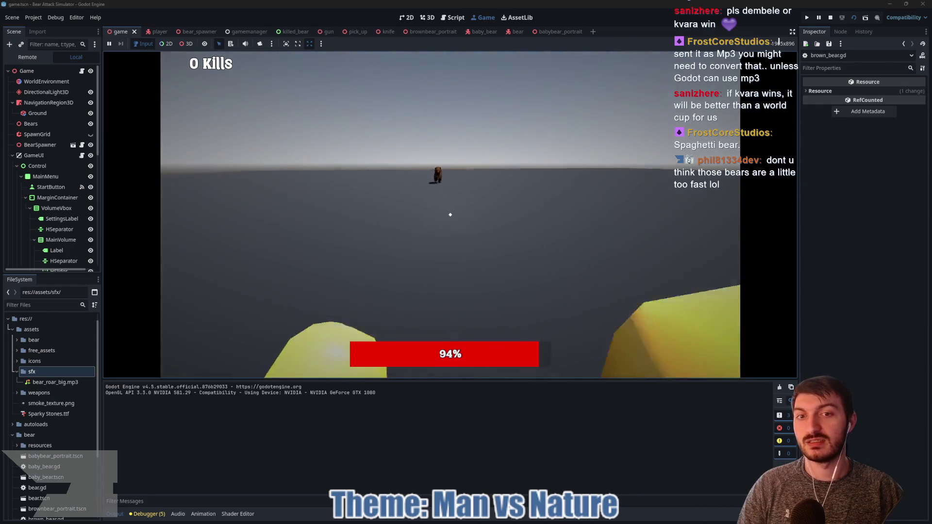
pyautogui.click(450, 215)
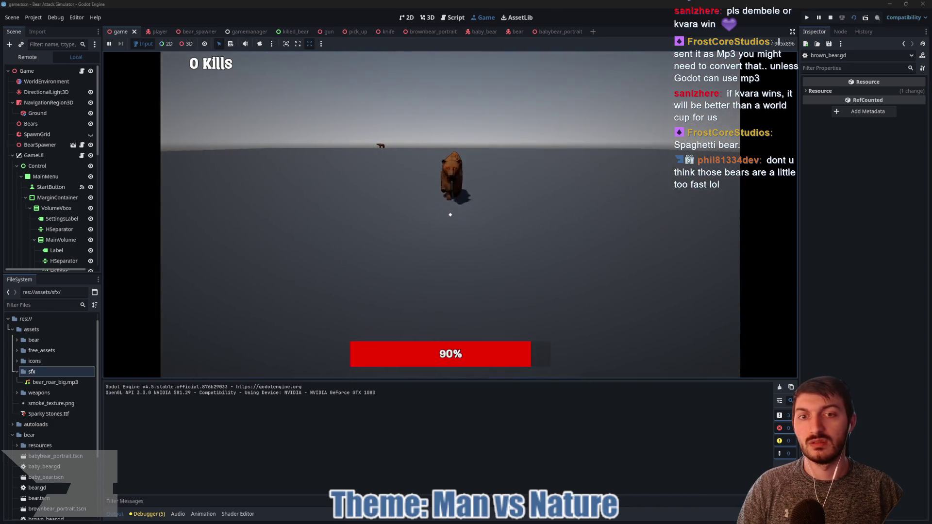
pyautogui.click(450, 215)
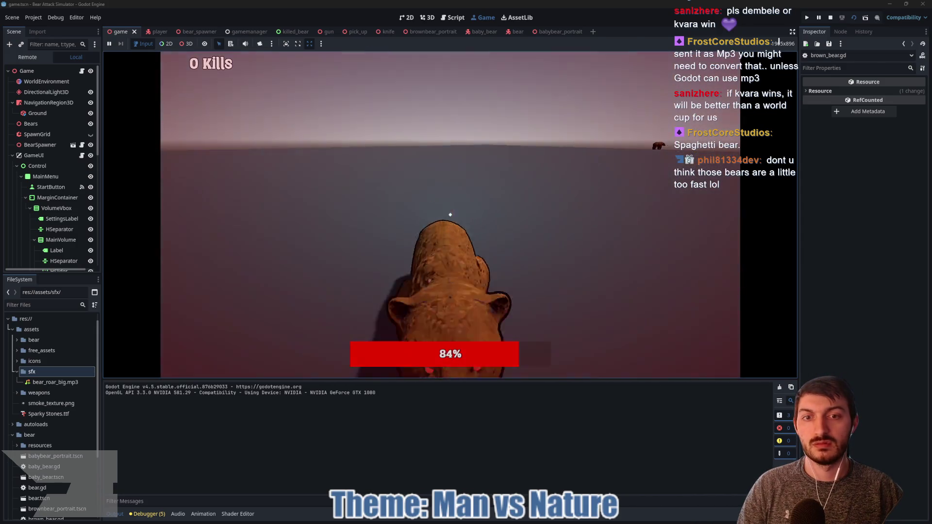
pyautogui.click(451, 215)
pyautogui.click(451, 214)
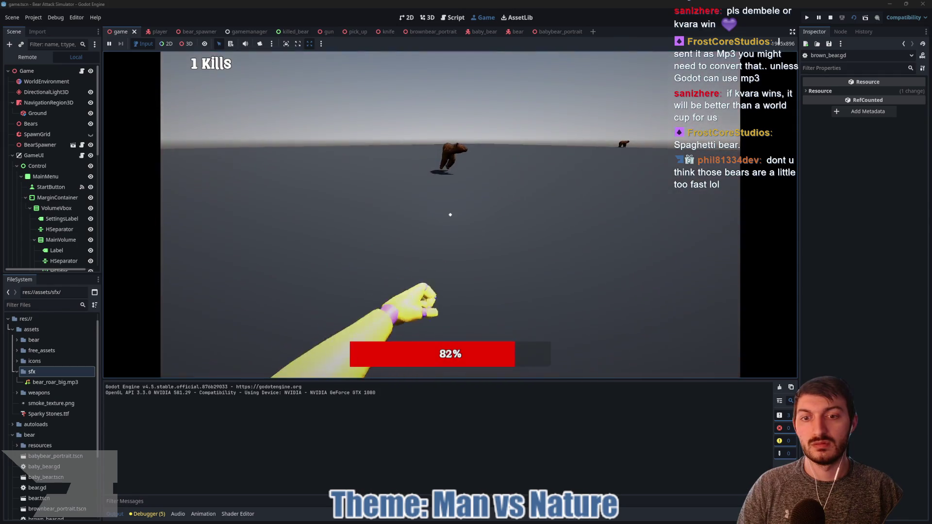
pyautogui.click(451, 214)
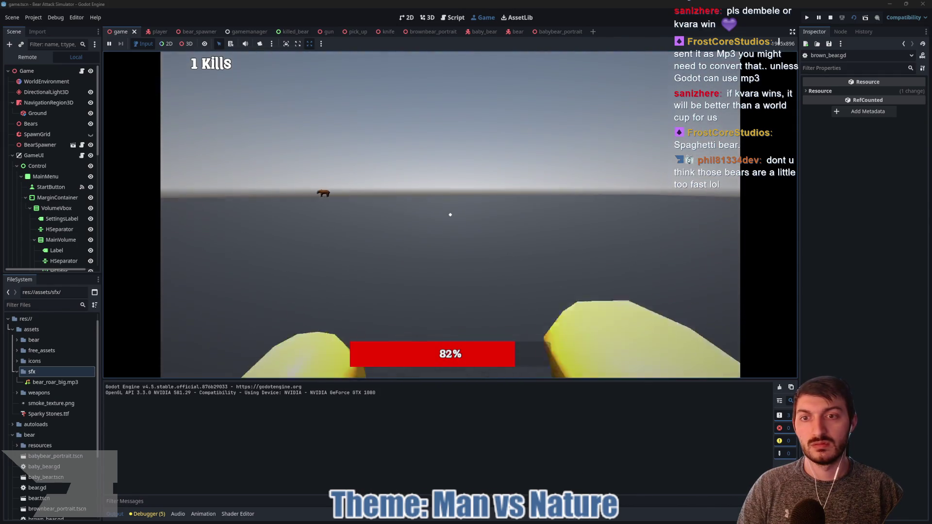
pyautogui.click(451, 215)
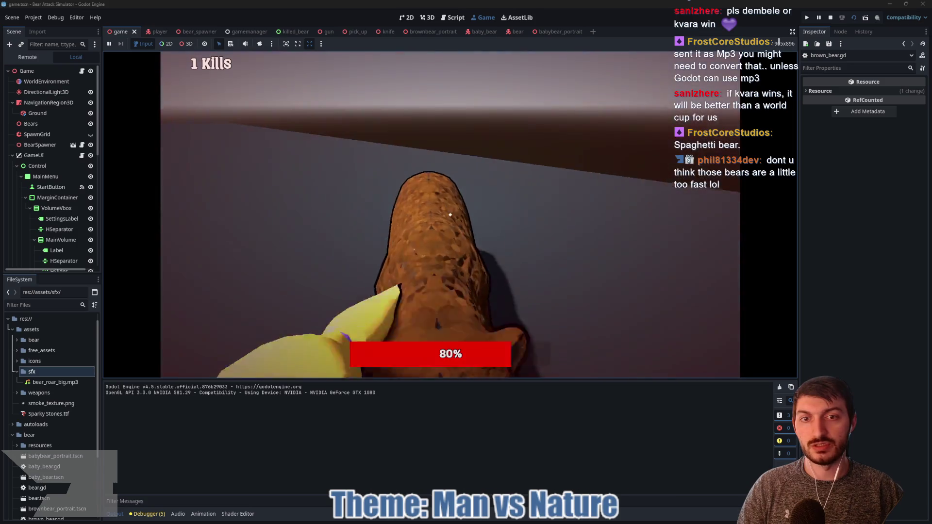
pyautogui.click(450, 215)
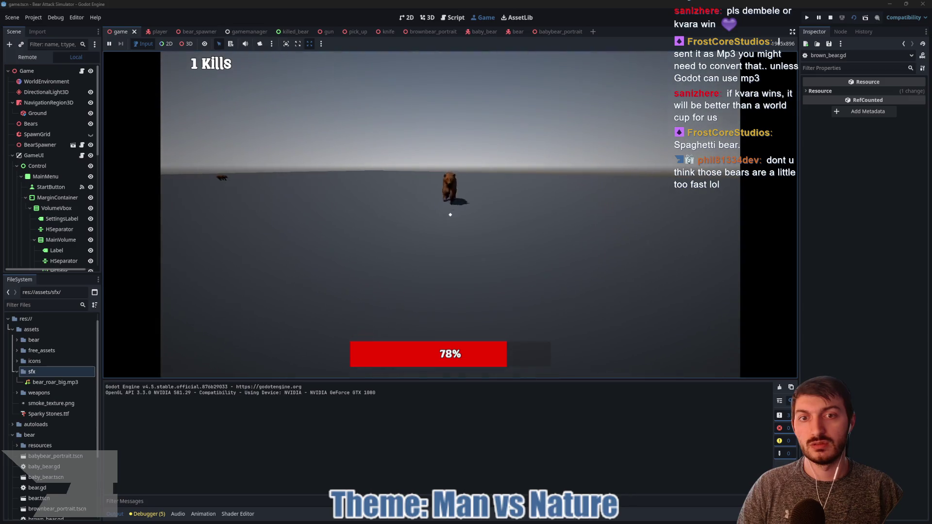
pyautogui.click(450, 215)
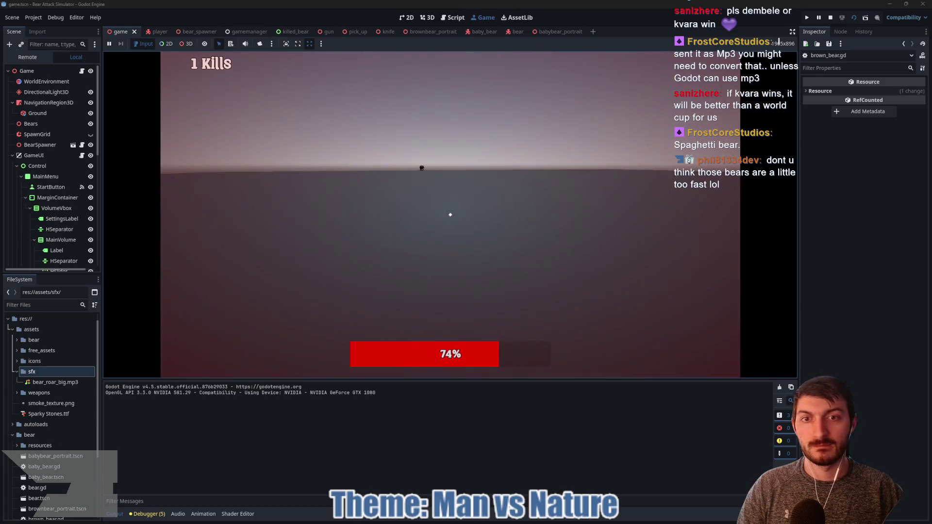
pyautogui.click(451, 214)
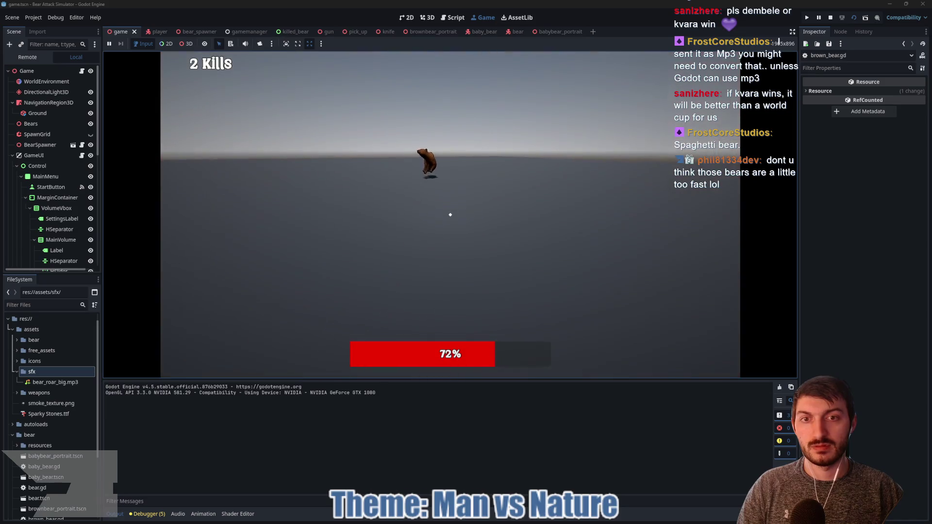
pyautogui.press('F8')
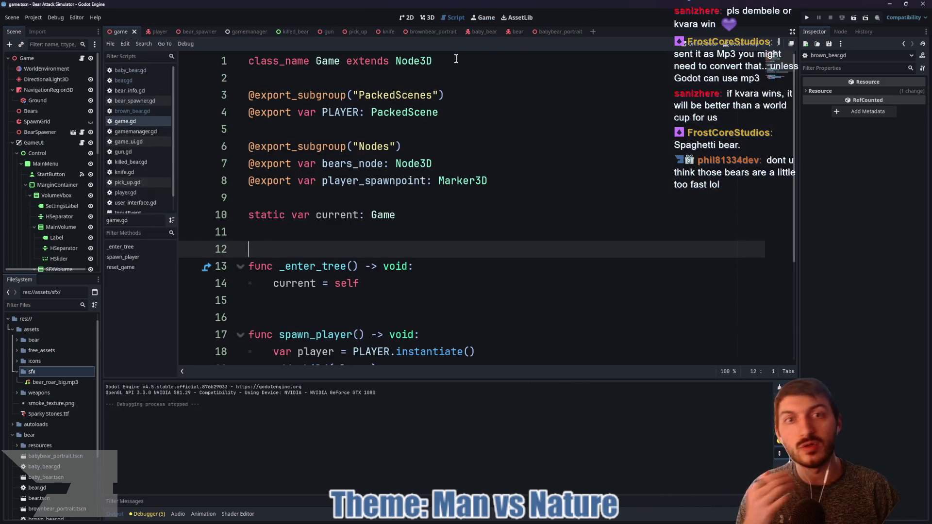
# In bear_spawner.gd, comment out the spawn loop lines 25–29 with Ctrl+K
pyautogui.click(515, 34)
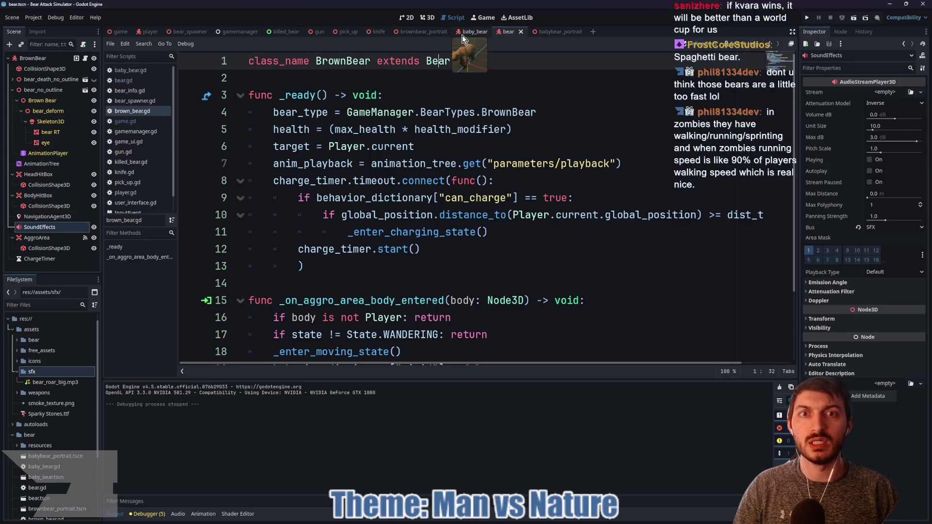
pyautogui.click(184, 33)
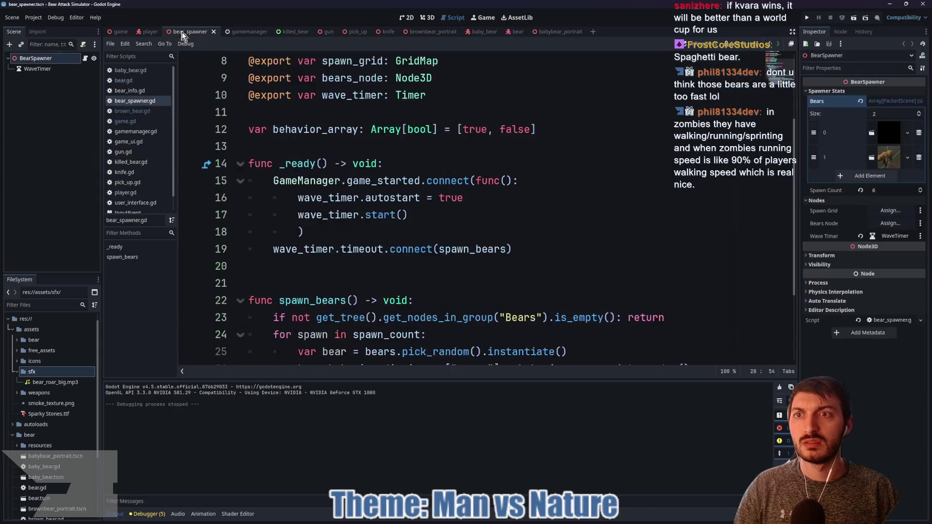
pyautogui.scroll(-3, 501, 246)
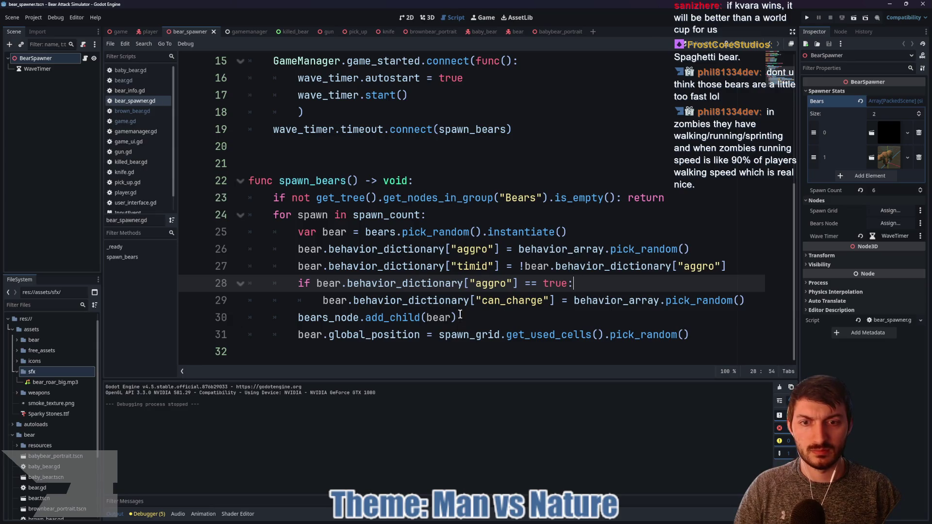
pyautogui.moveTo(764, 302)
pyautogui.mouseDown()
pyautogui.moveTo(577, 301)
pyautogui.moveTo(298, 248)
pyautogui.moveTo(278, 225)
pyautogui.mouseUp()
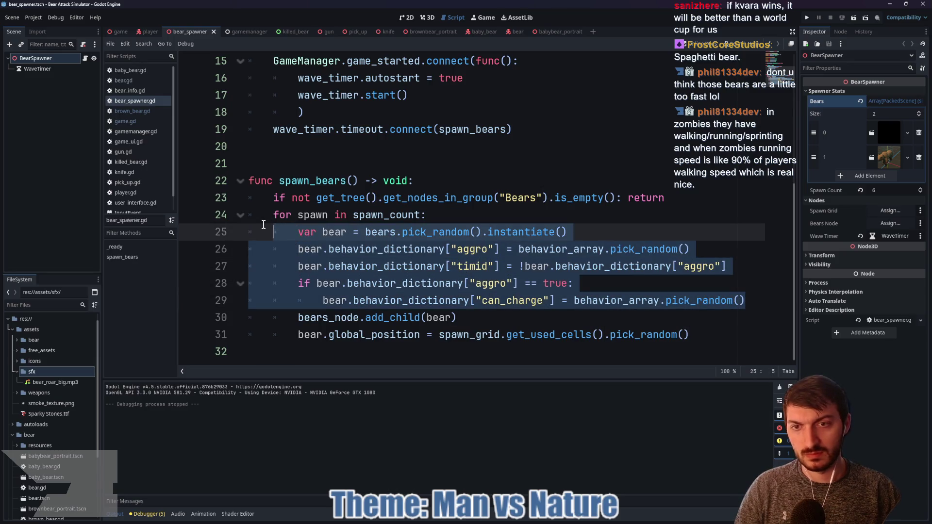
pyautogui.moveTo(261, 240); pyautogui.dragTo(256, 234)
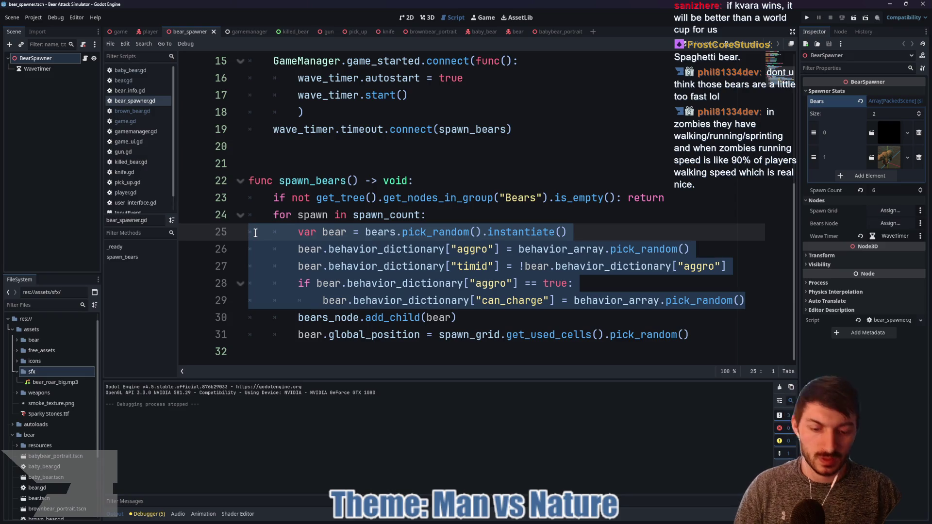
pyautogui.hotkey('ctrl', 'k')
# Instantiate a bear from bears[0] and set its behavior_dictionary aggro and can_charge to true
pyautogui.hotkey('ctrl', 'shift', 'Return')
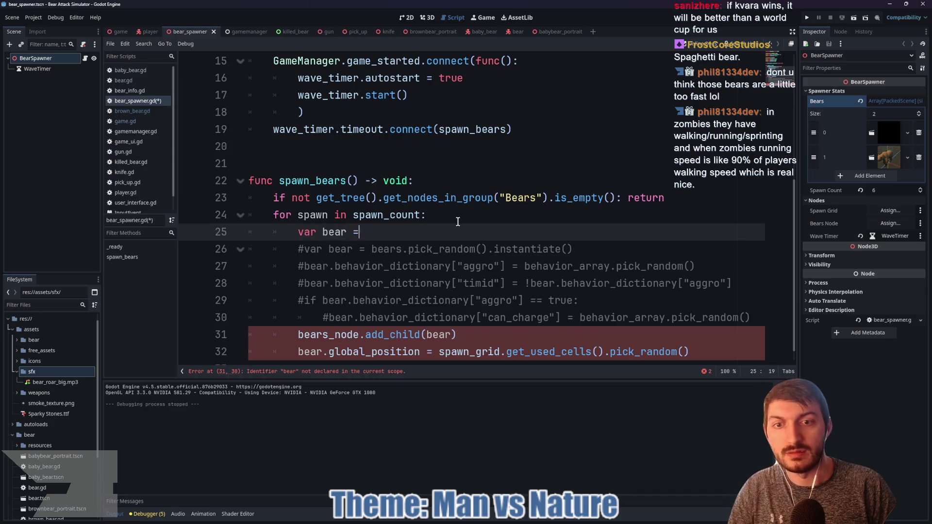
pyautogui.write('bears')
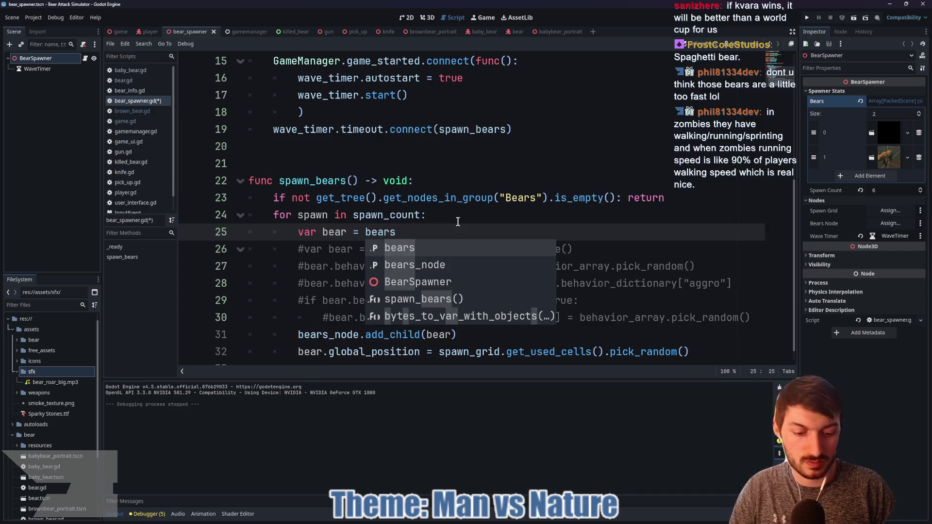
pyautogui.write('[0')
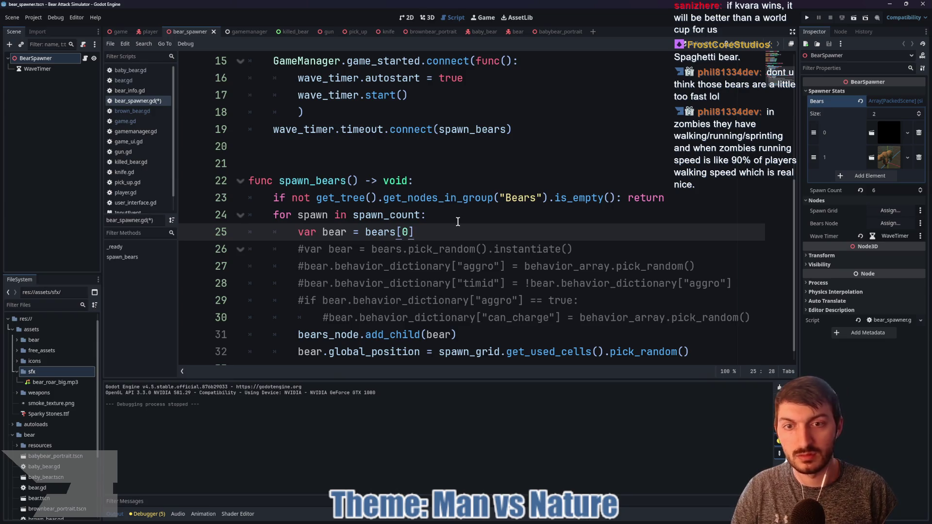
pyautogui.write('.instantiate(')
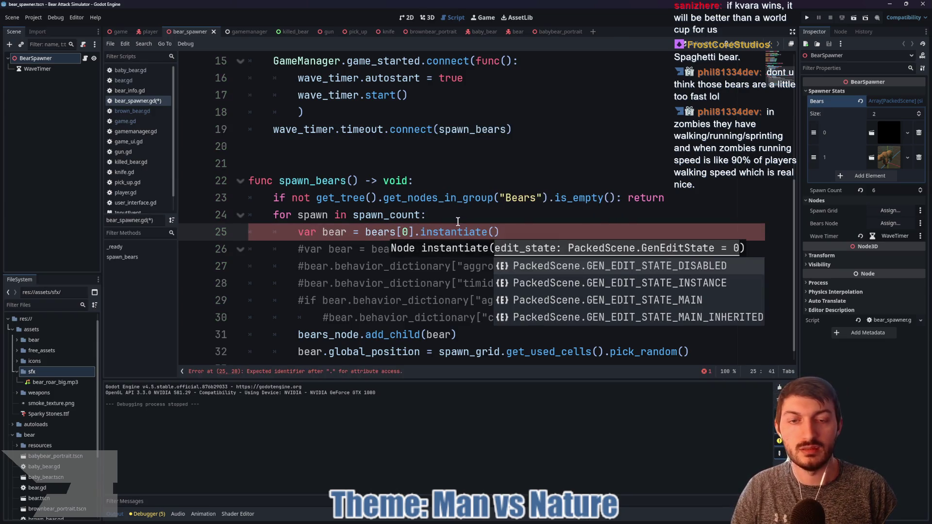
pyautogui.press('Right')
pyautogui.press('Return')
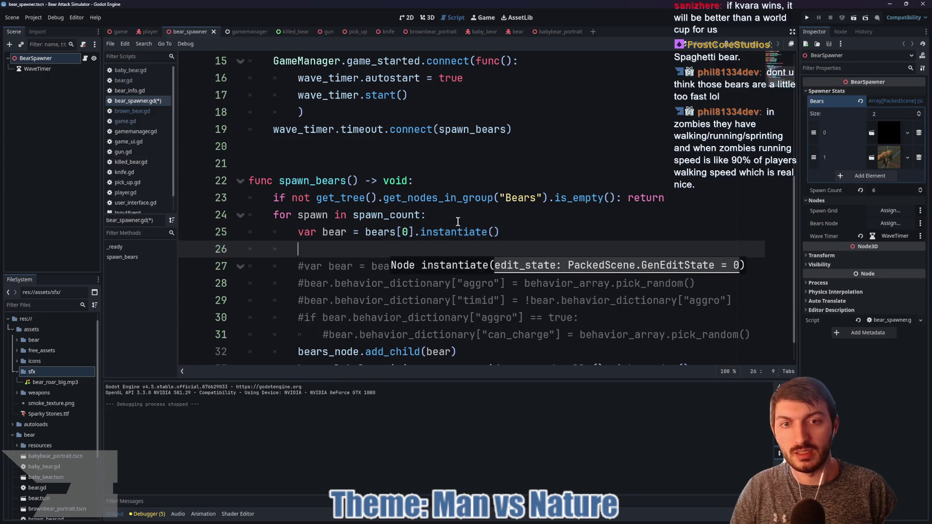
pyautogui.write('bear.')
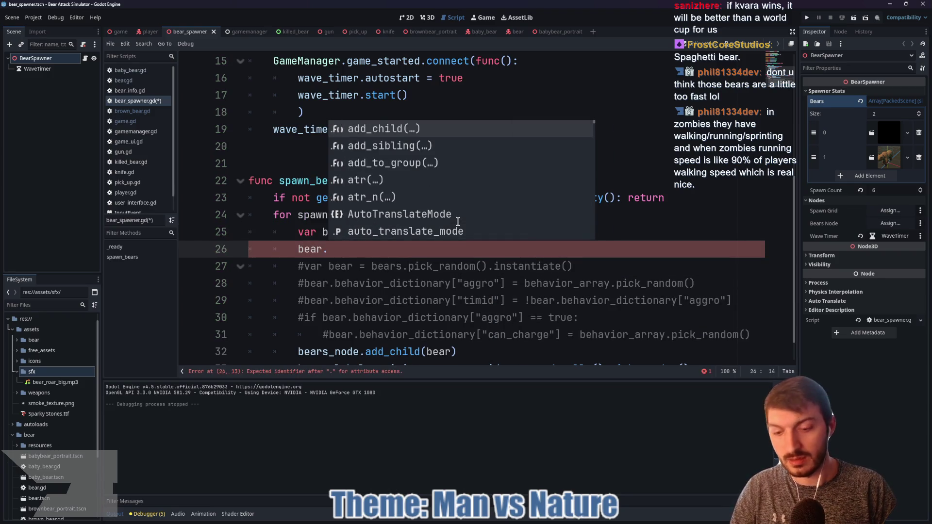
pyautogui.write('behavio')
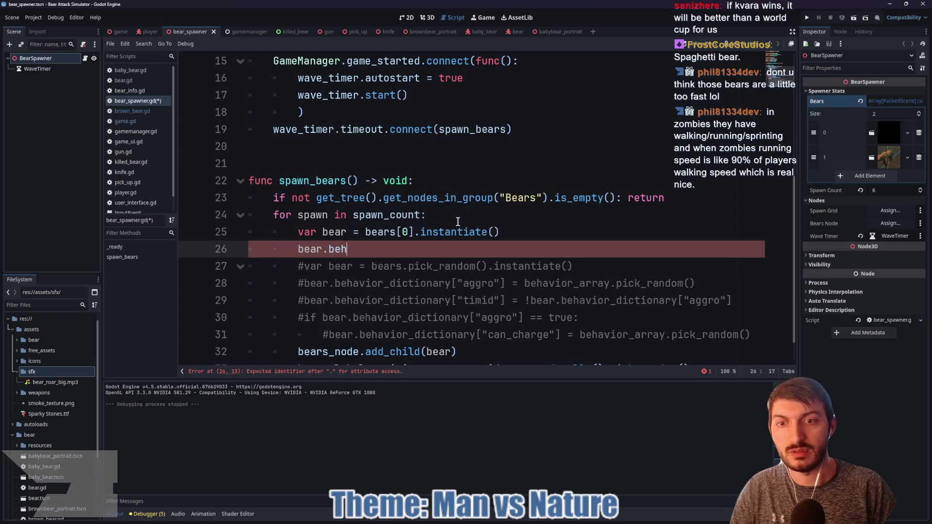
pyautogui.write('dictionar')
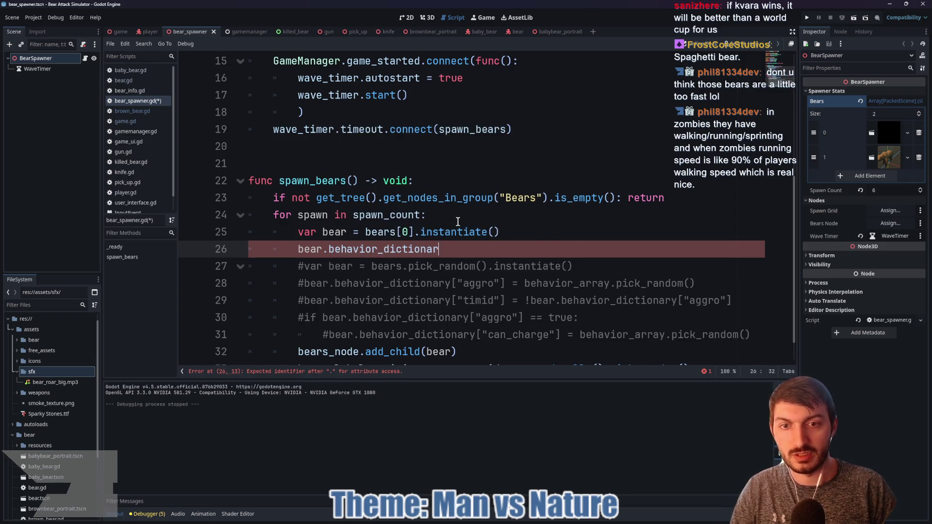
pyautogui.write('["aggr')
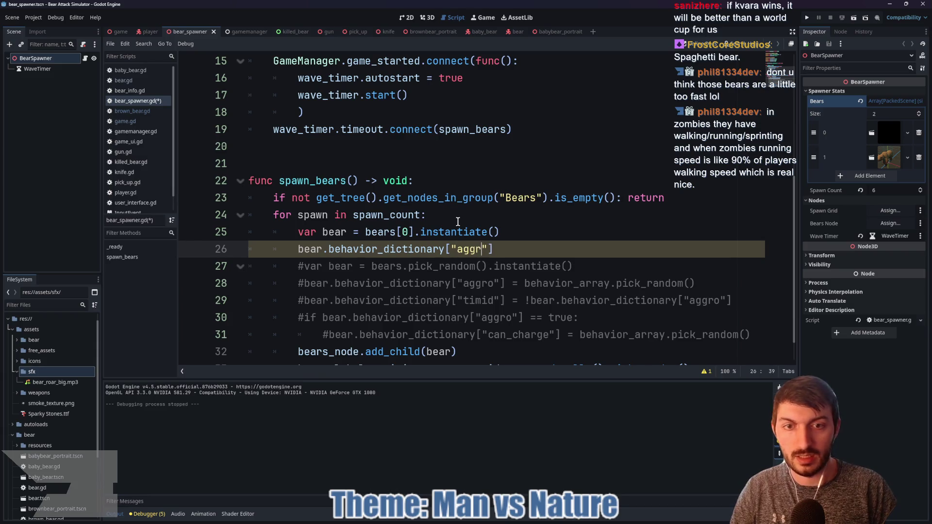
pyautogui.write('p')
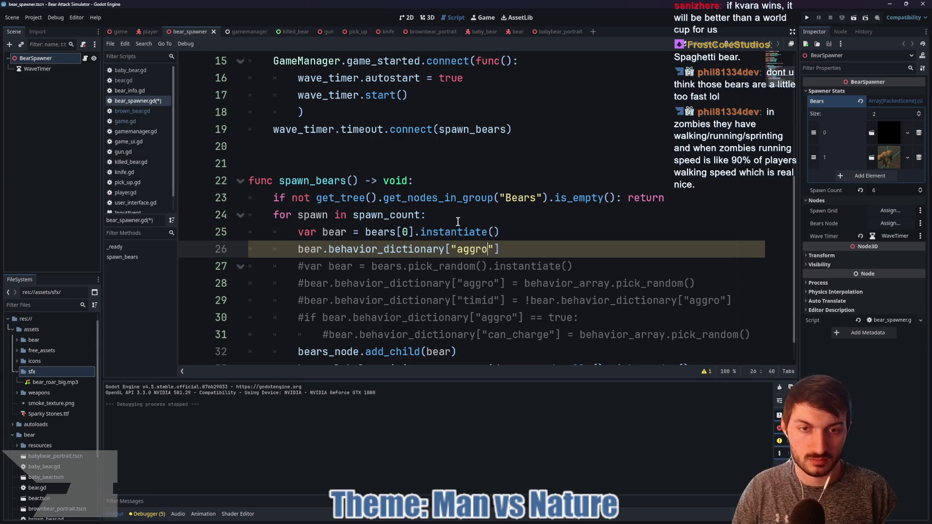
pyautogui.write(' = true')
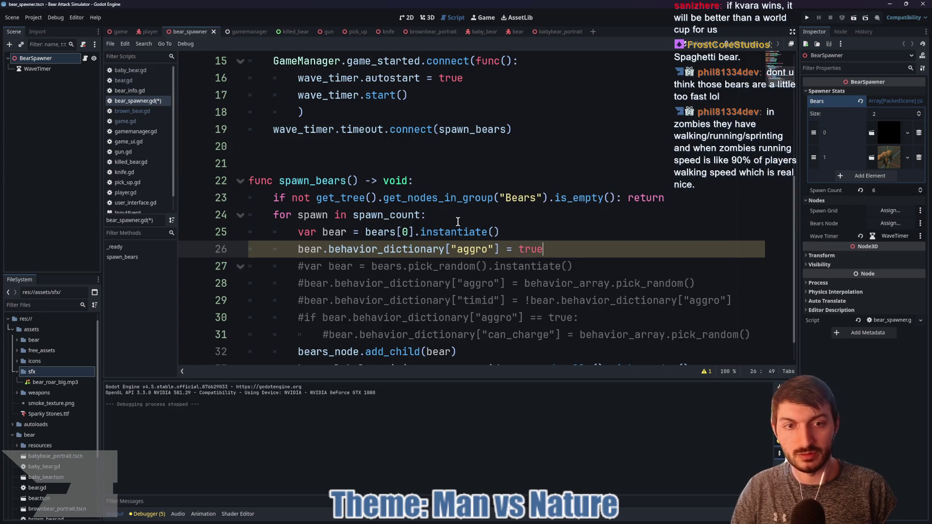
pyautogui.press('Return')
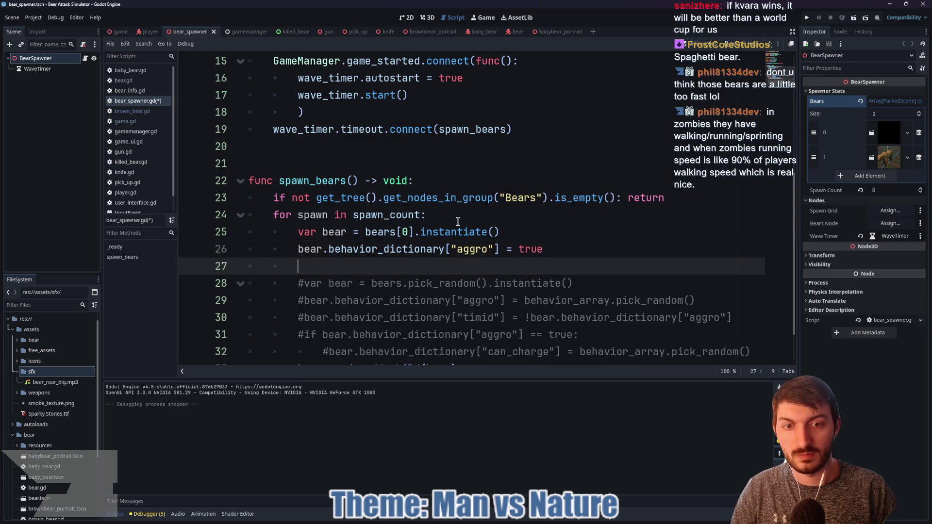
pyautogui.write('bear.behavior_d')
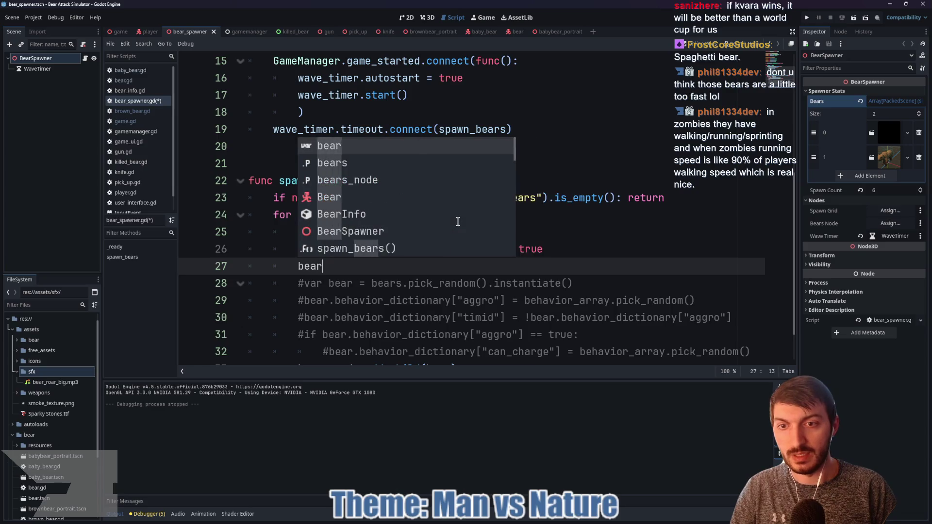
pyautogui.write('ictionary[')
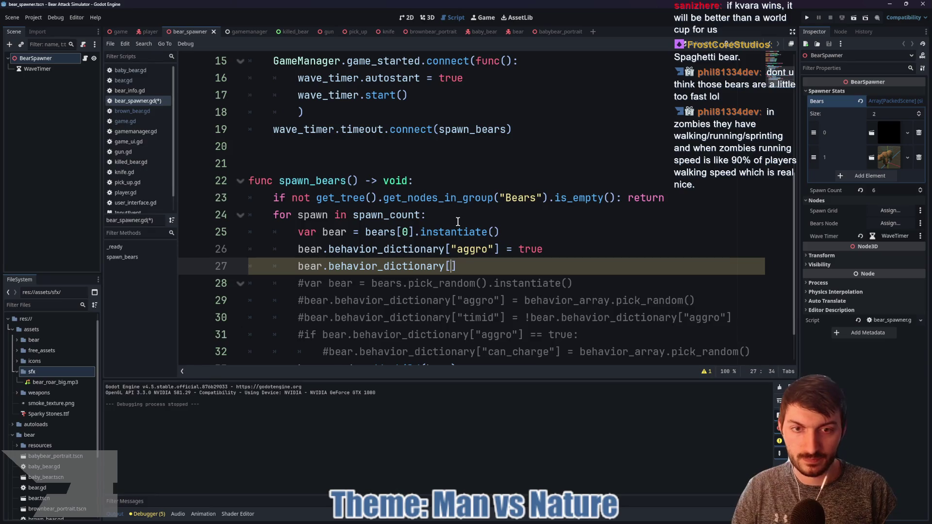
pyautogui.write('"can_charge"]')
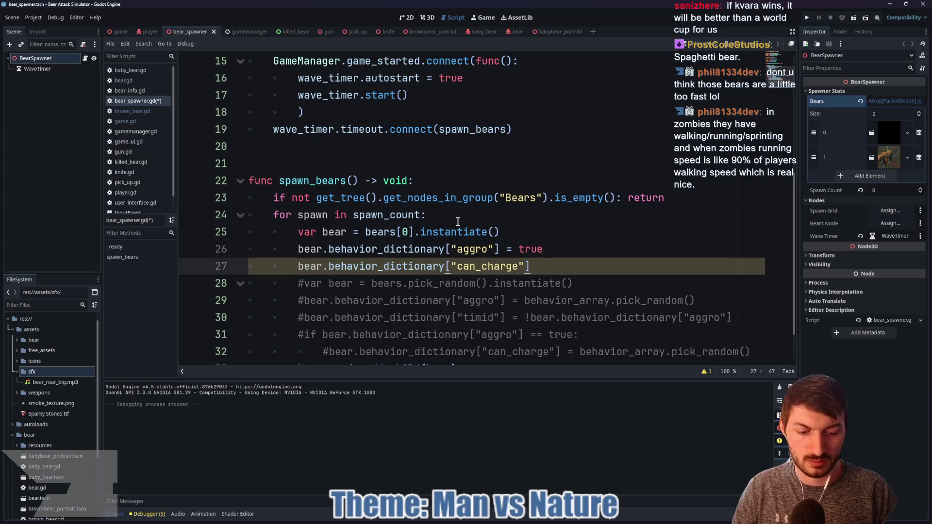
pyautogui.write(' = true')
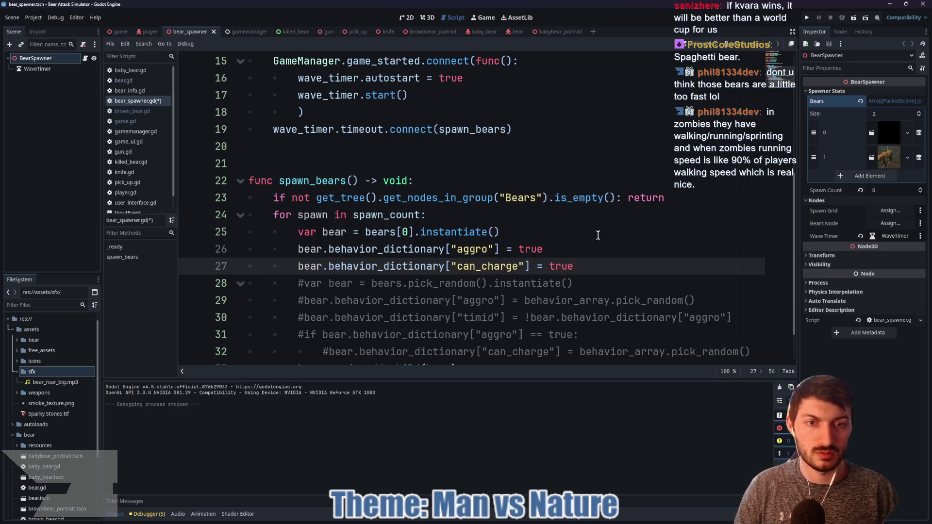
# Save bear_spawner.gd and run the game from the game scene
pyautogui.scroll(-1, 589, 257)
pyautogui.hotkey('ctrl', 's')
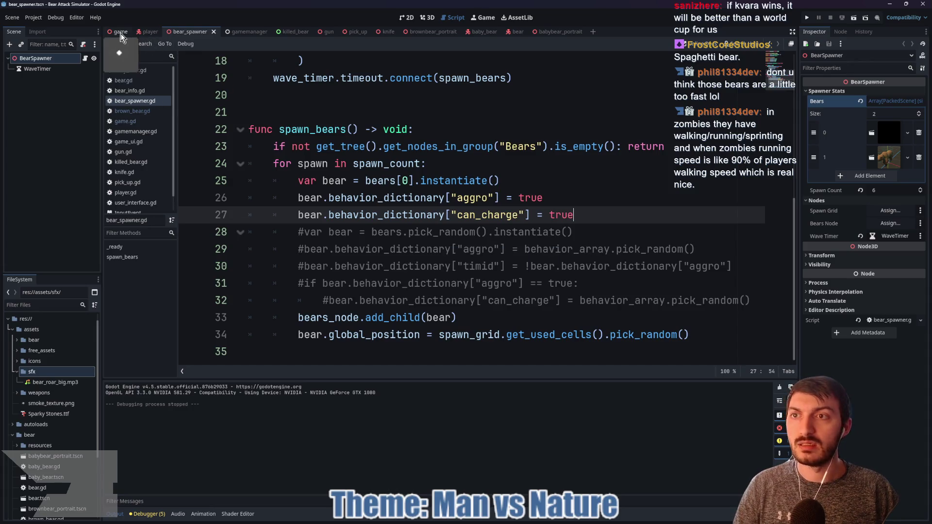
pyautogui.click(120, 37)
pyautogui.press('F5')
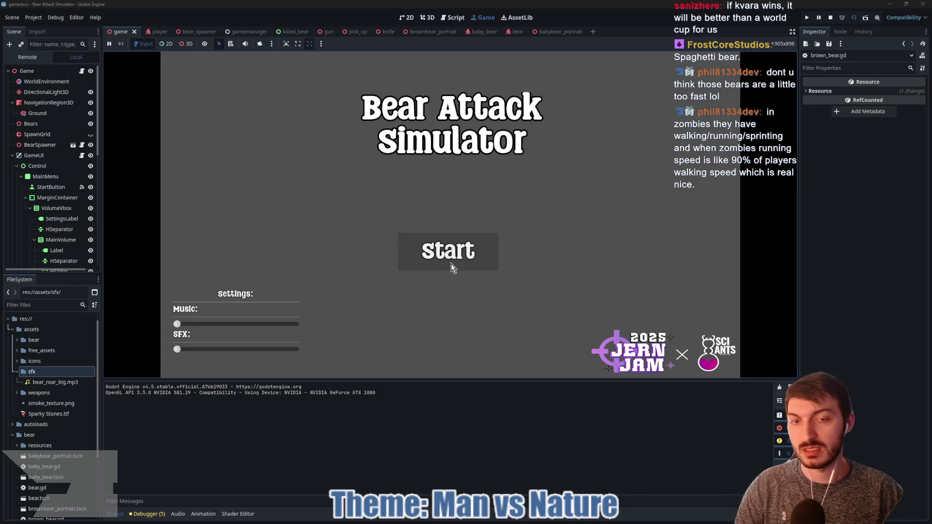
# Start a round from the title menu and play until the debugger breaks at bear.gd line 129
pyautogui.click(451, 263)
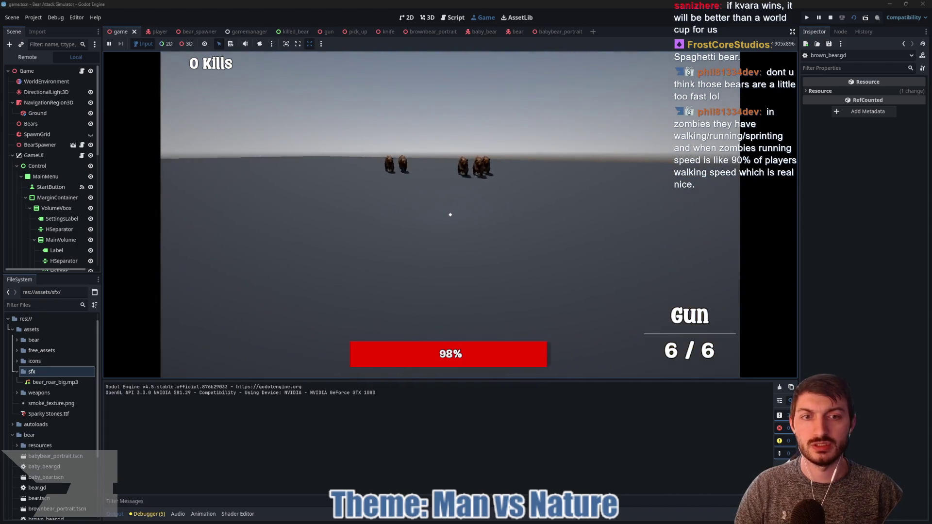
# Remove the stray AAAAAAAAAA text from line 129 and stop the crashed debug session
pyautogui.write('AAAAAAAAAA')
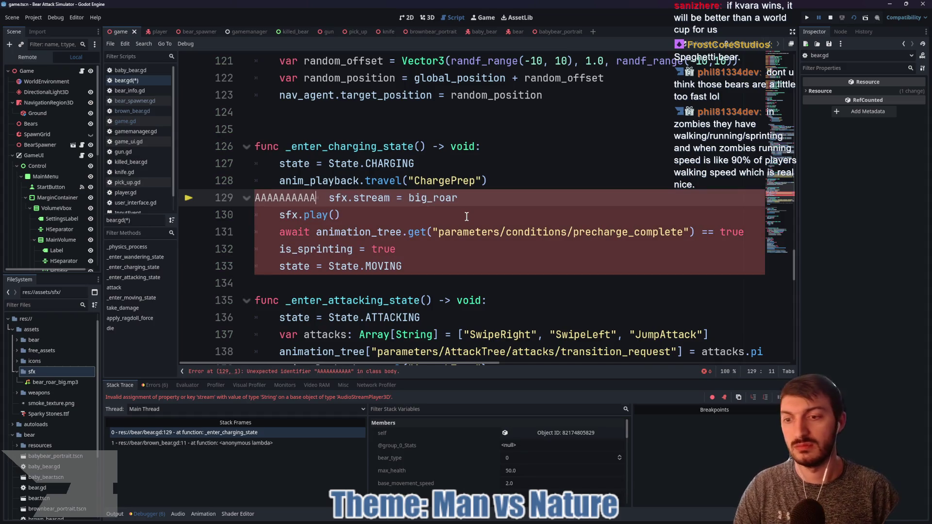
pyautogui.press('BackSpace')
pyautogui.press('BackSpace')
pyautogui.press('BackSpace')
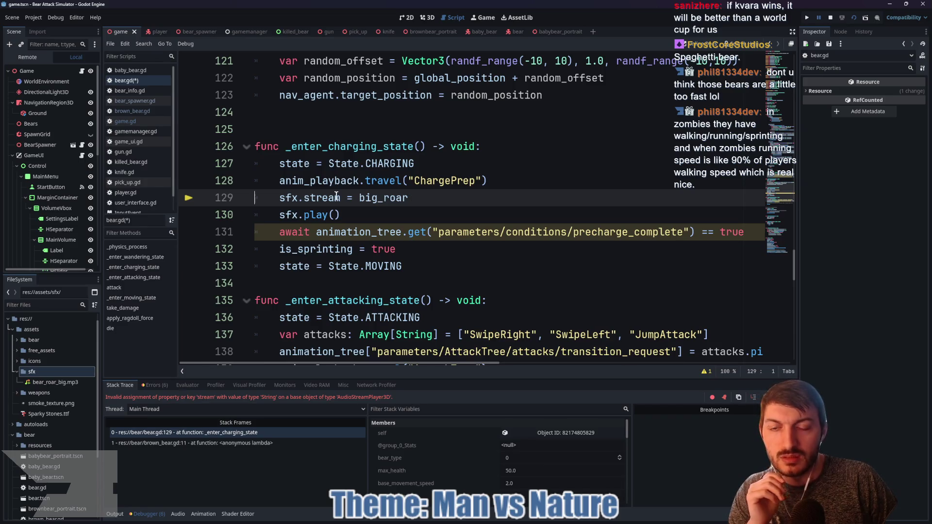
pyautogui.moveTo(326, 201)
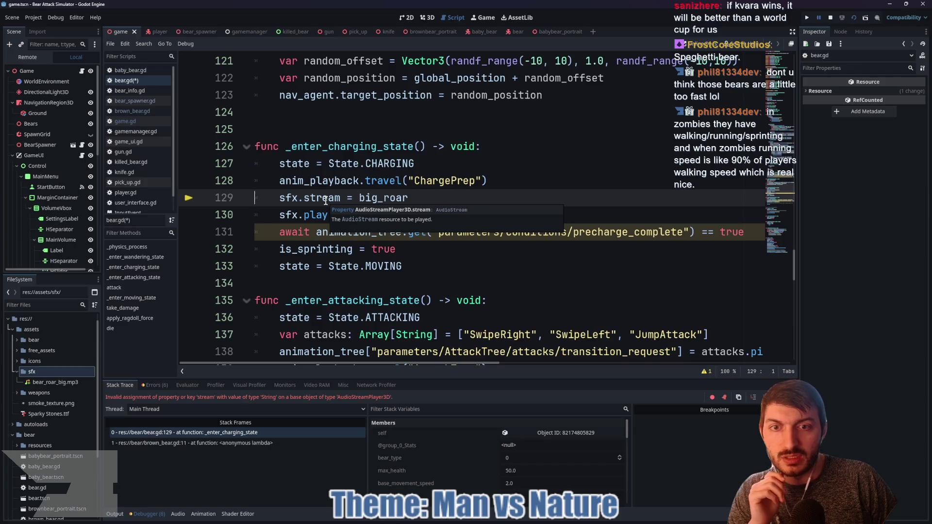
pyautogui.click(446, 195)
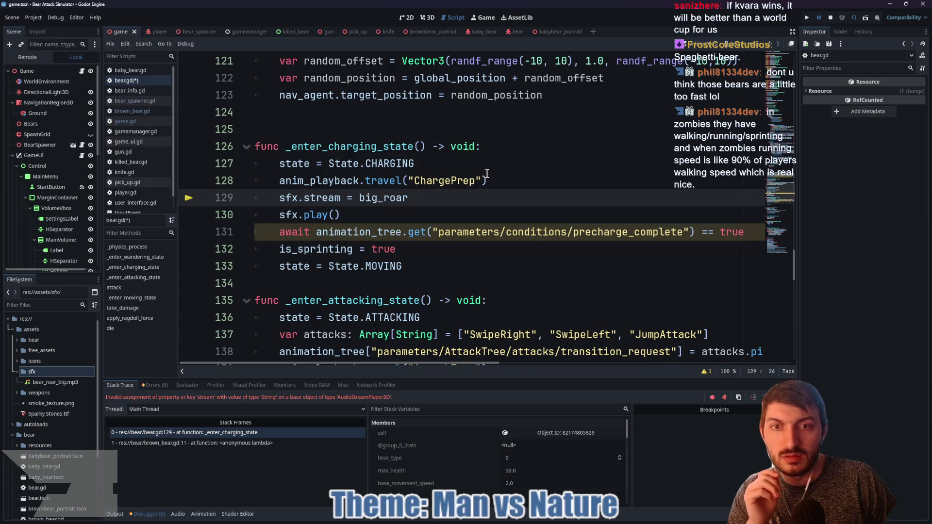
pyautogui.click(830, 18)
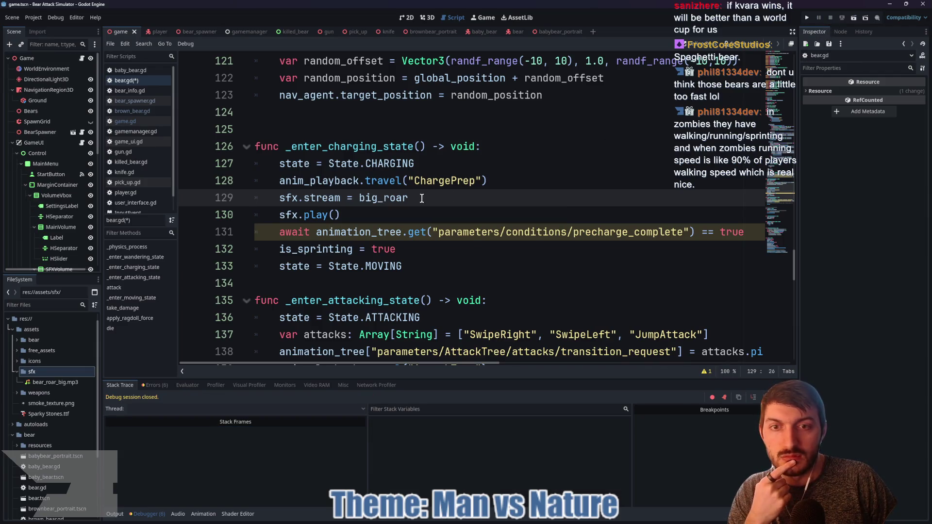
# Replace big_roar on line 129 with the copied bear_roar_big.mp3 resource path
pyautogui.click(52, 386)
pyautogui.rightClick(52, 386)
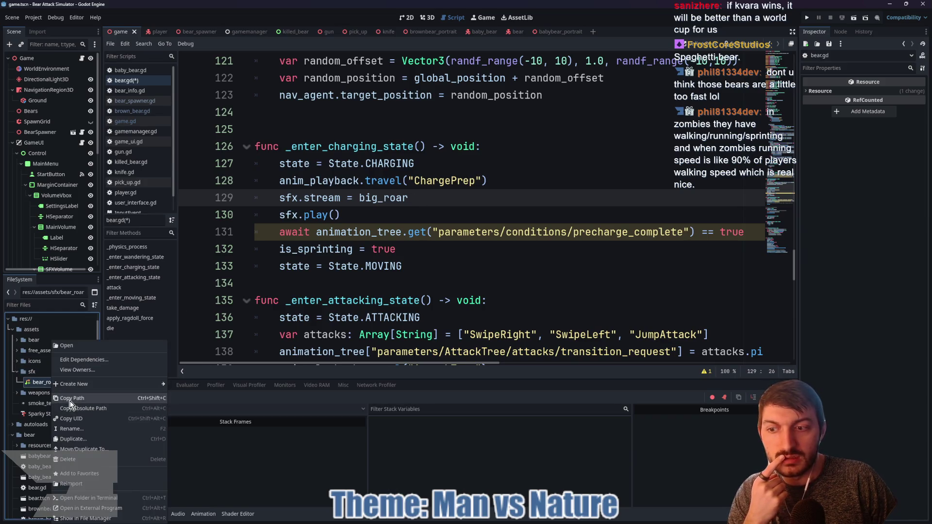
pyautogui.press('Escape')
pyautogui.moveTo(410, 199); pyautogui.dragTo(358, 199)
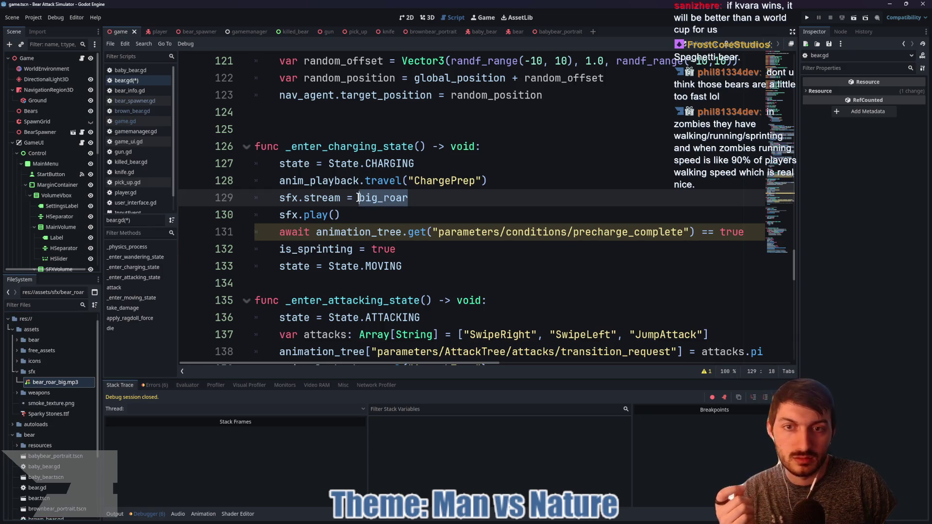
pyautogui.write('"')
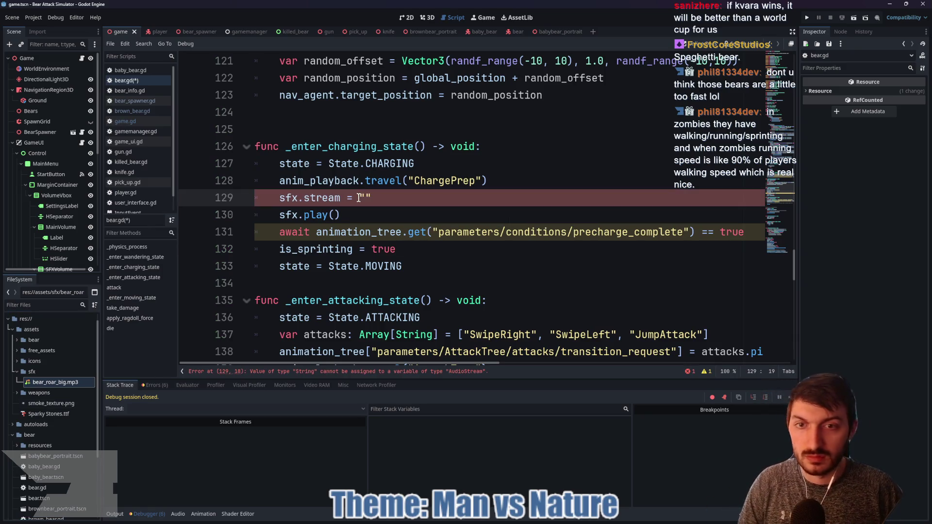
pyautogui.write('res://assets/sfx/bear_roar_big.mp3')
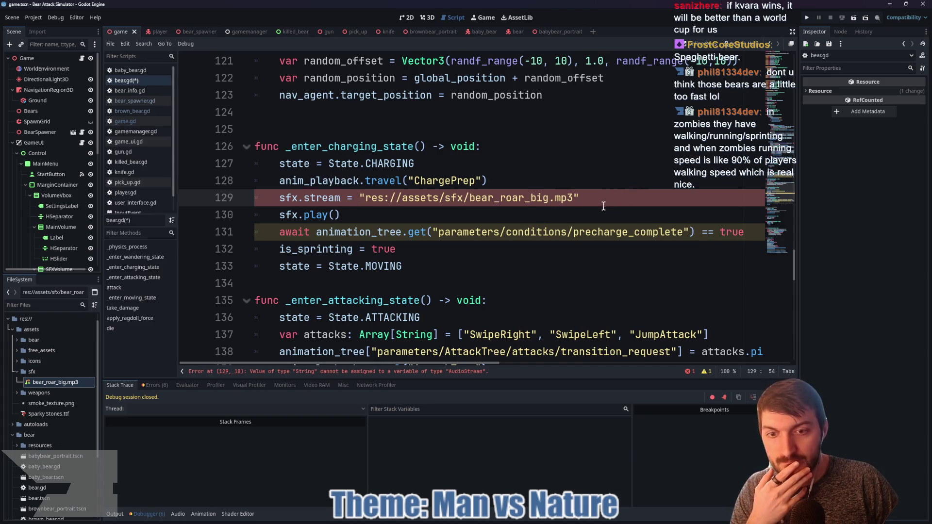
# Revert line 129 to big_roar through autocomplete and save bear.gd
pyautogui.moveTo(592, 198); pyautogui.dragTo(364, 201)
pyautogui.moveTo(363, 200)
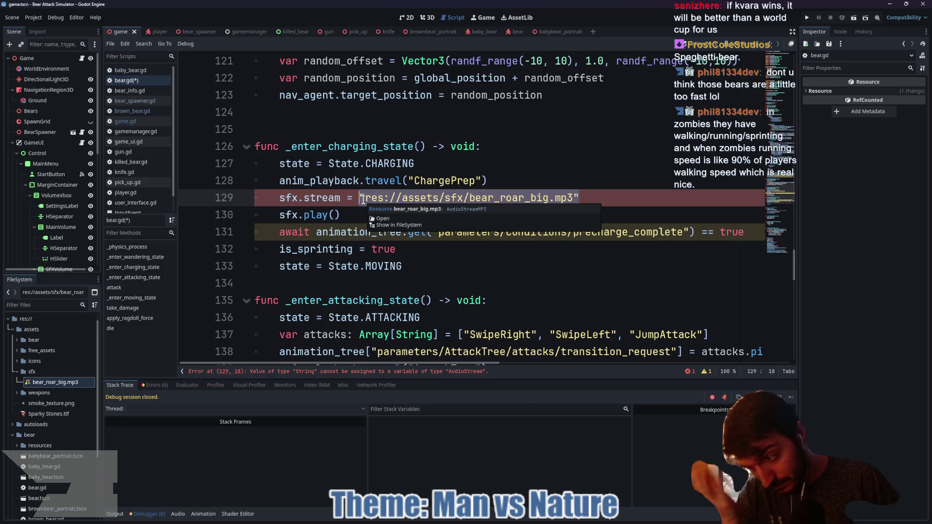
pyautogui.write('bi')
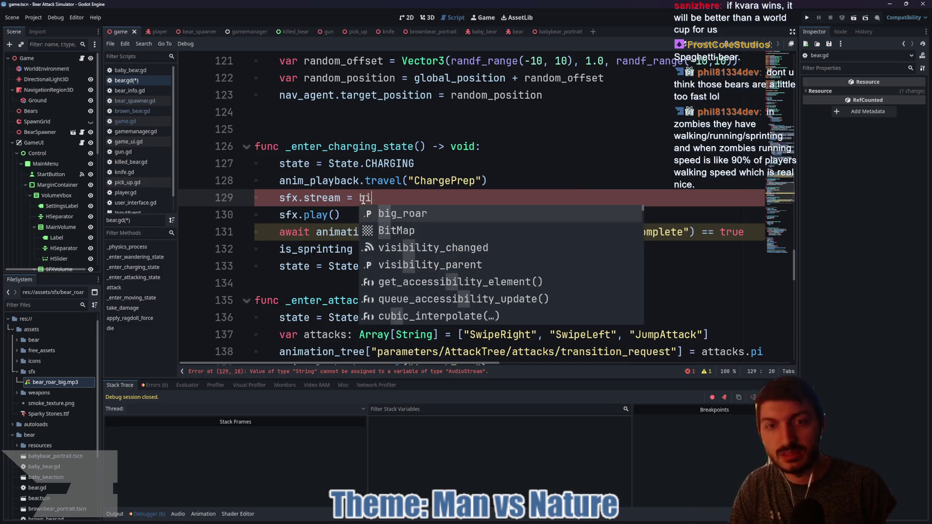
pyautogui.press('Return')
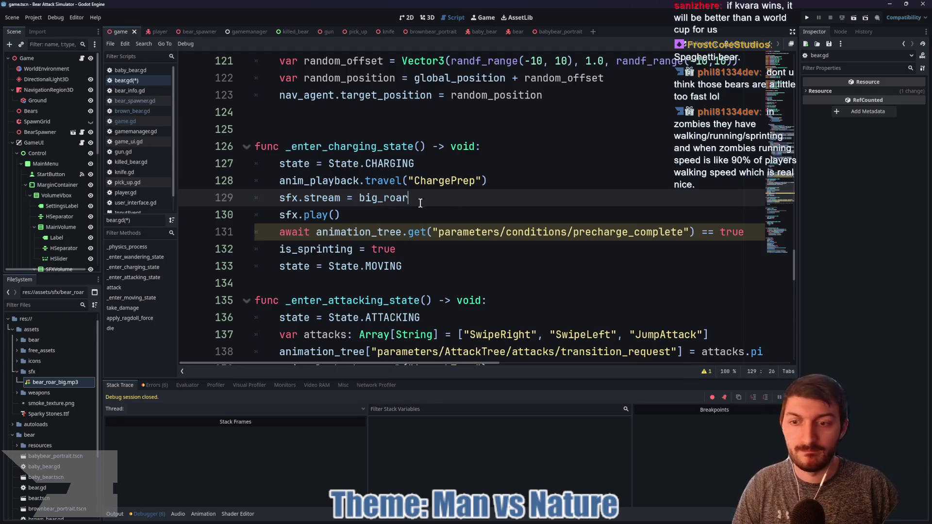
pyautogui.hotkey('ctrl', 's')
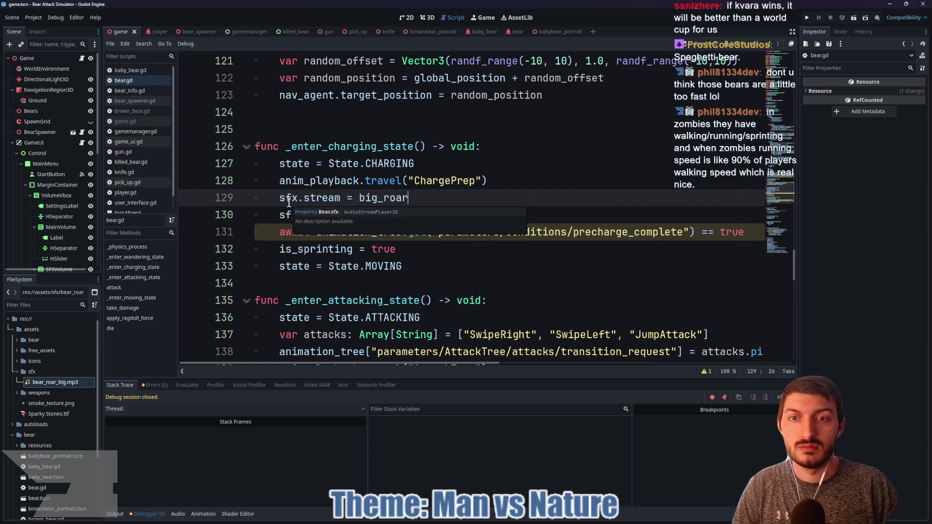
# Change line 129 to load("res://assets/sfx/bear_roar_big.mp3"), save, and open the game scene
pyautogui.click(516, 32)
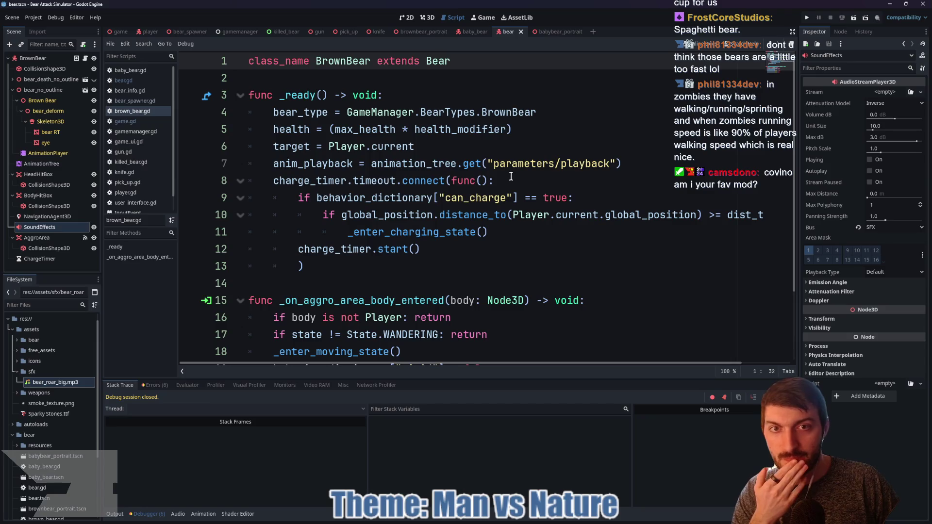
pyautogui.keyDown('ctrl'); pyautogui.click(441, 60); pyautogui.keyUp('ctrl')
pyautogui.moveTo(411, 198); pyautogui.dragTo(358, 197)
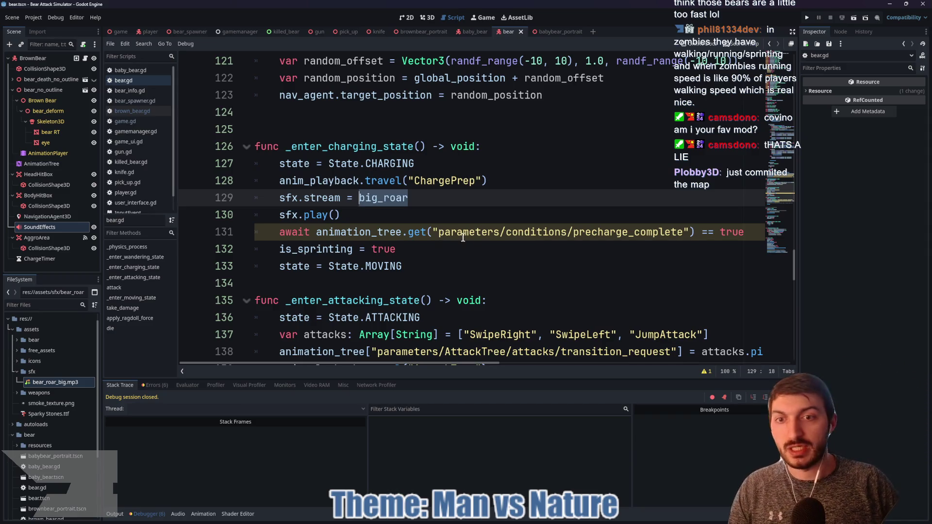
pyautogui.click(448, 196)
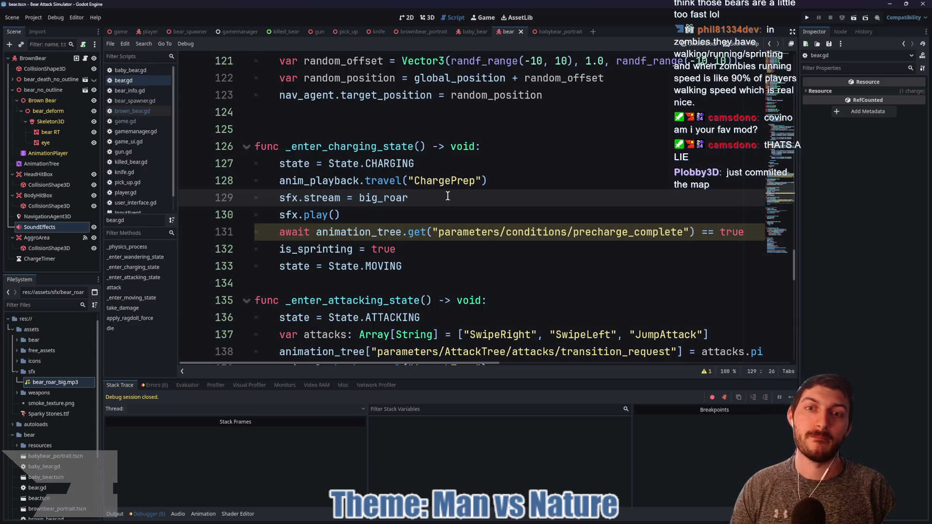
pyautogui.press('BackSpace')
pyautogui.press('BackSpace')
pyautogui.press('BackSpace')
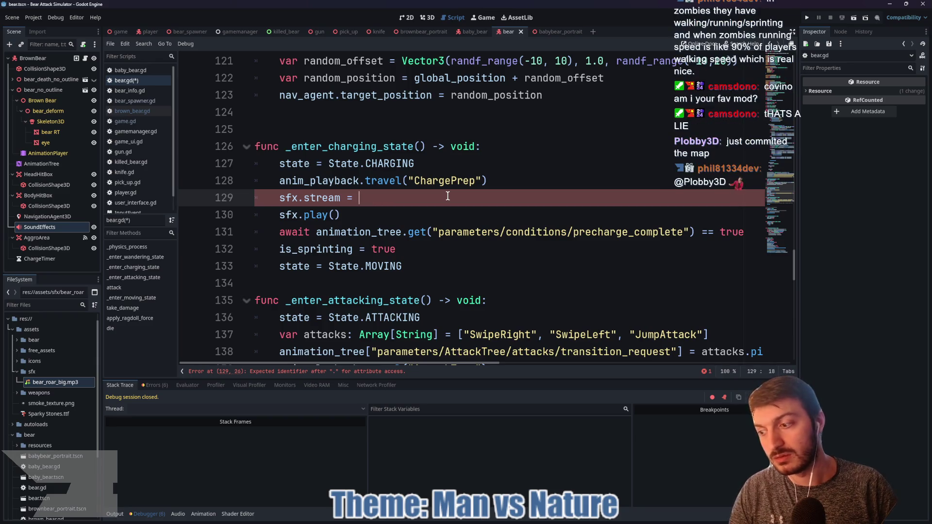
pyautogui.write('load(')
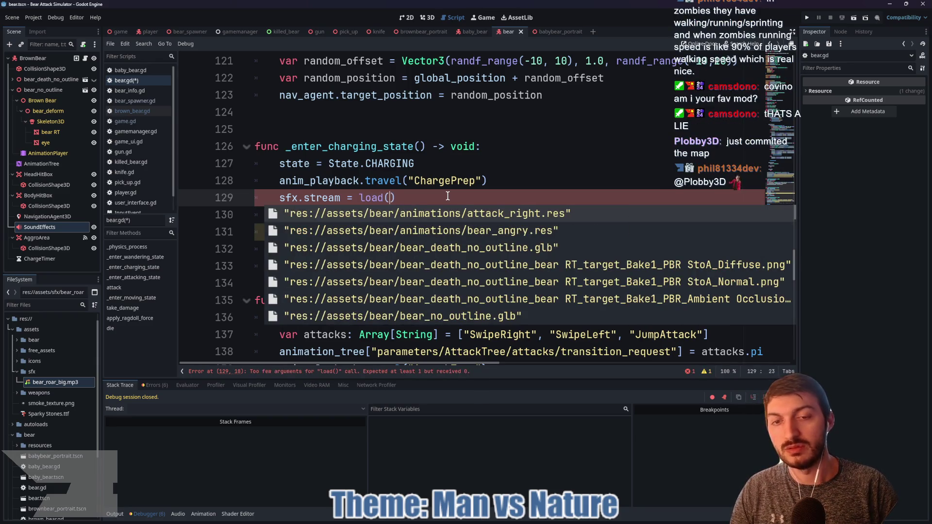
pyautogui.write('big')
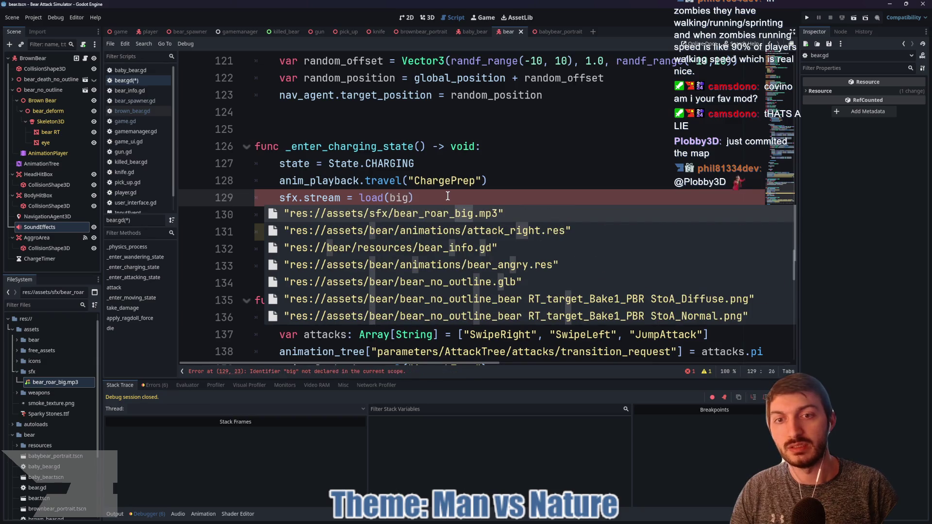
pyautogui.press('Return')
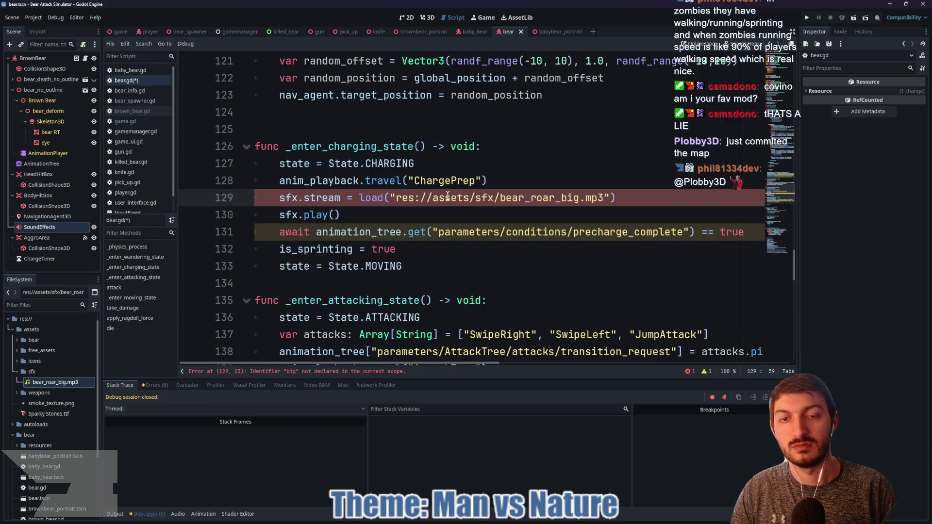
pyautogui.hotkey('ctrl', 's')
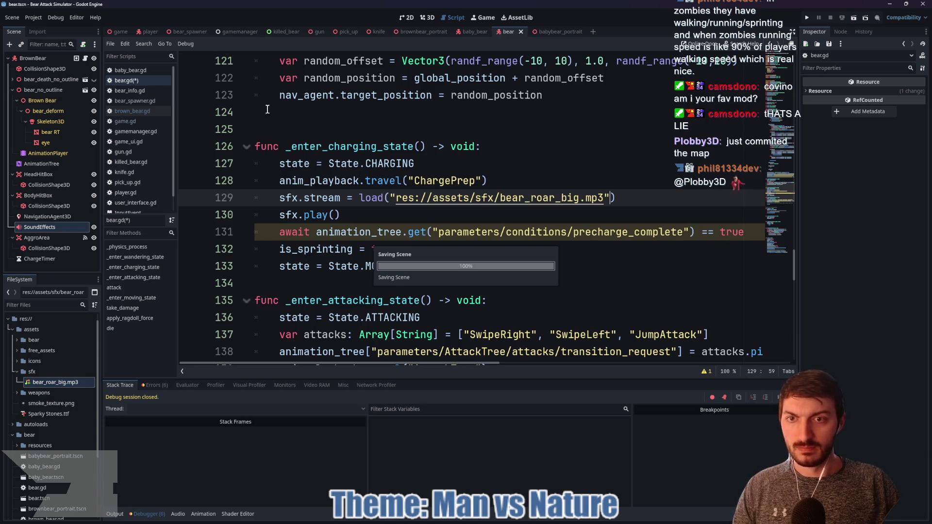
pyautogui.click(120, 33)
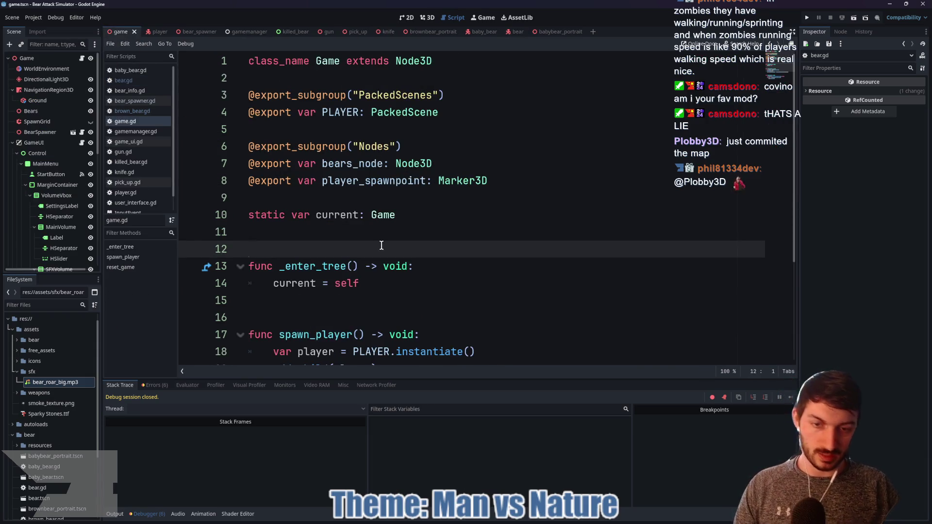
pyautogui.press('F5')
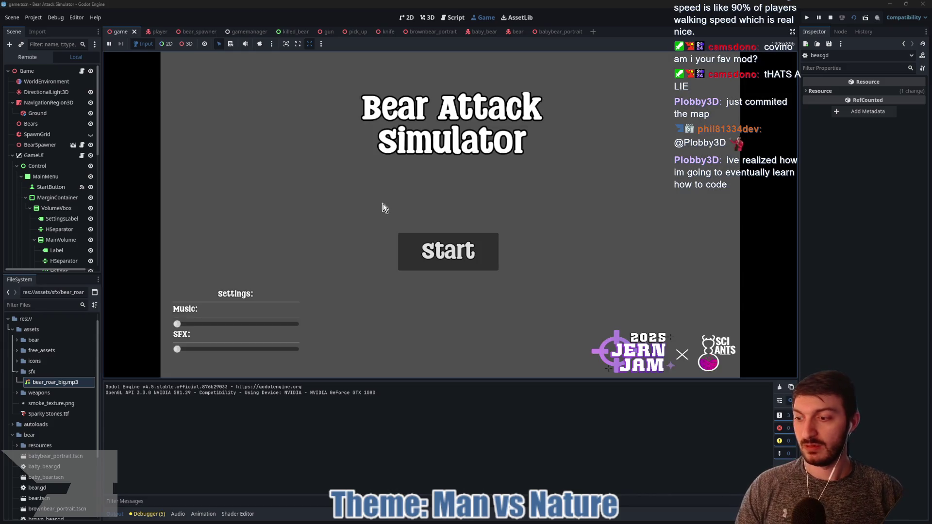
pyautogui.click(475, 240)
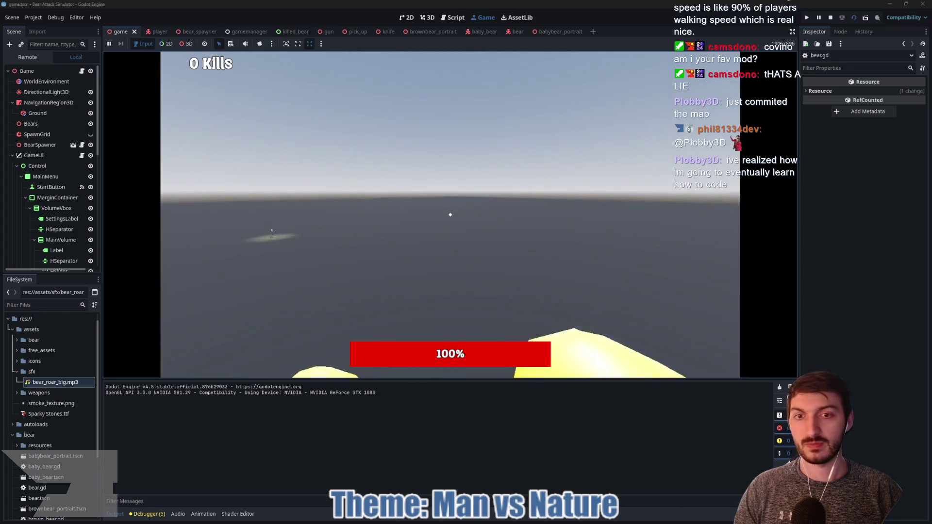
pyautogui.press('e')
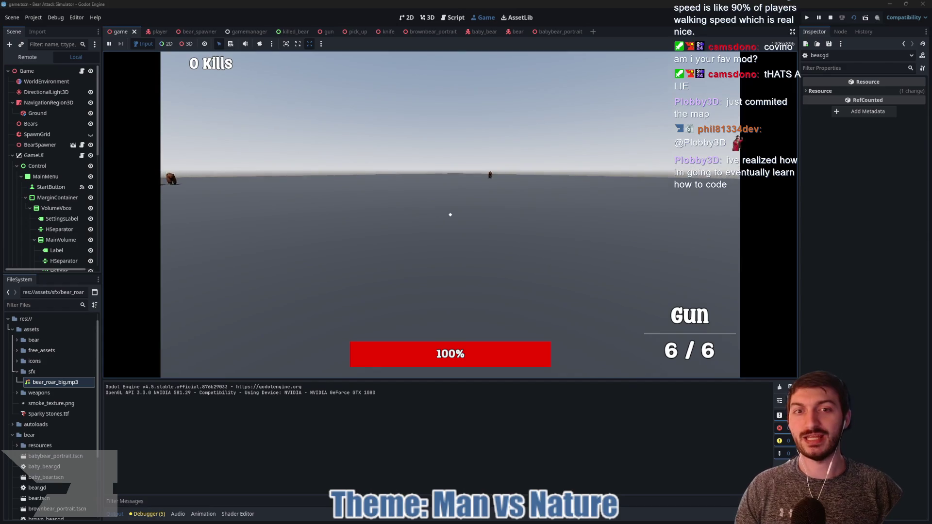
pyautogui.press('s')
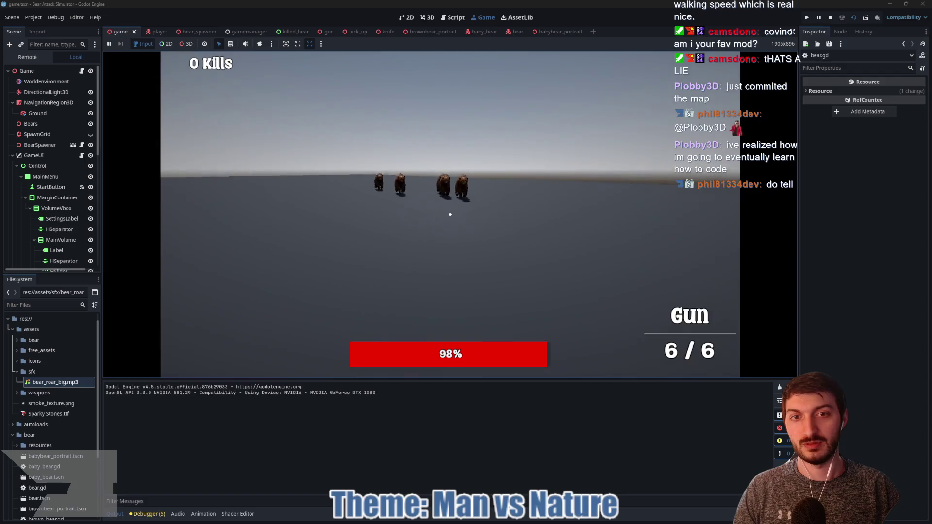
pyautogui.press('w')
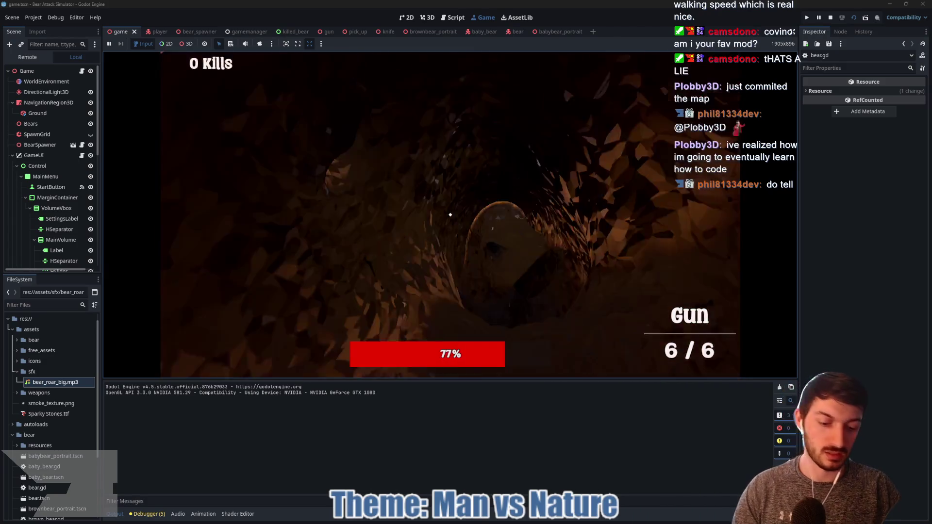
pyautogui.press('F8')
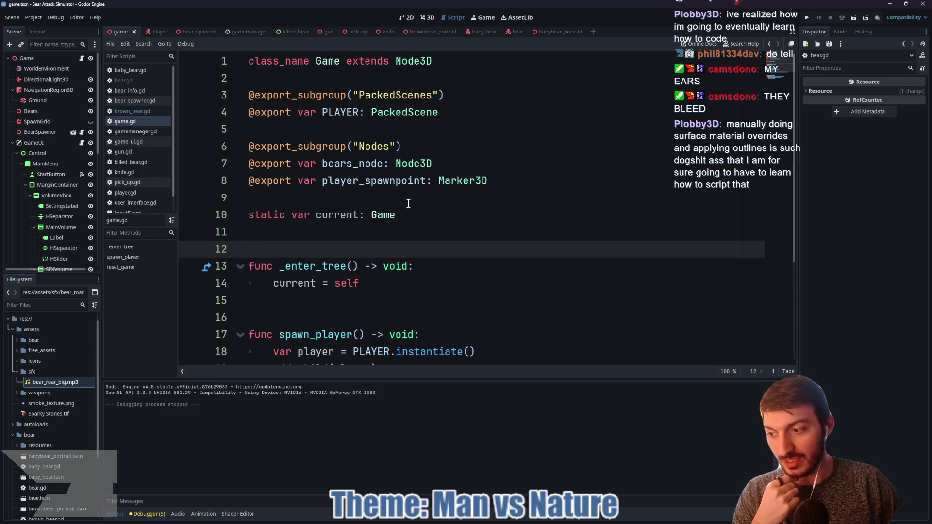
# Go back to bear.gd's charging-state code at lines 131-132, then bring up the NavigationAgent3D docs
pyautogui.click(410, 233)
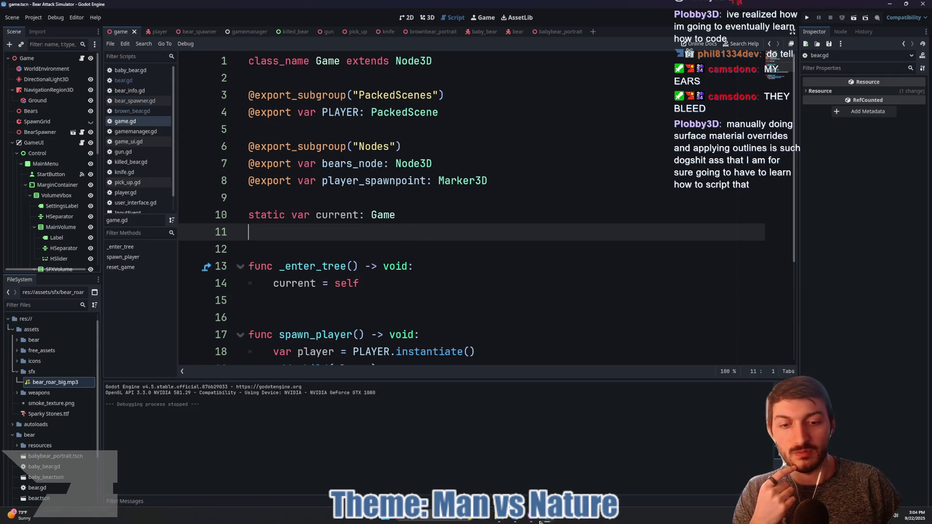
pyautogui.moveTo(516, 518)
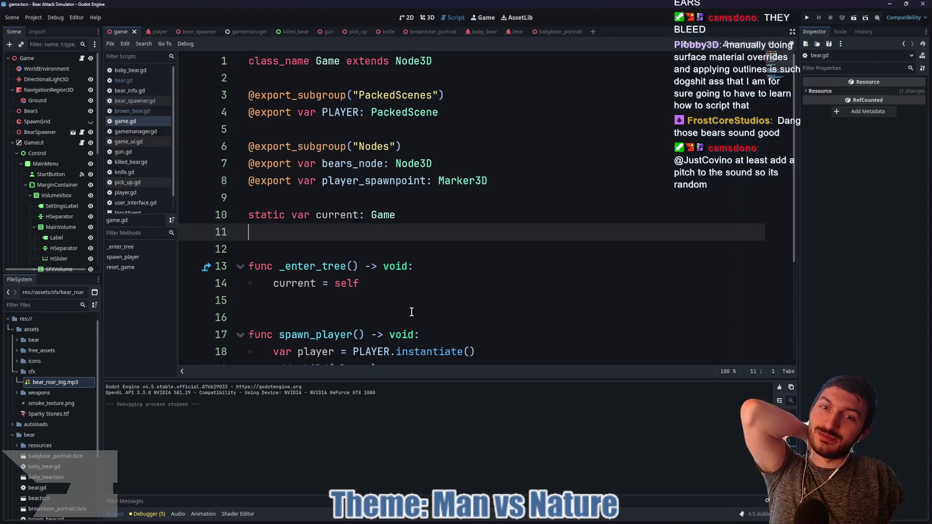
pyautogui.scroll(-3, 421, 306)
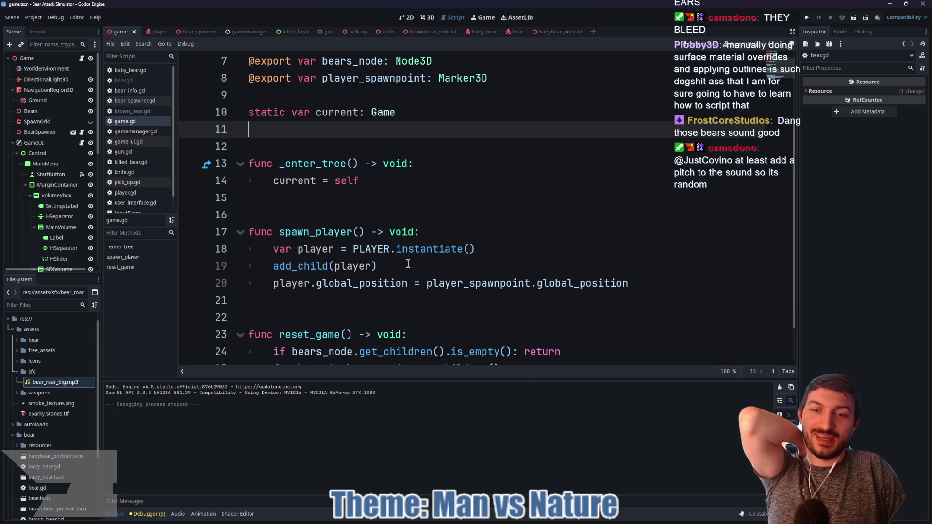
pyautogui.click(513, 32)
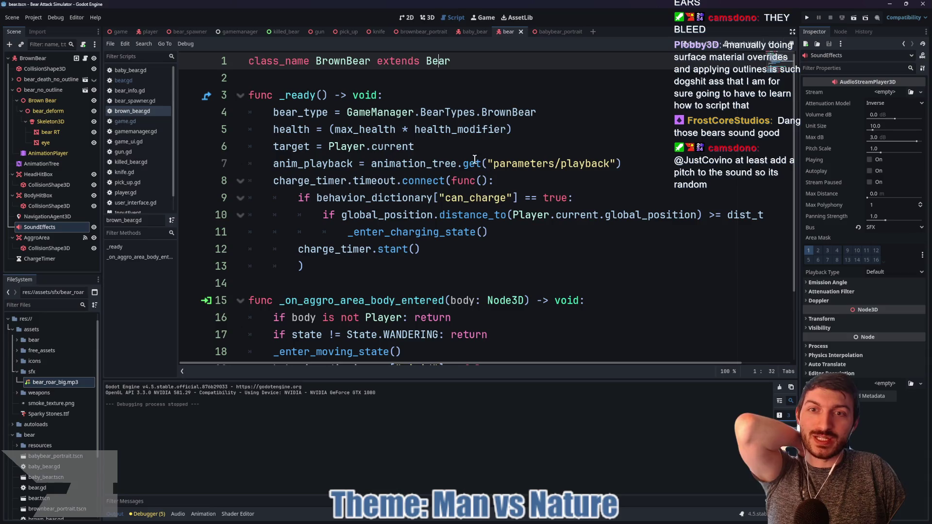
pyautogui.keyDown('ctrl'); pyautogui.click(438, 62); pyautogui.keyUp('ctrl')
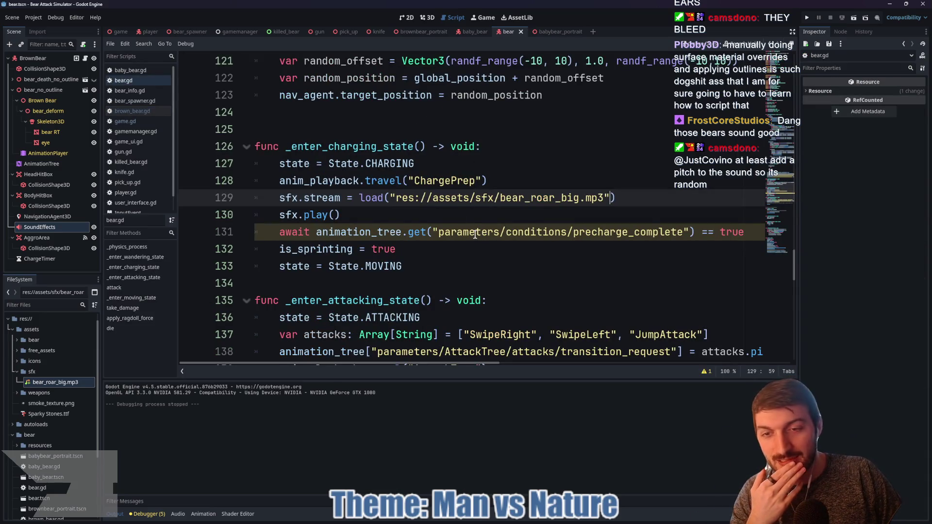
pyautogui.click(438, 248)
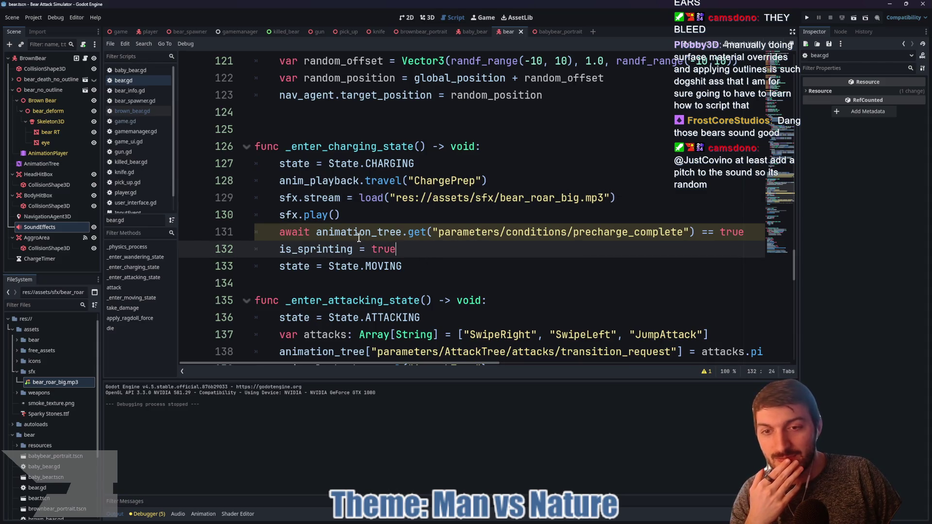
pyautogui.click(319, 232)
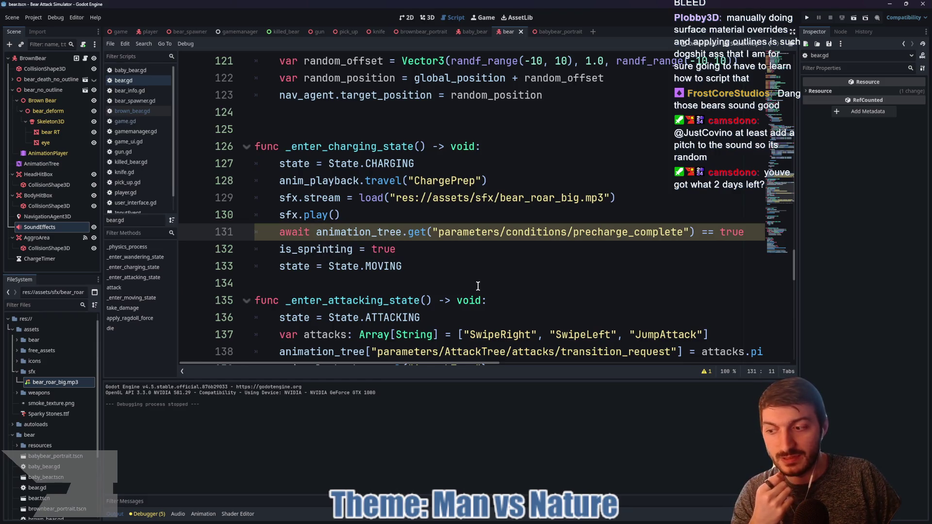
pyautogui.click(508, 518)
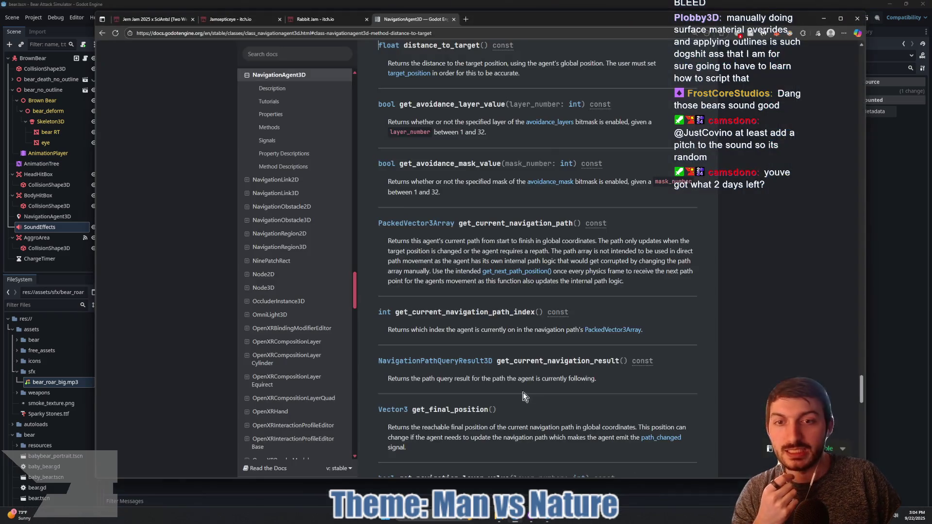
# Check the Jern Jam 2025 submission timer on itch.io, then return to the Godot editor
pyautogui.click(161, 19)
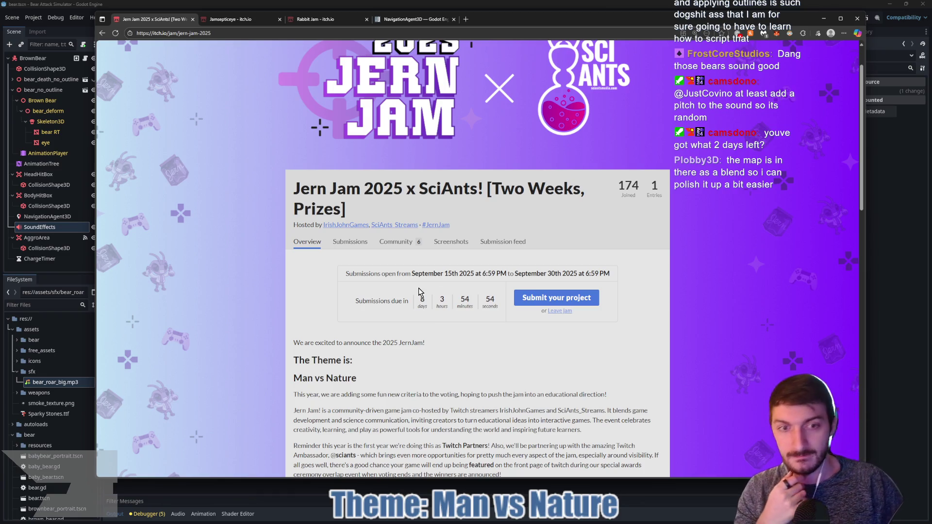
pyautogui.click(884, 283)
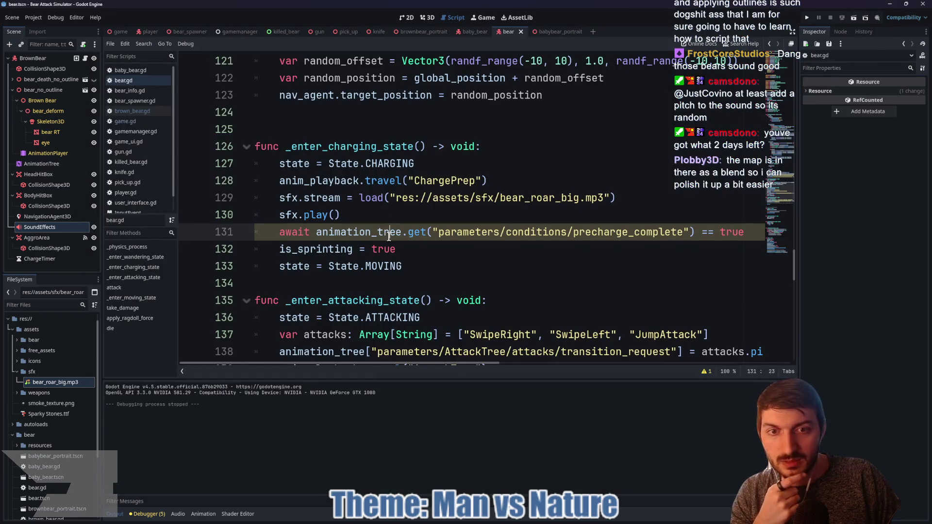
# On the AnimationTree, clear 'precharge_complete = true' from the ChargePrep→BearAngry transition
pyautogui.moveTo(453, 362)
pyautogui.mouseDown()
pyautogui.moveTo(525, 366)
pyautogui.moveTo(423, 371)
pyautogui.mouseUp()
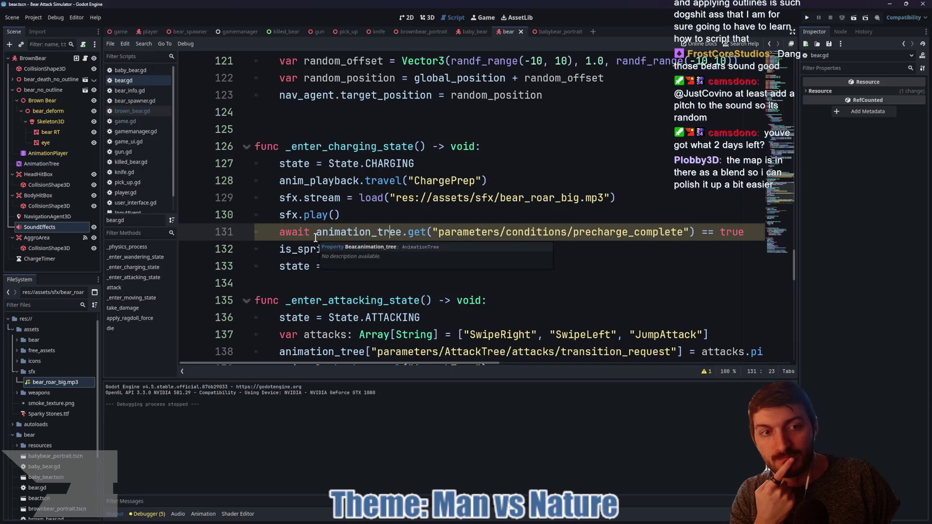
pyautogui.click(37, 164)
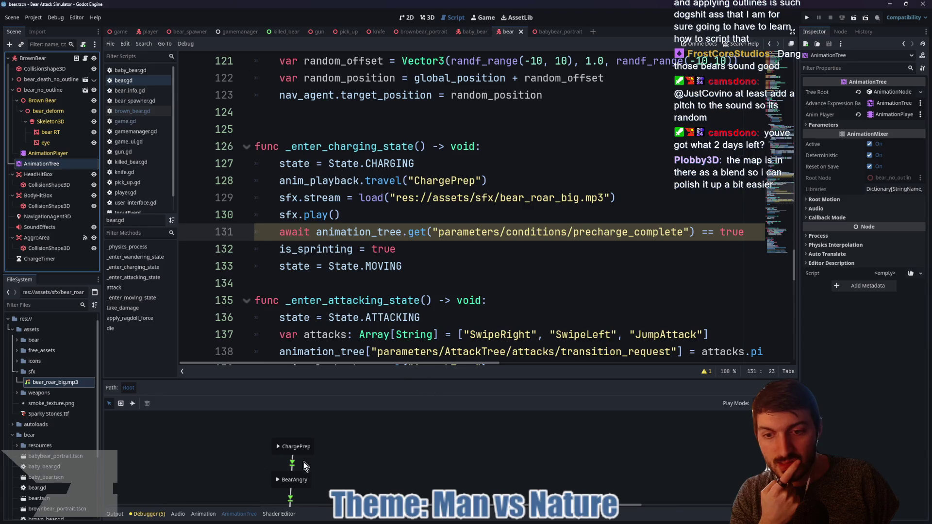
pyautogui.click(293, 463)
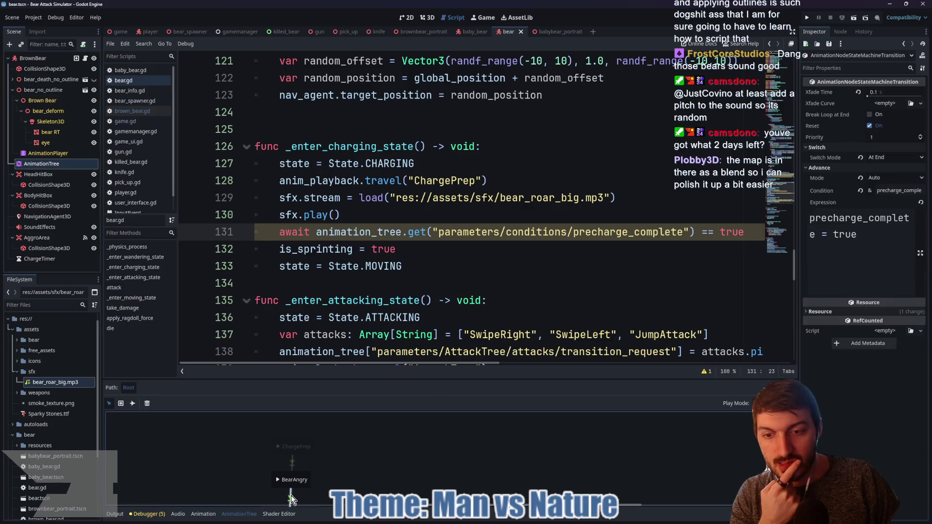
pyautogui.click(861, 191)
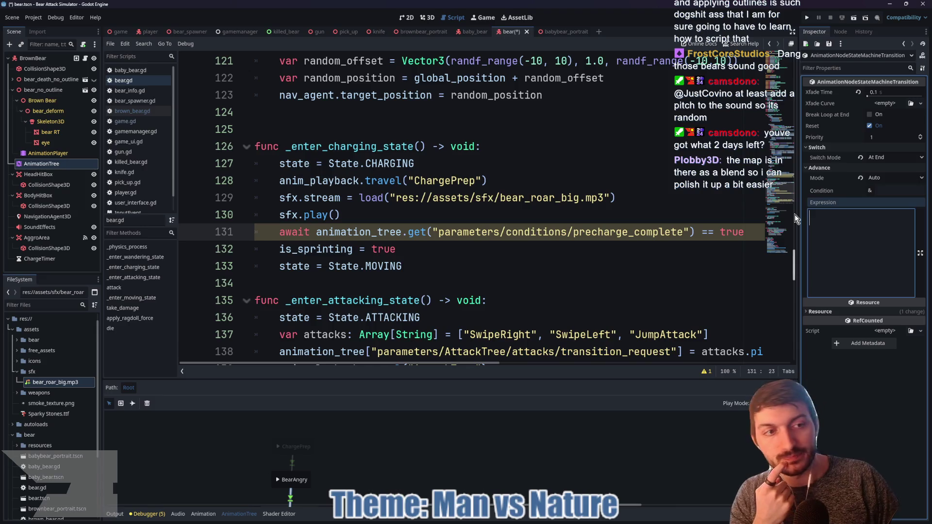
pyautogui.moveTo(830, 189)
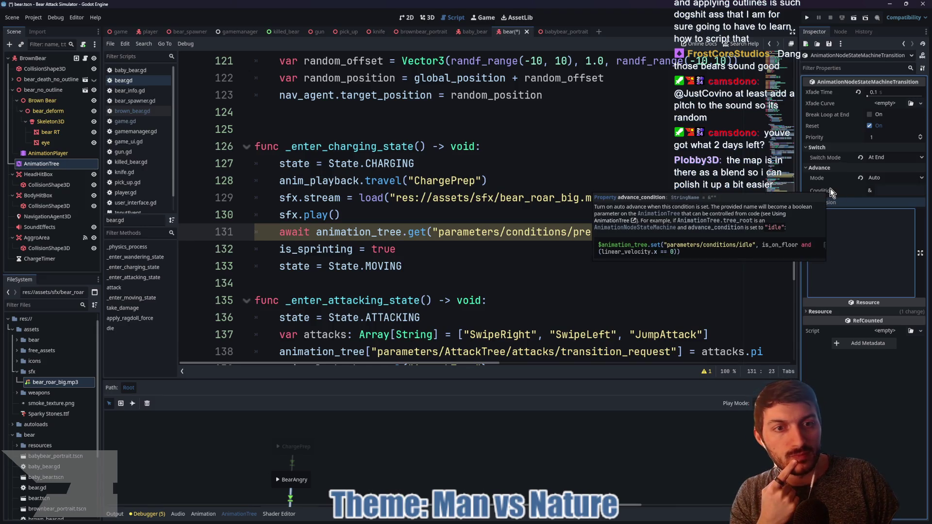
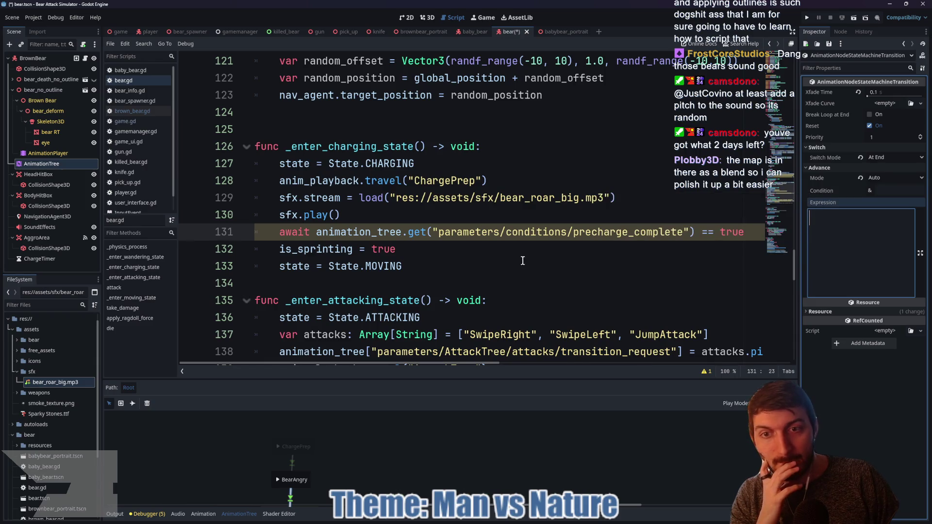
# Replace line 131 with animation_tree.get_animation("BearAngry") using autocomplete
pyautogui.moveTo(757, 232); pyautogui.dragTo(271, 229)
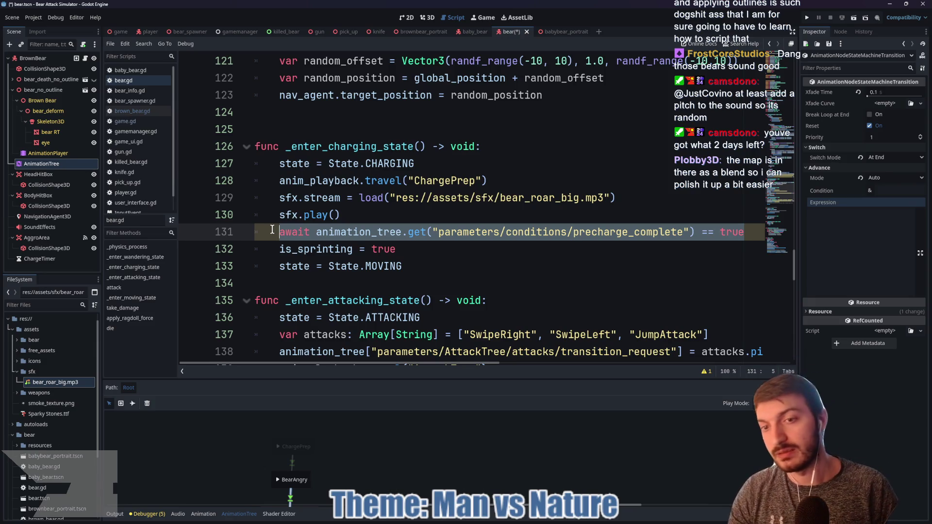
pyautogui.write('animation_tree.')
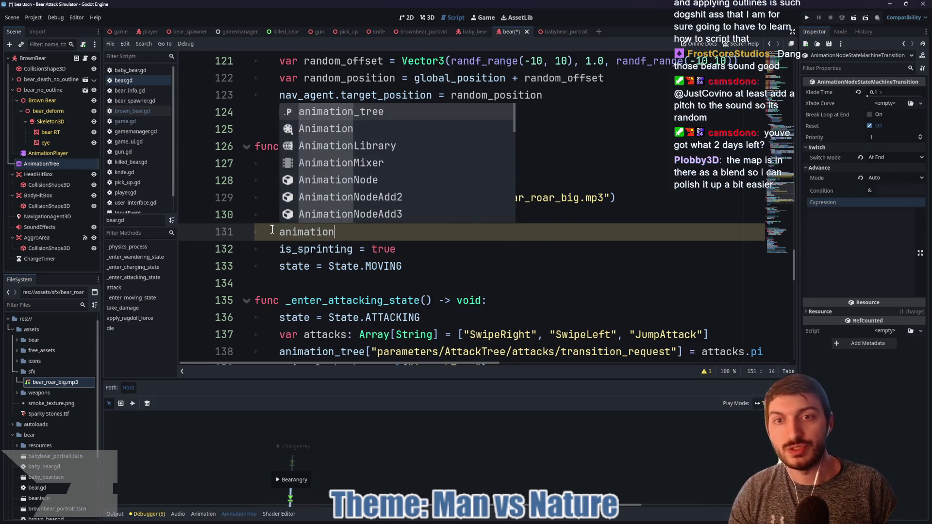
pyautogui.write('get')
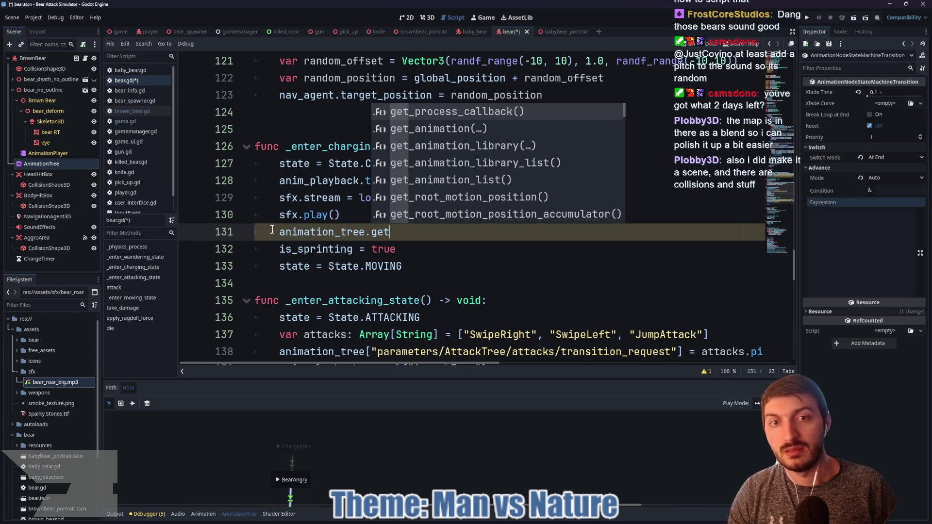
pyautogui.press('Down')
pyautogui.press('Return')
pyautogui.write('"')
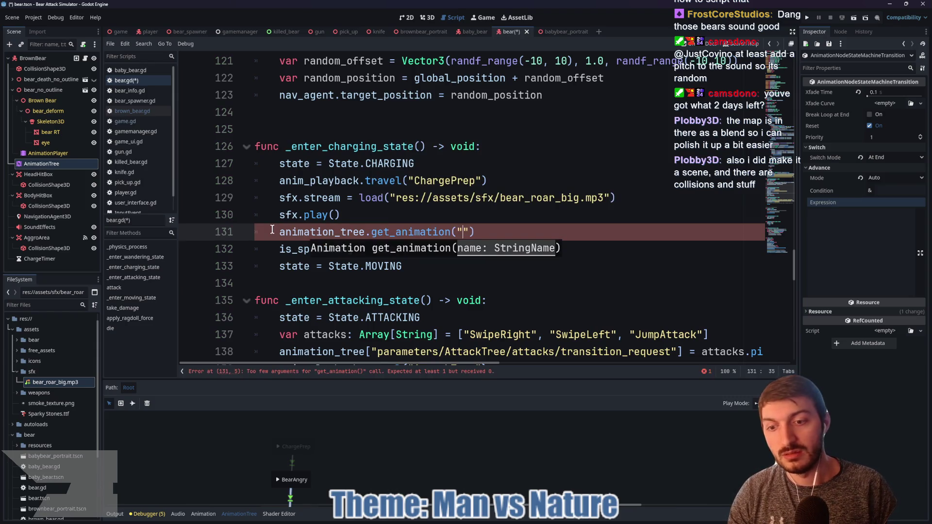
pyautogui.write('BearAngr')
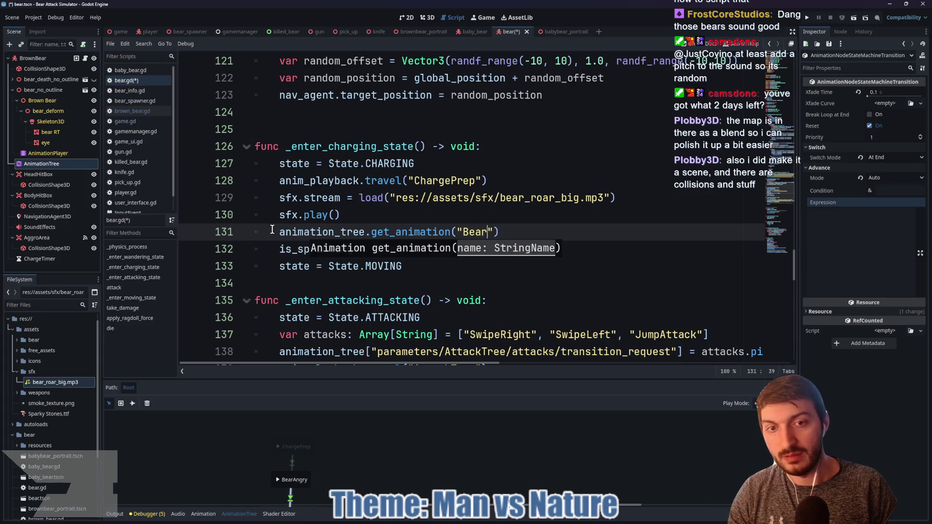
pyautogui.write('y"')
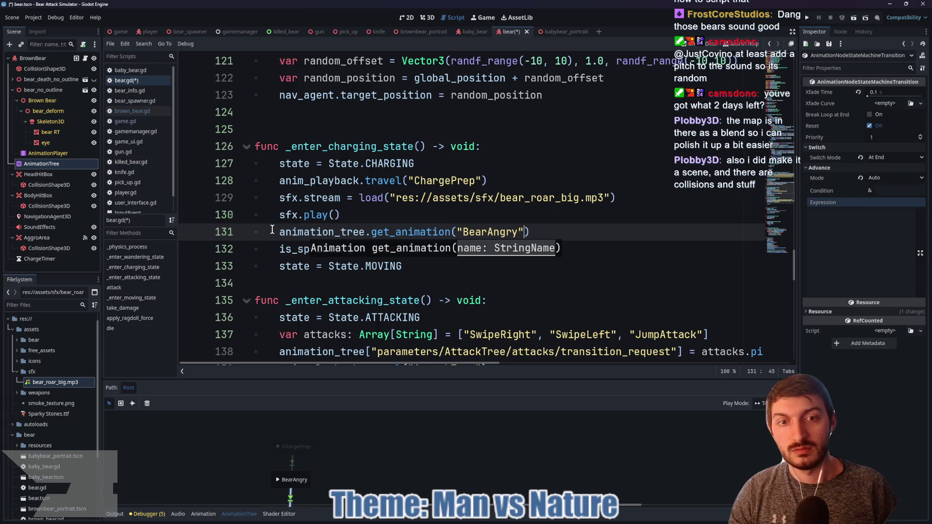
pyautogui.write(').')
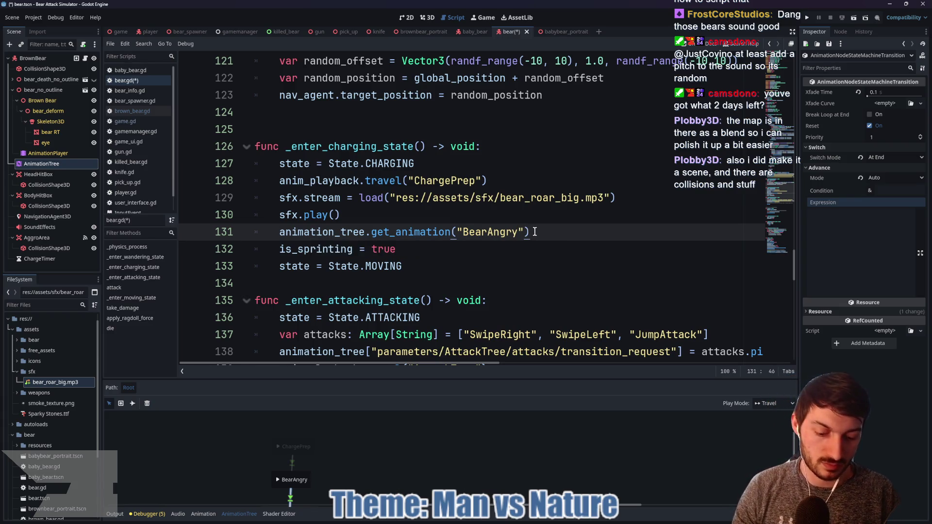
pyautogui.write('animation')
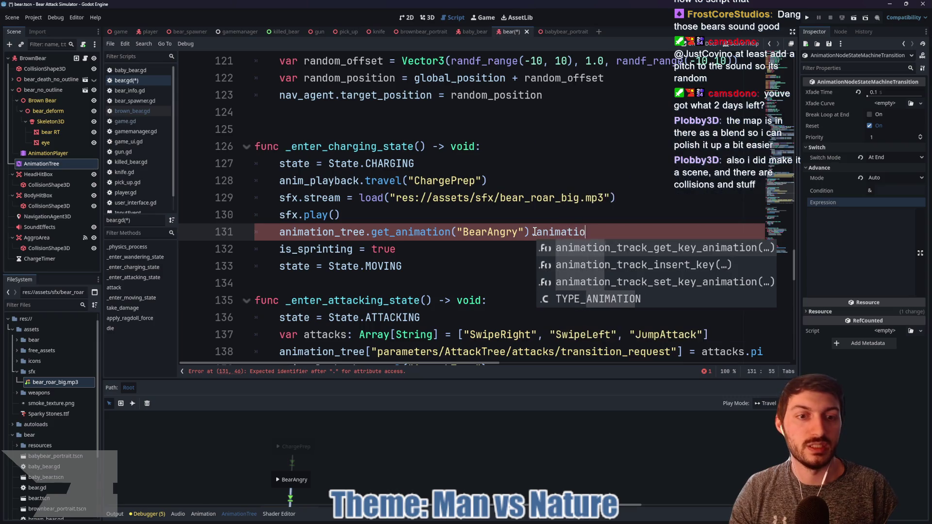
pyautogui.write('_fi')
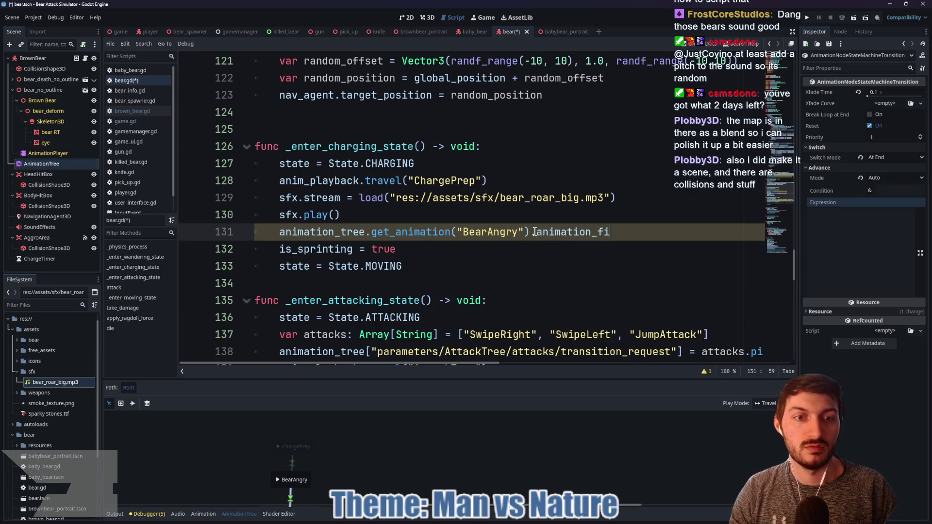
# Clear the partial member name and browse the animation's available members, then dismiss the list
pyautogui.press('BackSpace')
pyautogui.press('BackSpace')
pyautogui.press('BackSpace')
pyautogui.write('fi')
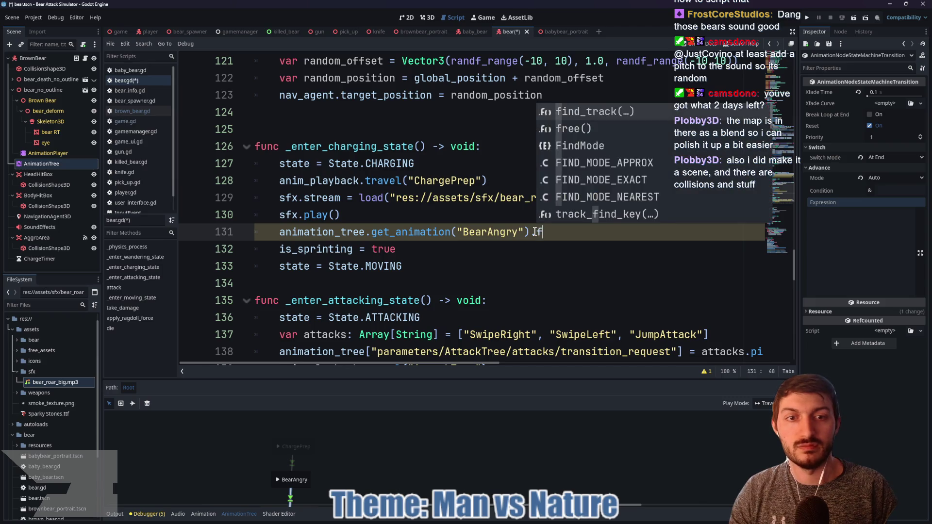
pyautogui.write('l')
pyautogui.press('BackSpace')
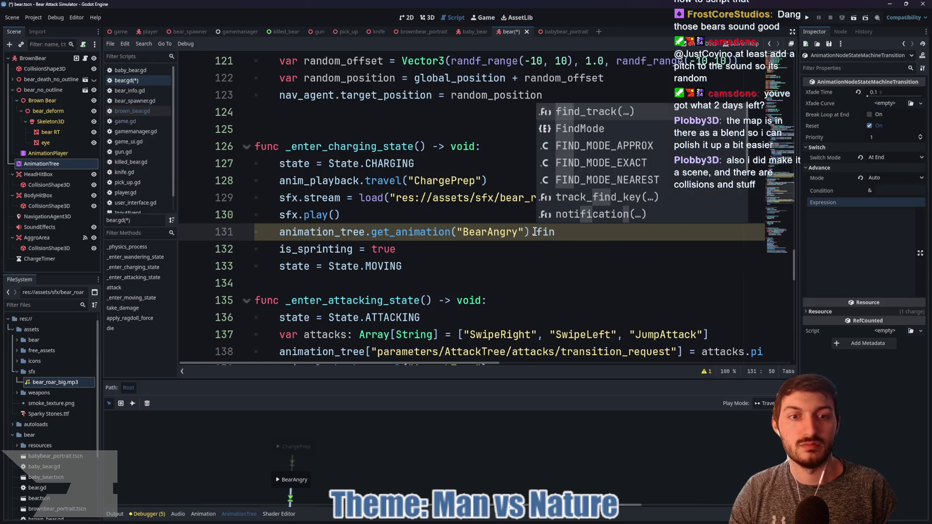
pyautogui.press('BackSpace')
pyautogui.press('BackSpace')
pyautogui.press('Down')
pyautogui.press('Down')
pyautogui.press('Down')
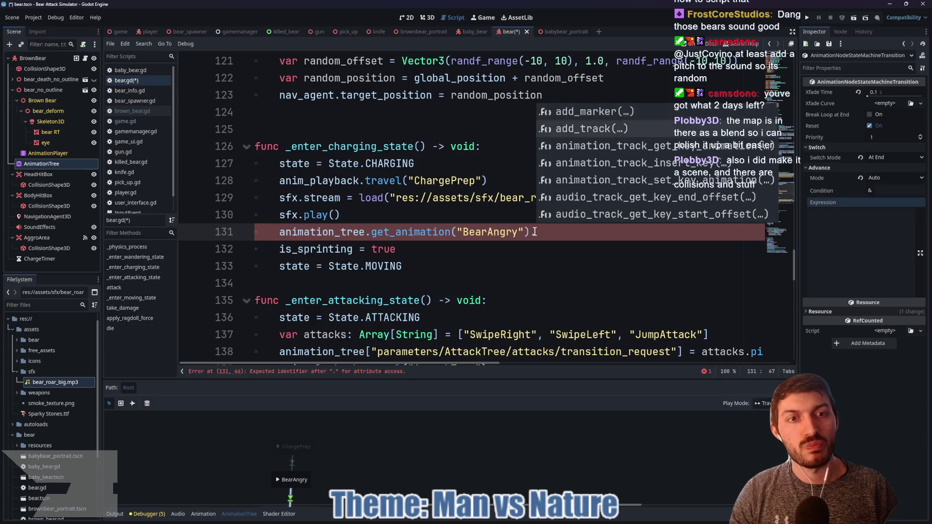
pyautogui.press('Down')
pyautogui.press('Down')
pyautogui.press('Down')
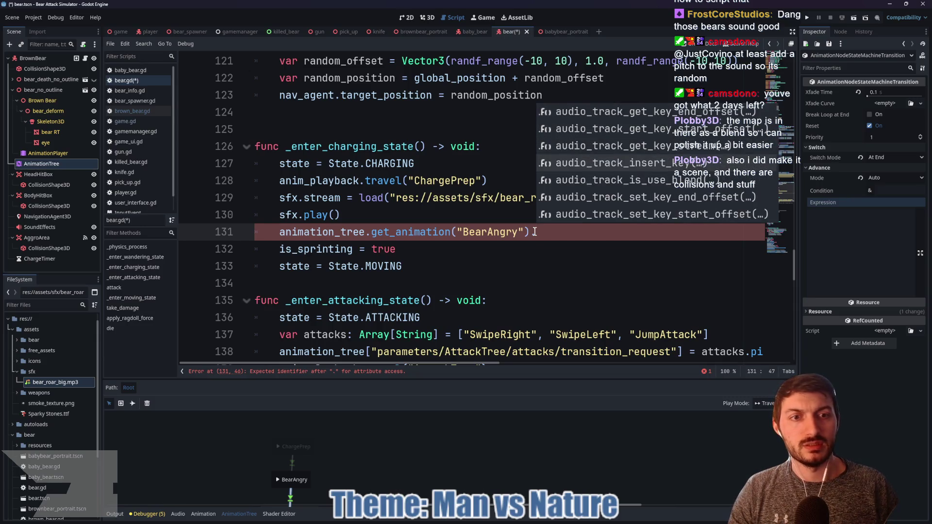
pyautogui.press('Down')
pyautogui.press('Down')
pyautogui.press('Down')
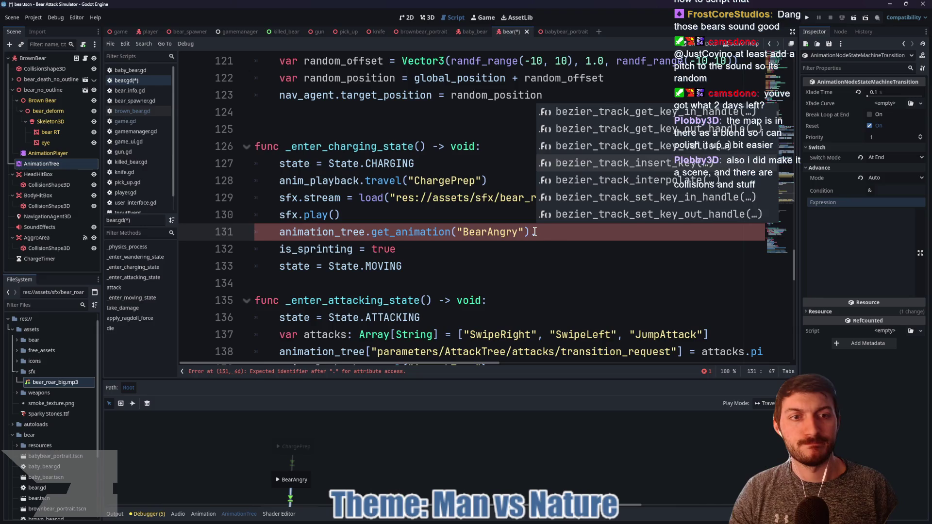
pyautogui.press('Up')
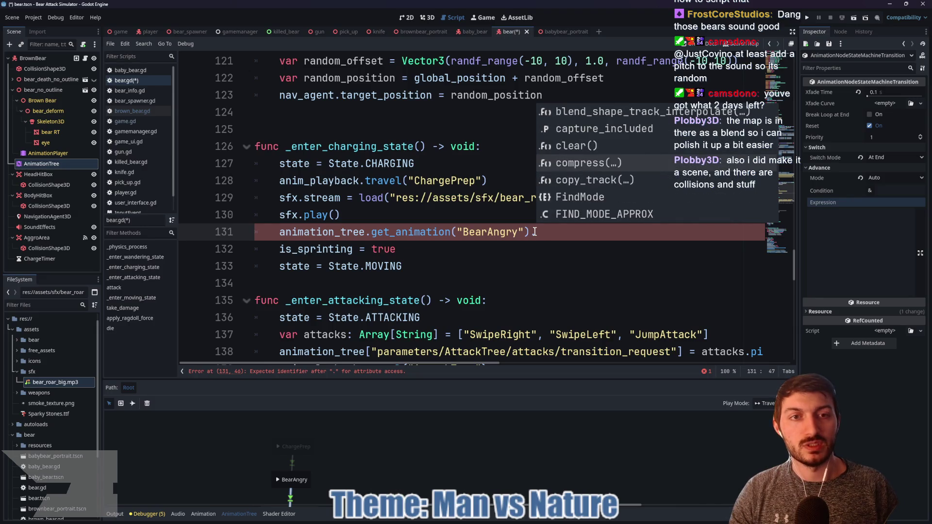
pyautogui.press('Up')
pyautogui.press('Up')
pyautogui.press('Up')
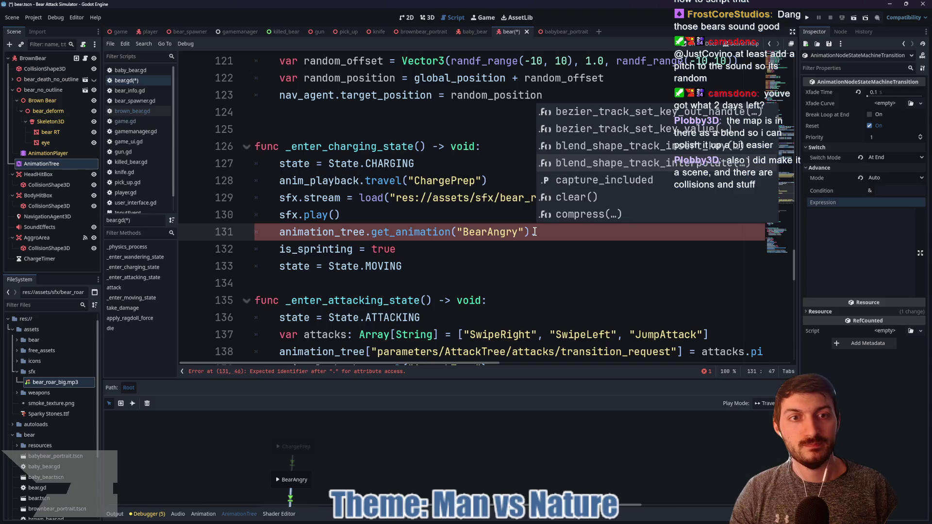
pyautogui.press('Up')
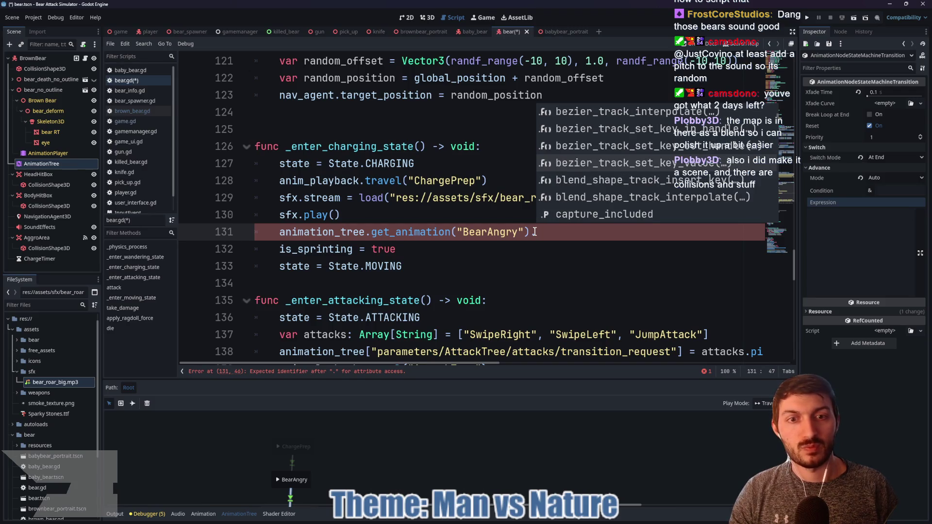
pyautogui.press('Escape')
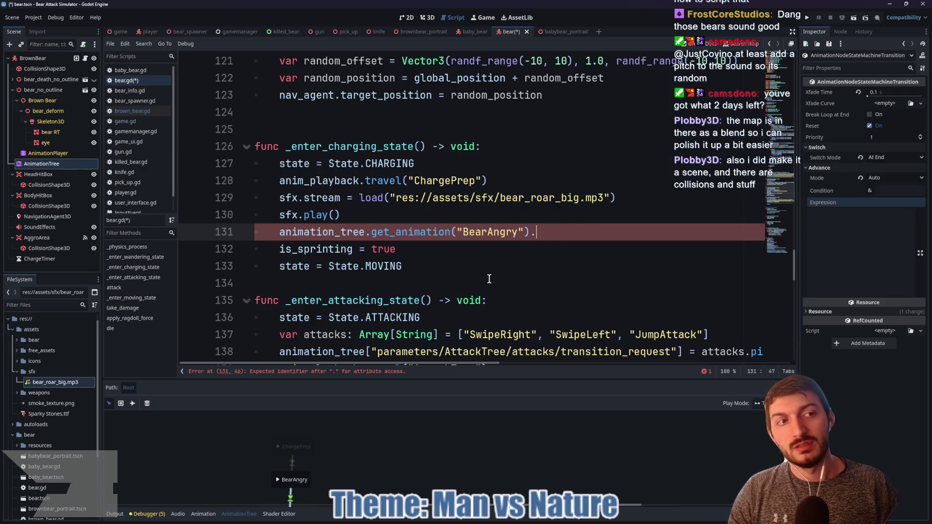
# Check the bear AnimationPlayer's animation list, then select line 131's code for replacement
pyautogui.click(51, 154)
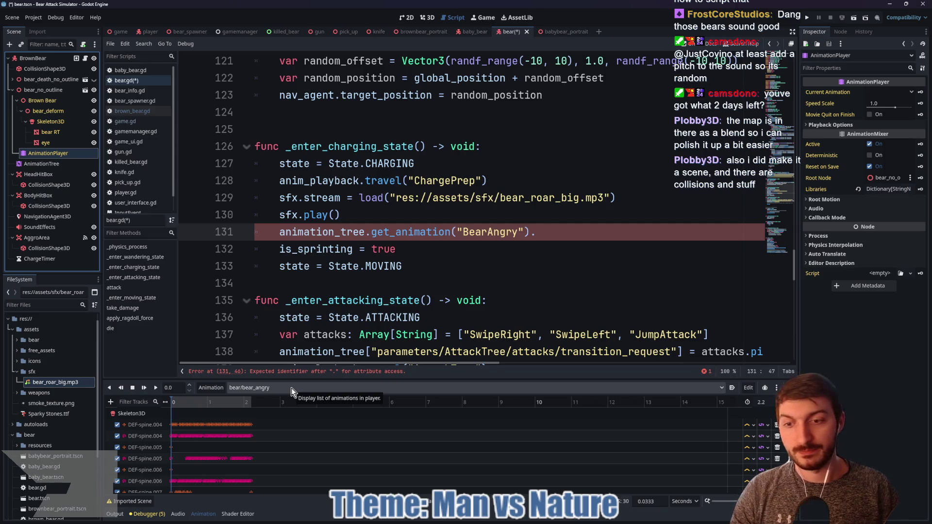
pyautogui.click(291, 388)
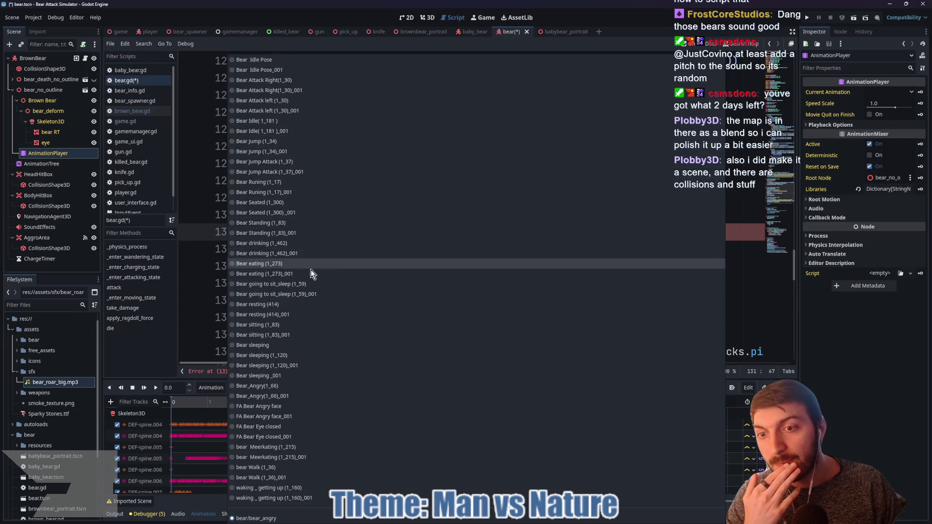
pyautogui.press('Escape')
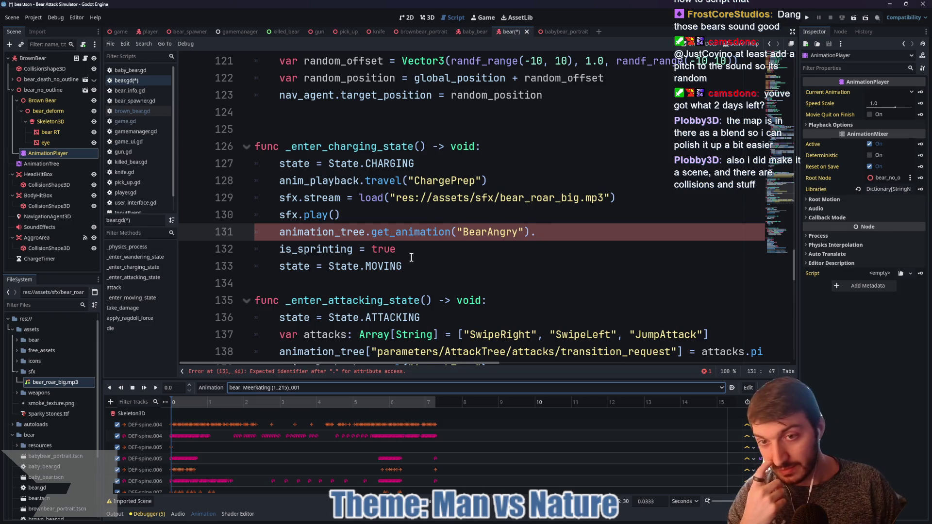
pyautogui.moveTo(536, 232); pyautogui.dragTo(279, 232)
# Replace line 131 with await get_tree().create_timer(10.0).timeout
pyautogui.press('BackSpace')
pyautogui.write('await get')
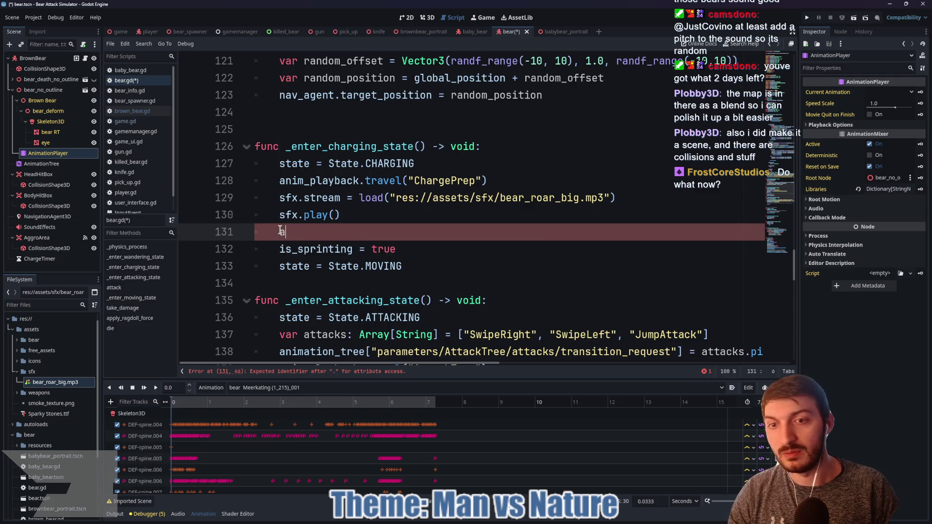
pyautogui.write('_tree().create')
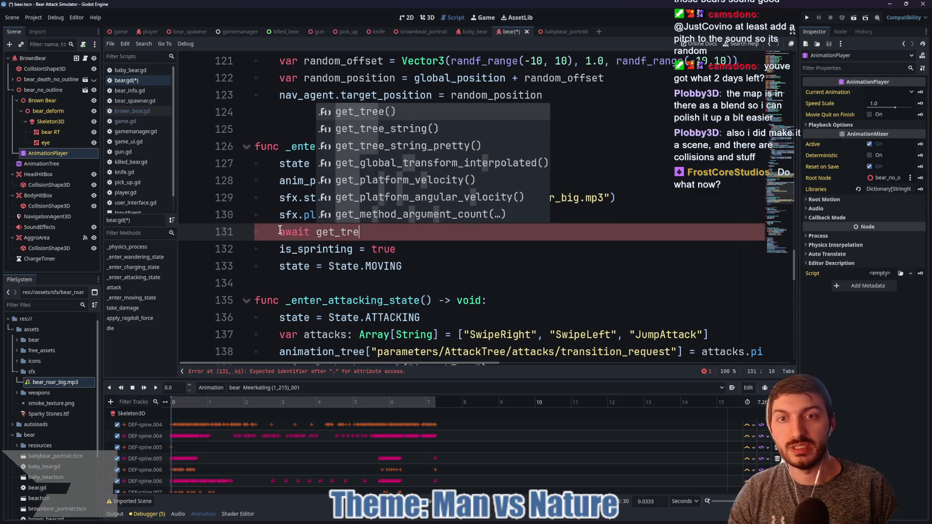
pyautogui.press('Return')
pyautogui.write('10.0).timeo')
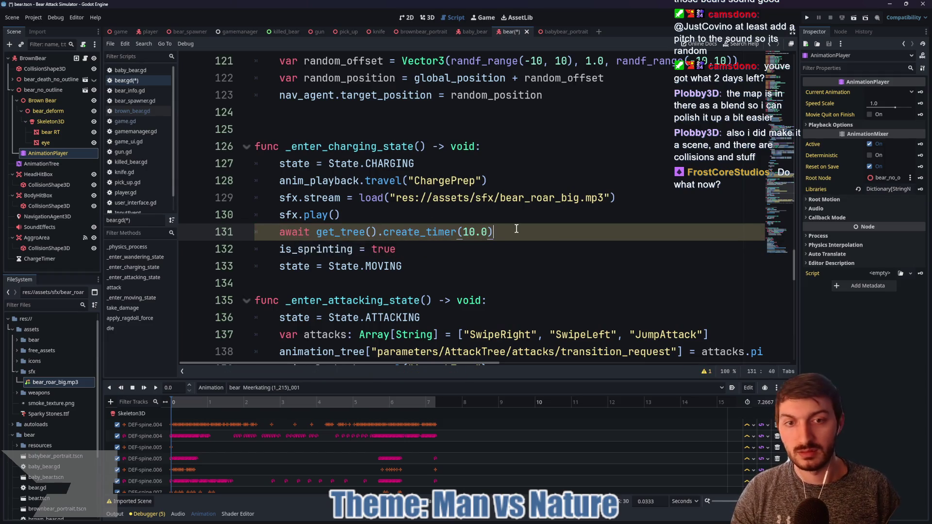
pyautogui.press('Return')
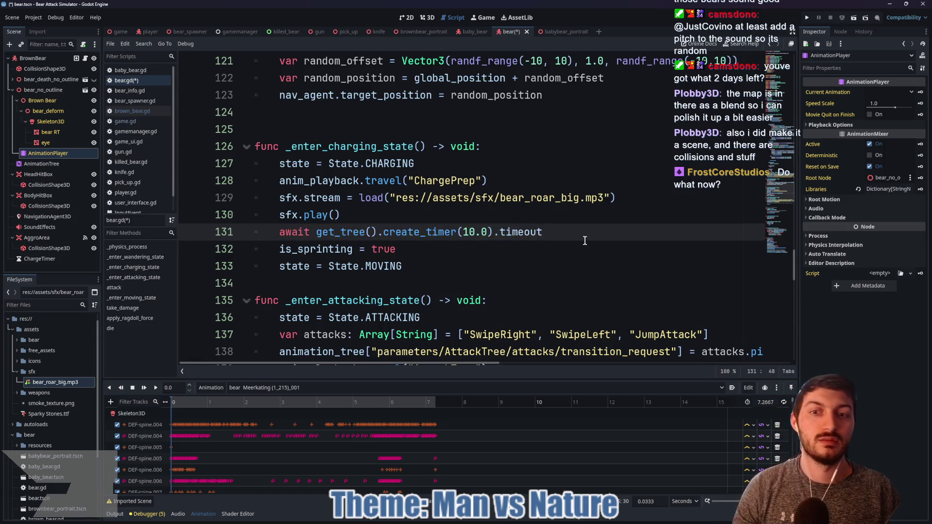
# Save the bear script and switch over to GitHub Desktop
pyautogui.hotkey('ctrl', 's')
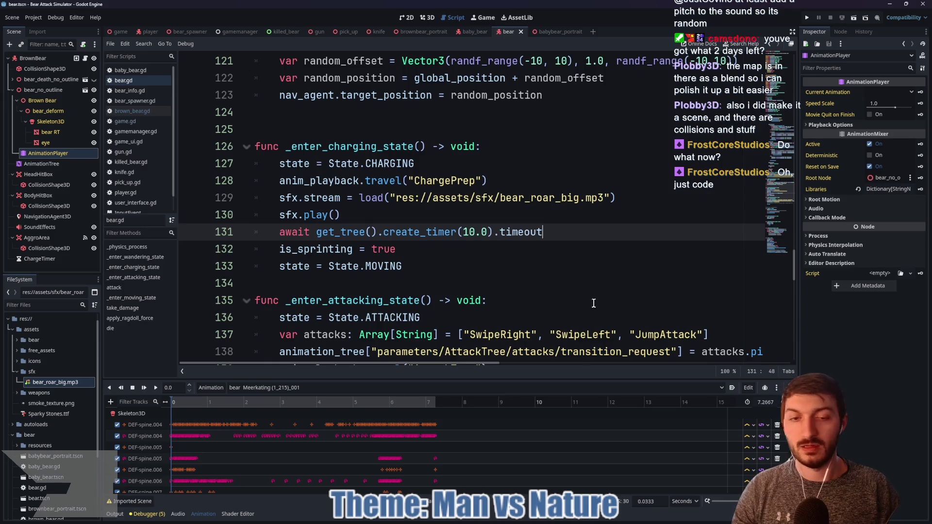
pyautogui.click(476, 254)
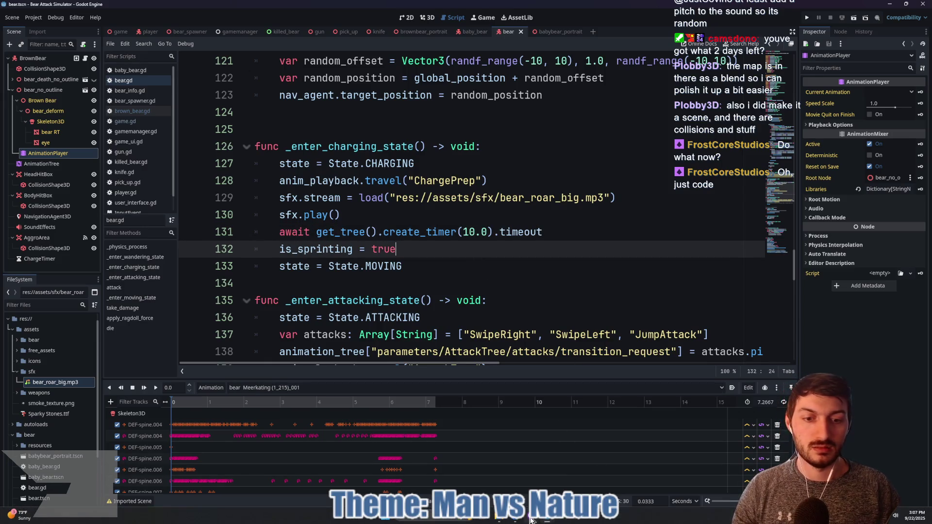
pyautogui.hotkey('alt', 'Tab')
# Commit the 6 changed files to main with the summary 'ddded'
pyautogui.click(264, 316)
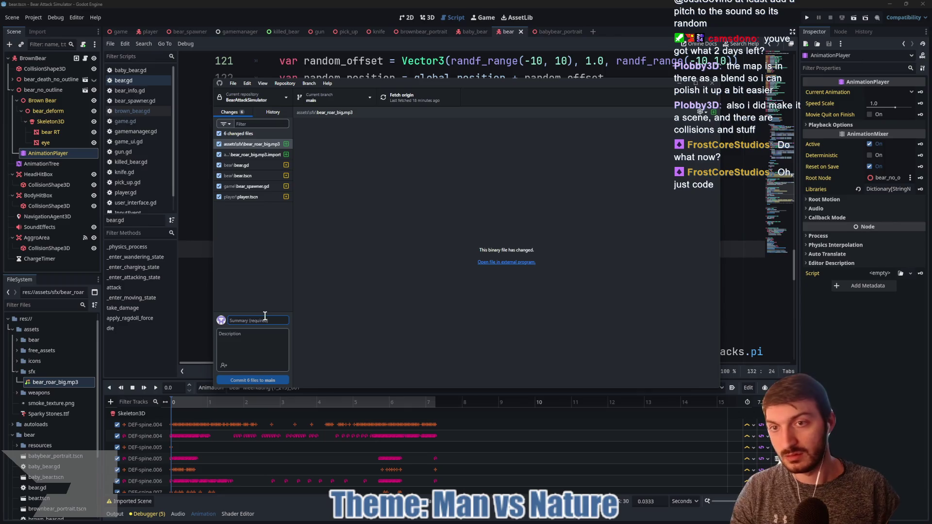
pyautogui.write('d')
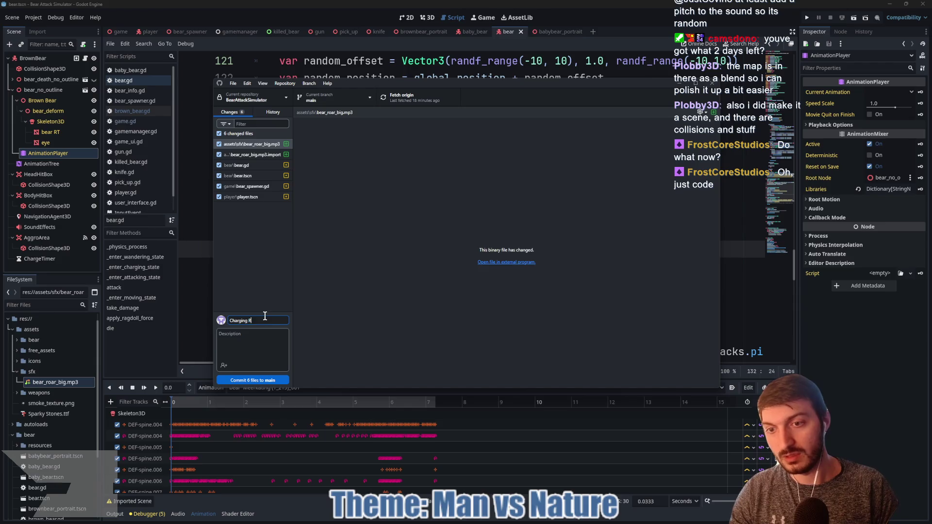
pyautogui.write('dded')
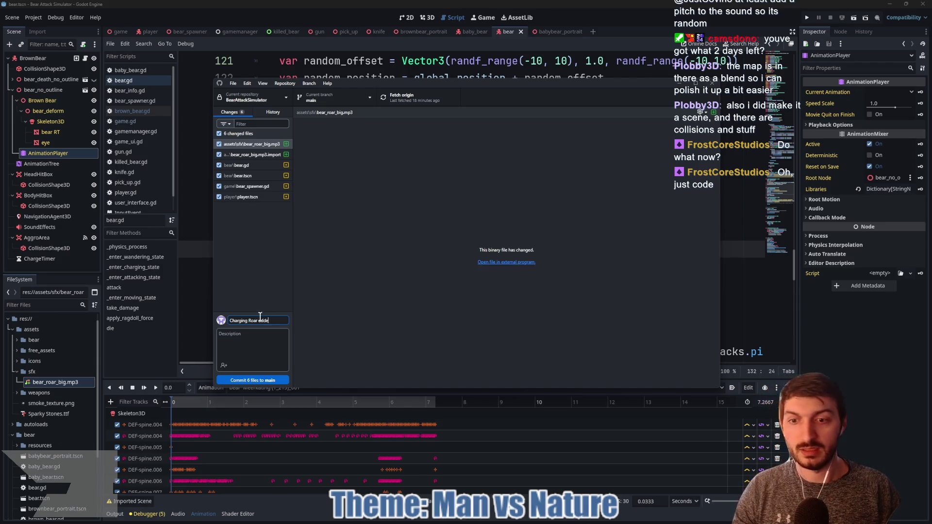
pyautogui.click(267, 380)
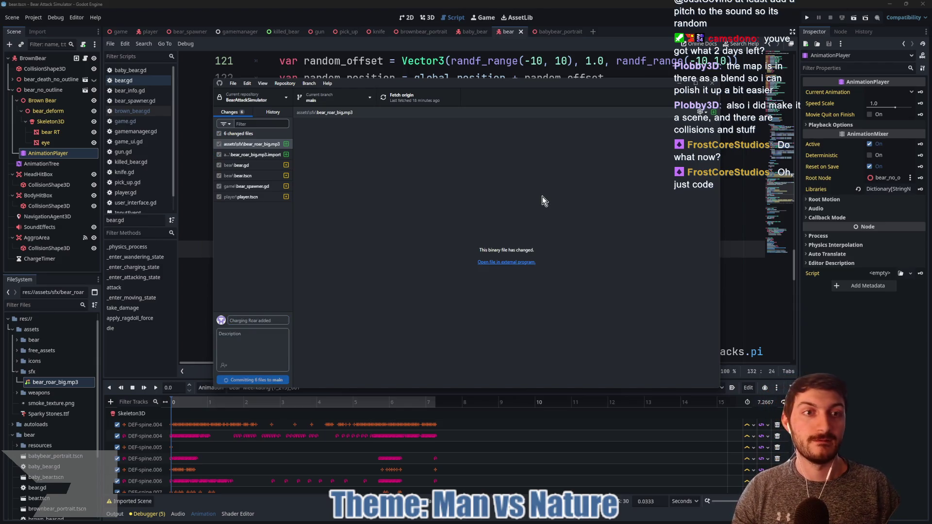
# Fetch and pull the remote commits, push the local commits to origin, and return to Godot
pyautogui.click(595, 182)
pyautogui.click(500, 262)
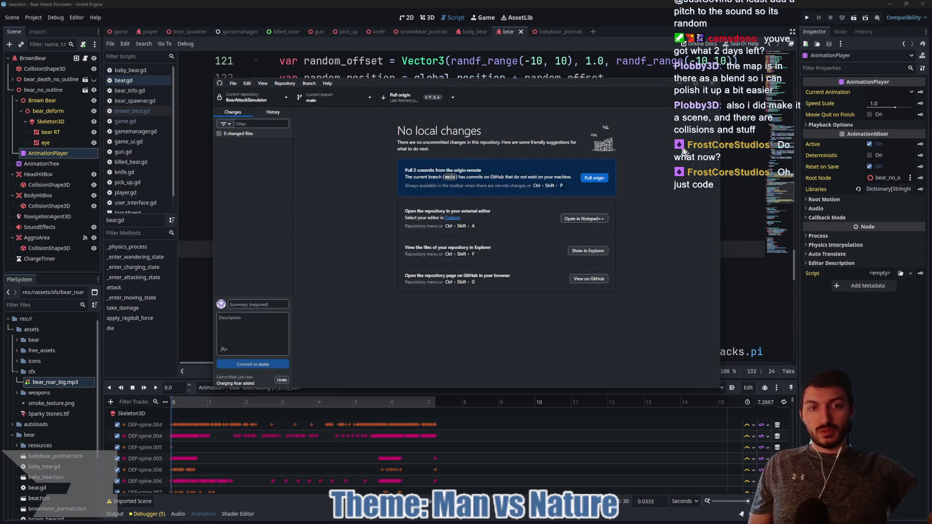
pyautogui.click(598, 178)
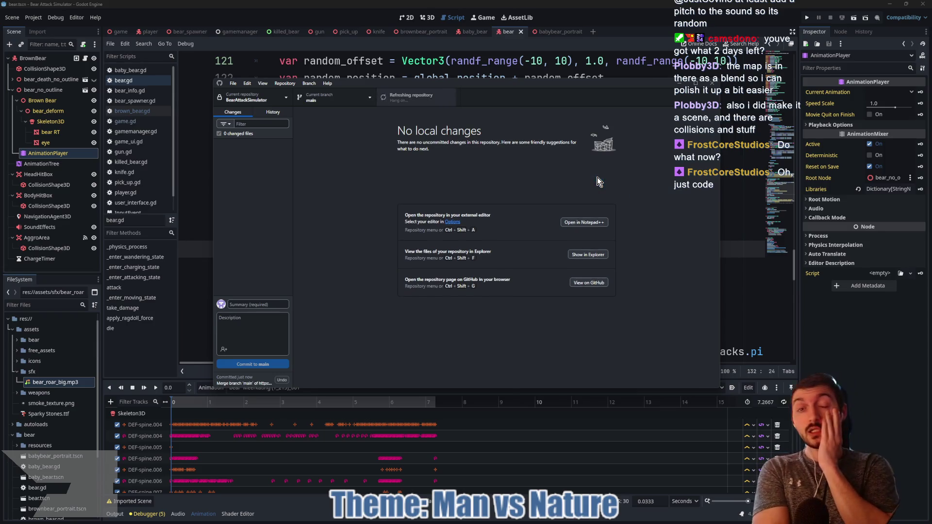
pyautogui.click(598, 179)
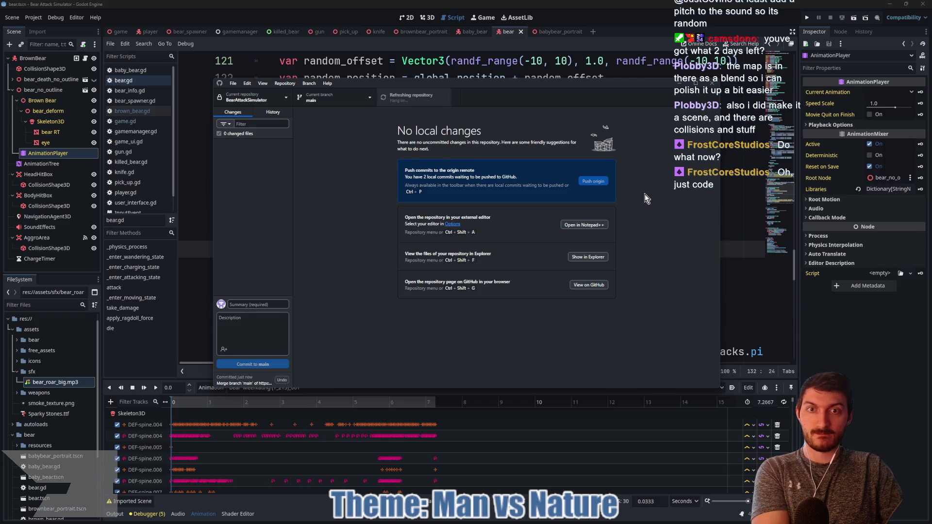
pyautogui.click(756, 273)
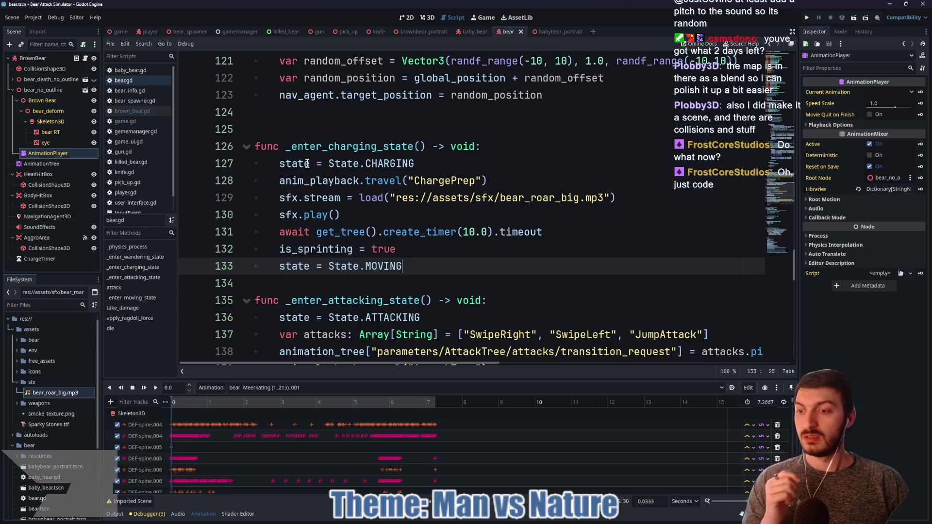
# Save the bear script and show the game scene in the 3D view
pyautogui.click(401, 248)
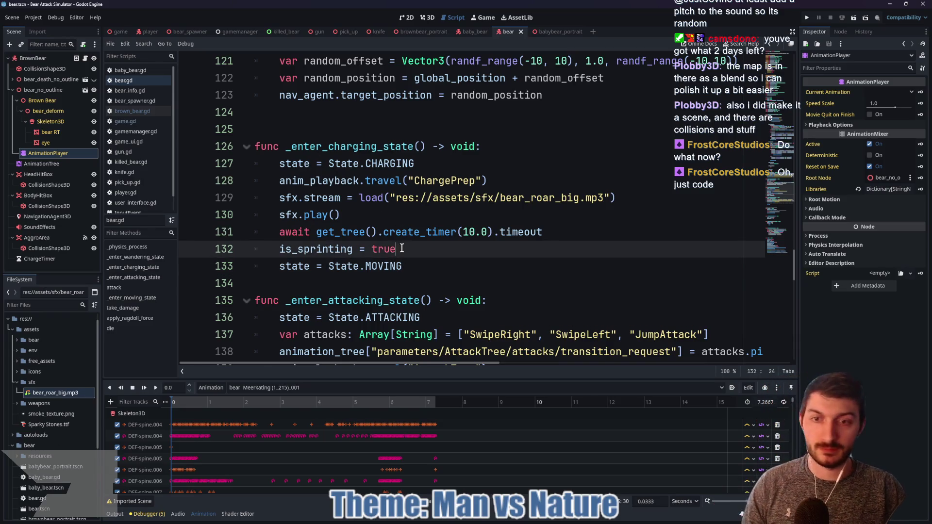
pyautogui.hotkey('ctrl', 's')
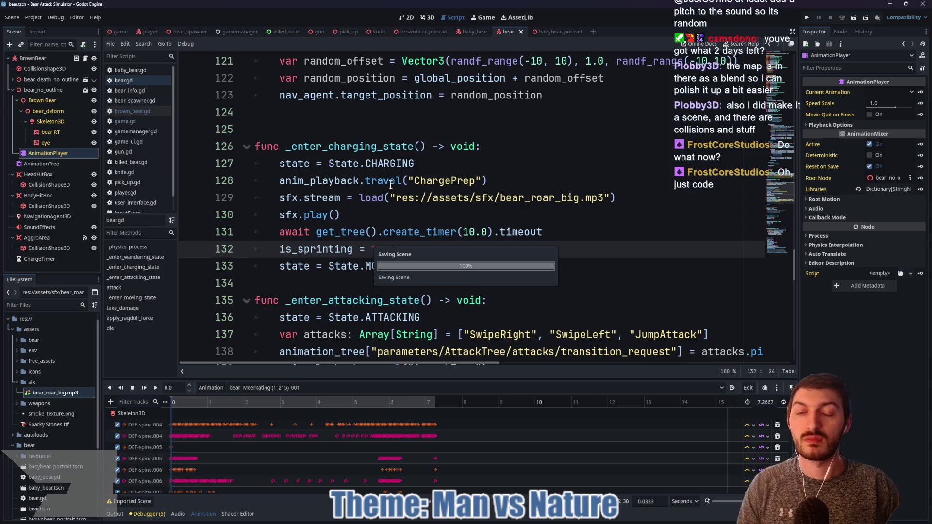
pyautogui.click(124, 32)
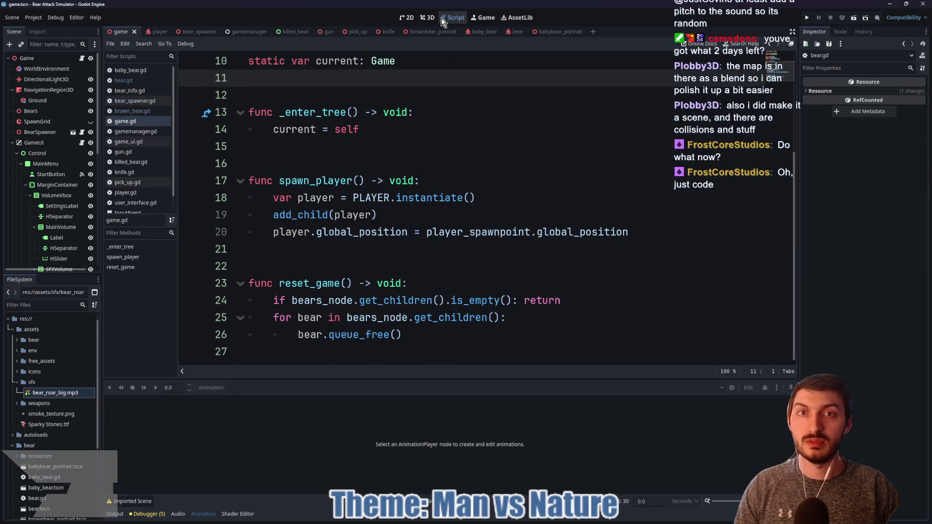
pyautogui.click(429, 17)
pyautogui.scroll(-2, 465, 203)
pyautogui.scroll(2, 465, 204)
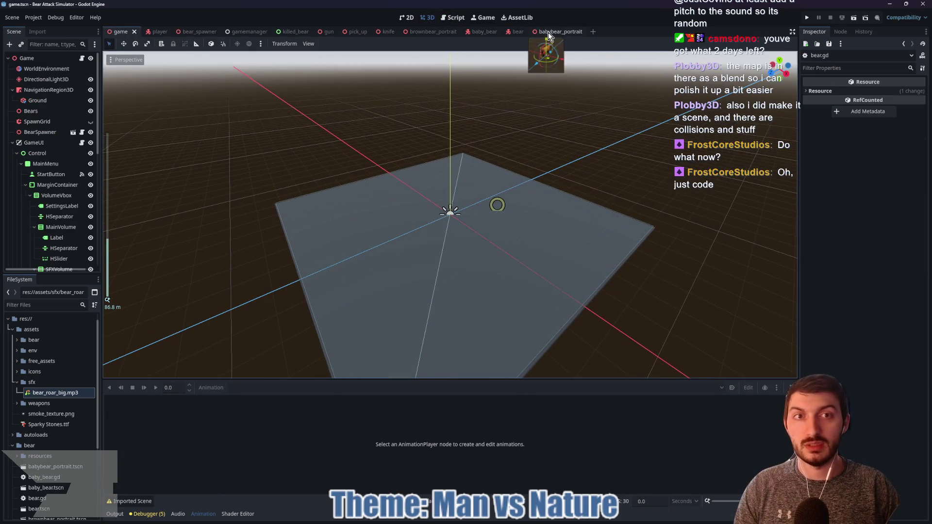
# Locate the map files by expanding assets/env/map and the top-level env folder
pyautogui.doubleClick(25, 380)
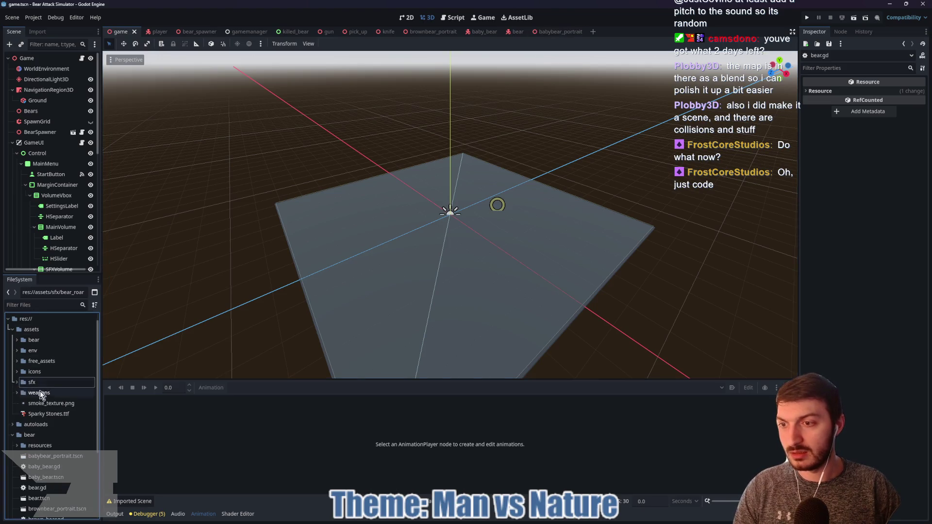
pyautogui.click(21, 352)
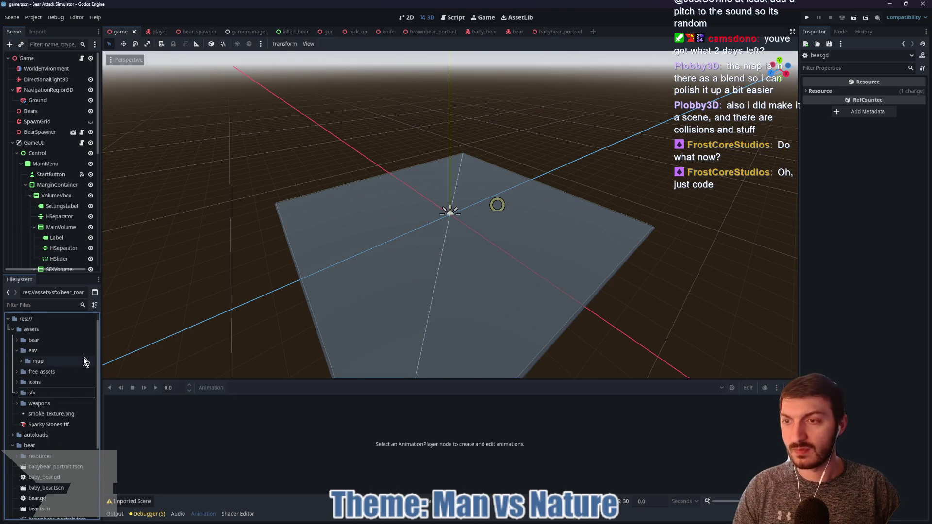
pyautogui.click(28, 361)
pyautogui.click(22, 361)
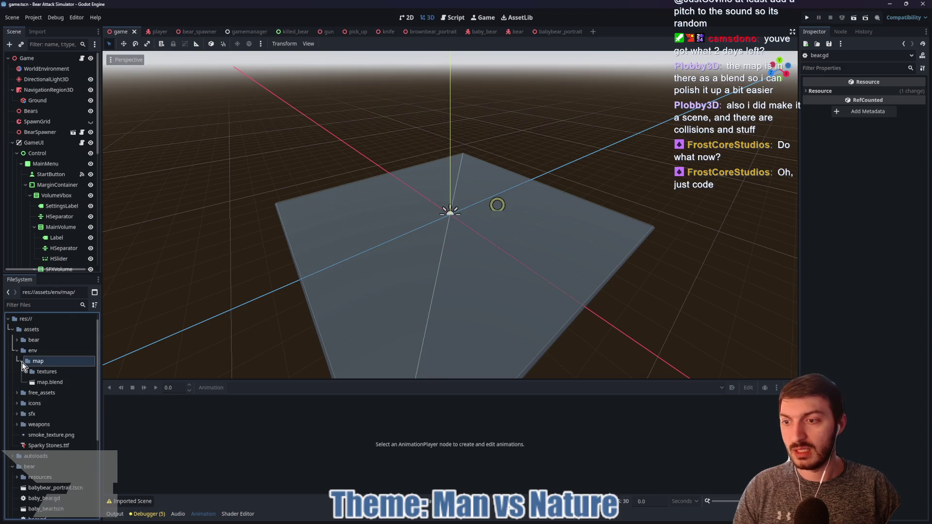
pyautogui.click(48, 383)
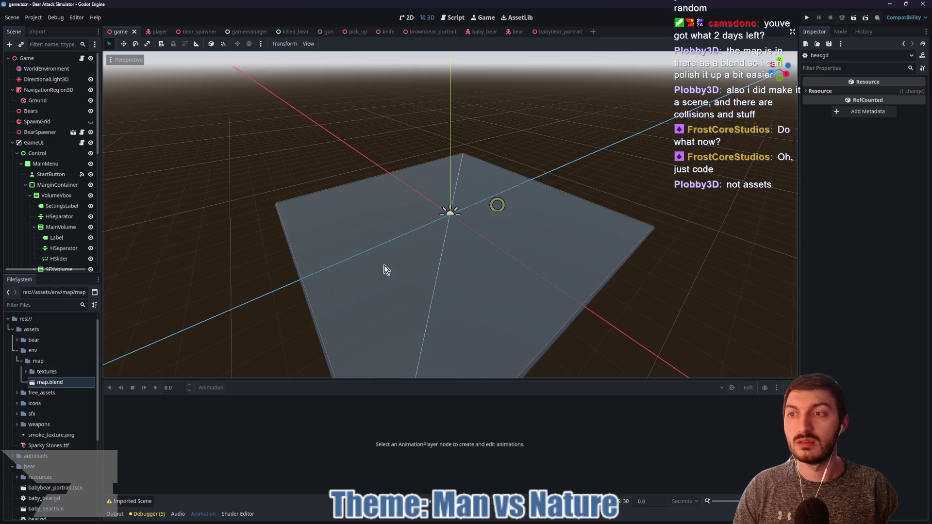
pyautogui.click(13, 330)
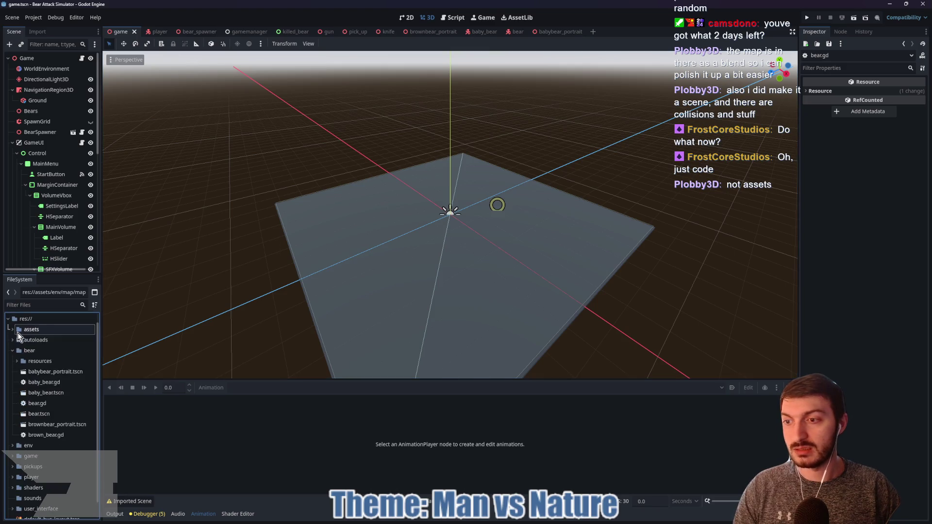
pyautogui.scroll(-1, 53, 388)
pyautogui.doubleClick(45, 426)
# Open map.tscn and expand its map node to show the level's children
pyautogui.click(40, 438)
pyautogui.doubleClick(40, 438)
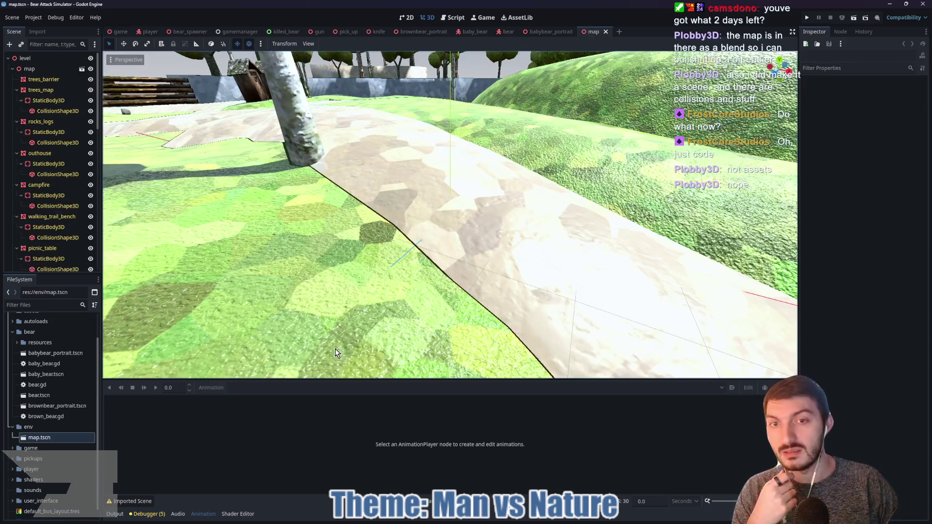
pyautogui.scroll(-5, 479, 255)
pyautogui.scroll(-3, 440, 281)
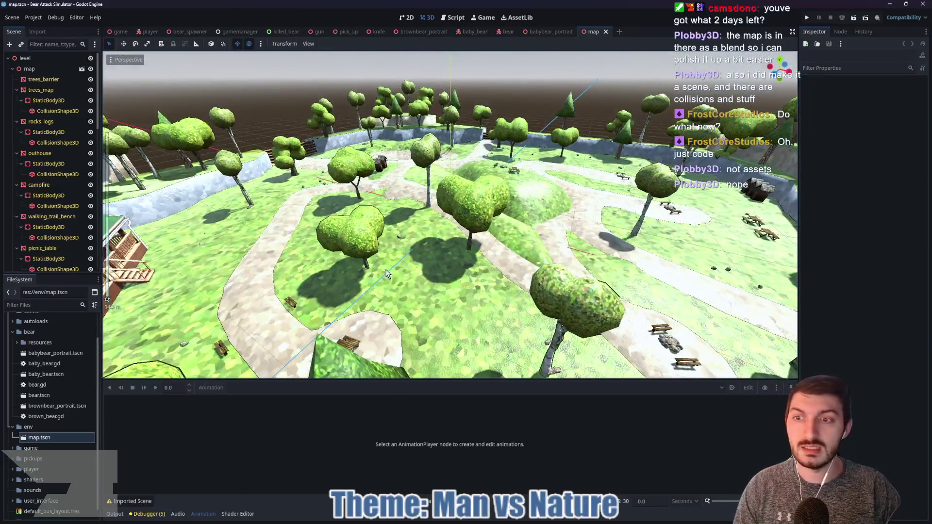
pyautogui.scroll(3, 321, 277)
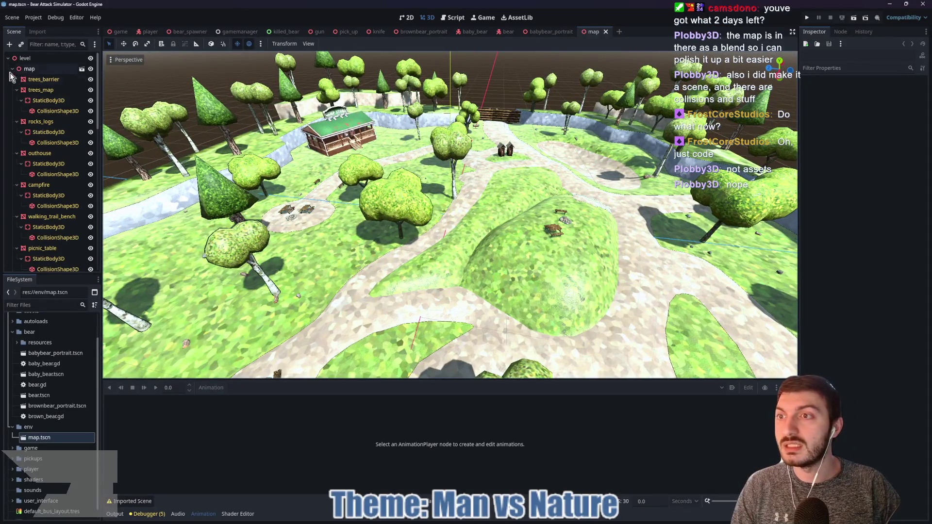
pyautogui.click(12, 69)
pyautogui.click(12, 69)
pyautogui.click(11, 69)
pyautogui.click(28, 58)
pyautogui.click(11, 70)
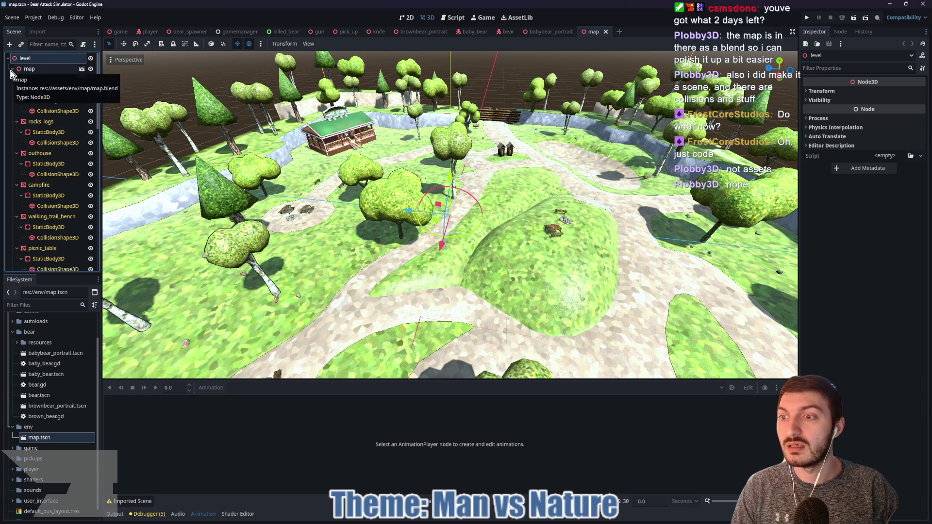
pyautogui.scroll(-5, 47, 178)
pyautogui.scroll(5, 49, 175)
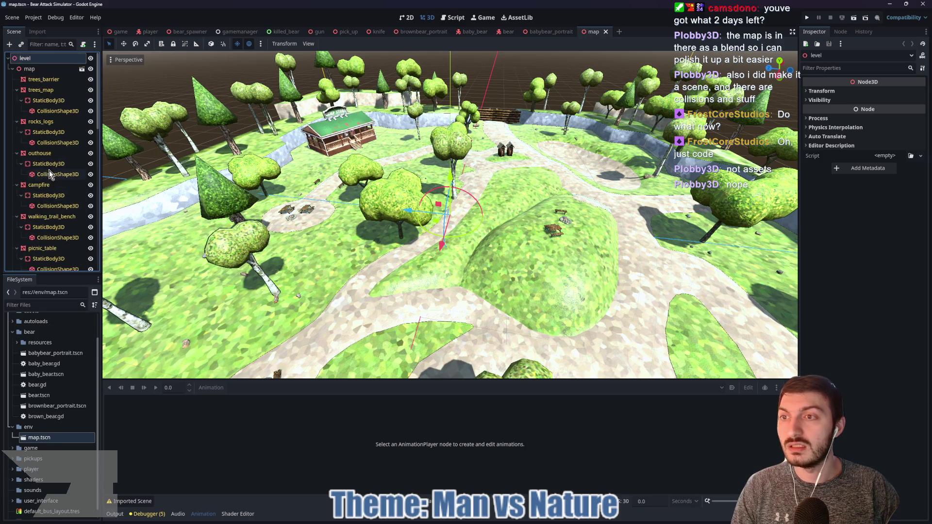
# Inspect the trees_map collision shape, trees_barrier mesh and trees_map's Surface Material Override
pyautogui.click(48, 111)
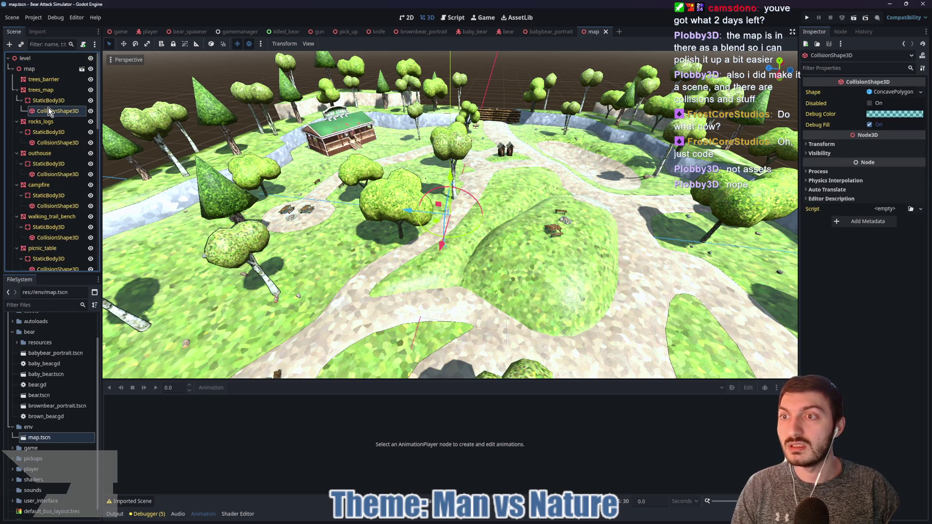
pyautogui.click(15, 90)
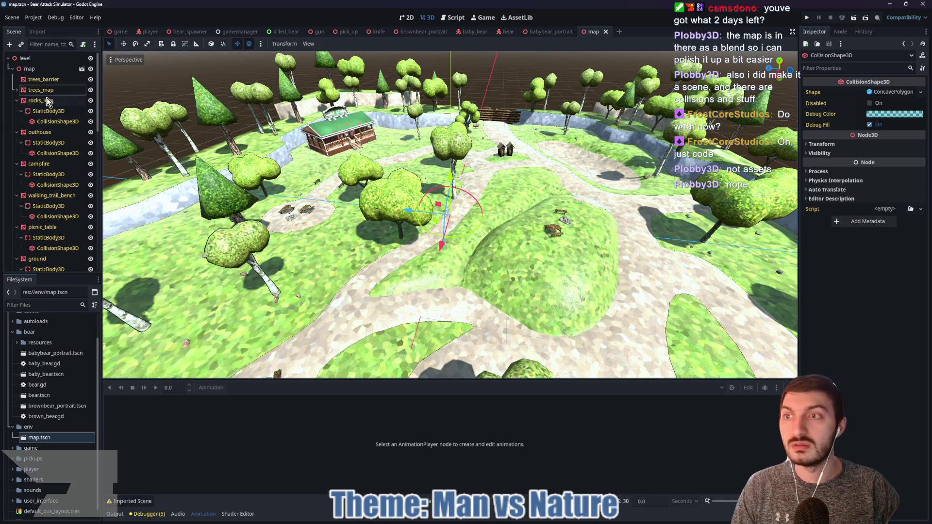
pyautogui.click(35, 79)
pyautogui.click(11, 69)
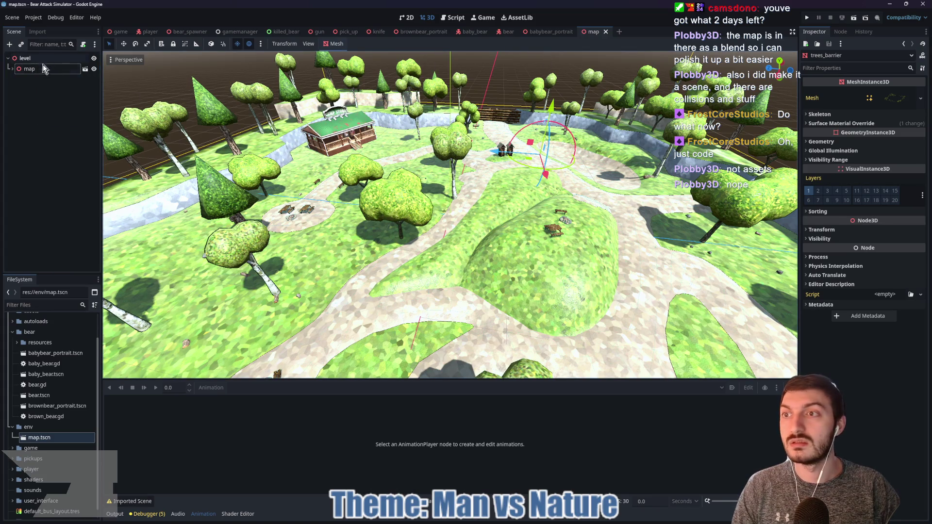
pyautogui.click(11, 70)
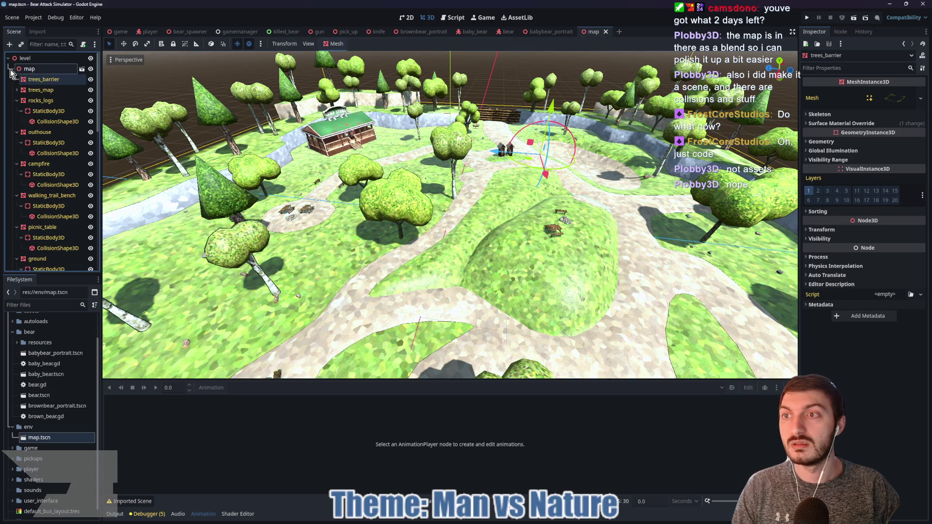
pyautogui.click(41, 89)
pyautogui.scroll(-3, 483, 173)
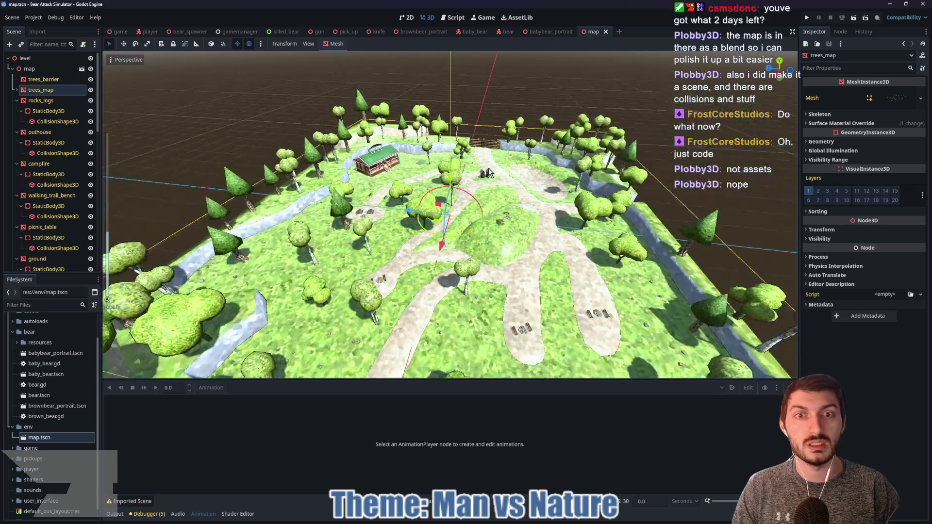
pyautogui.click(858, 123)
pyautogui.click(858, 124)
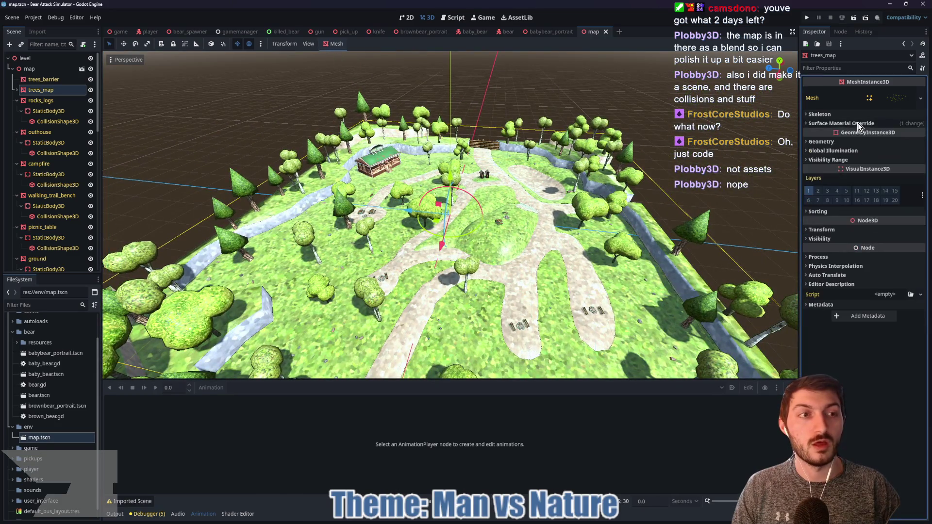
pyautogui.scroll(5, 365, 174)
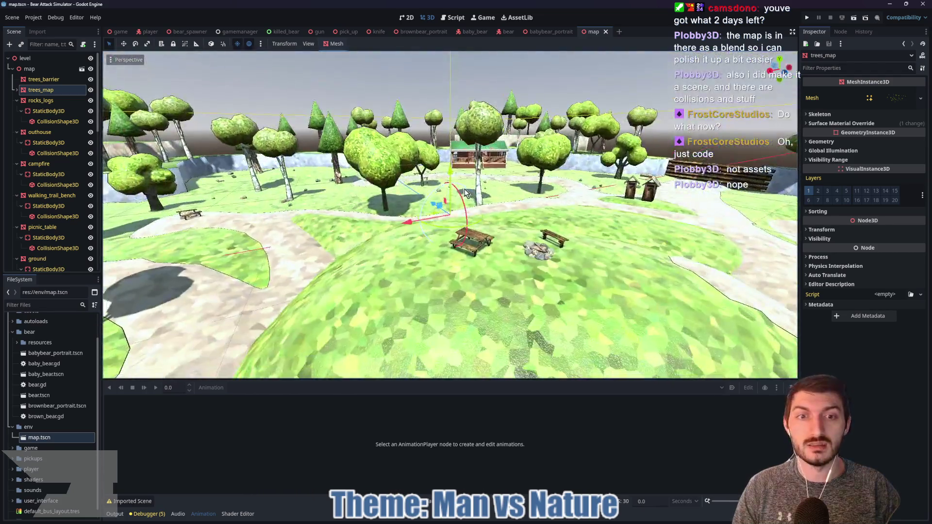
# Orbit around the park map, select the map node, and return to the game scene
pyautogui.moveTo(464, 193); pyautogui.dragTo(247, 191)
pyautogui.click(29, 69)
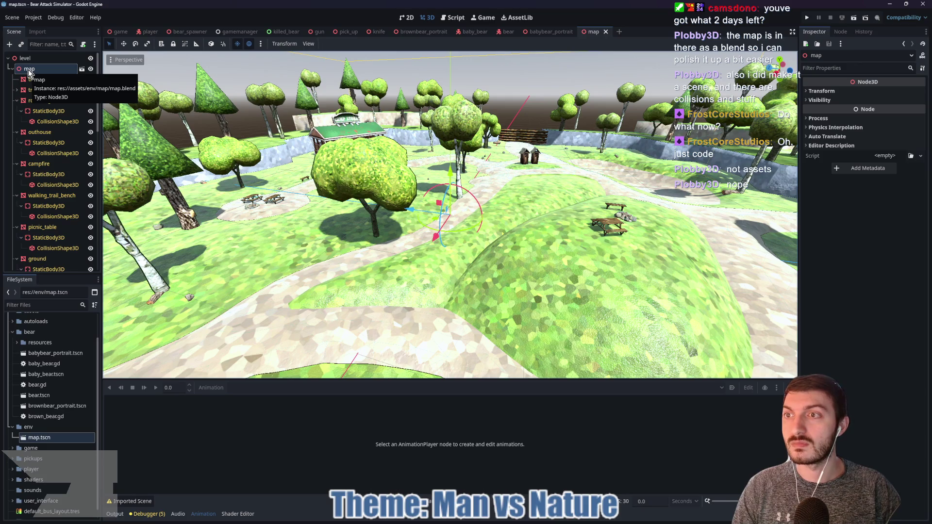
pyautogui.click(117, 32)
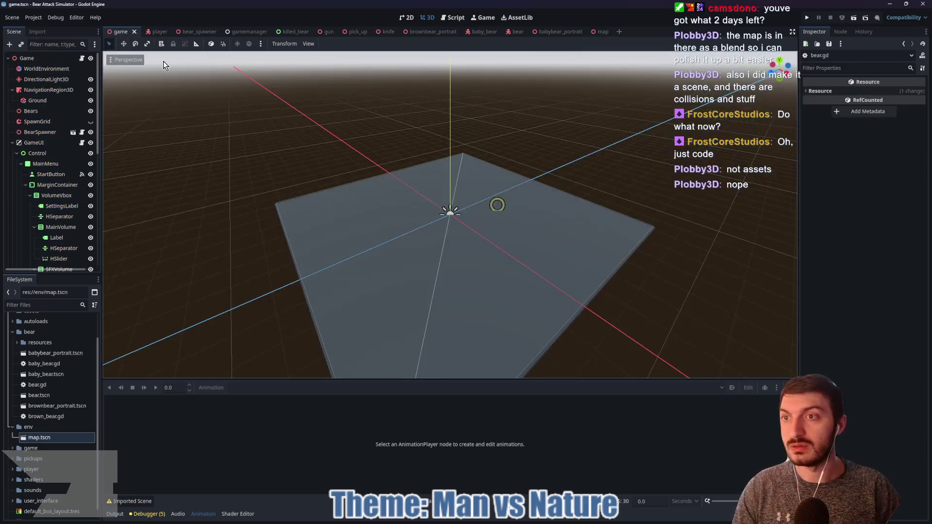
# Delete the Ground node from the game scene
pyautogui.click(602, 32)
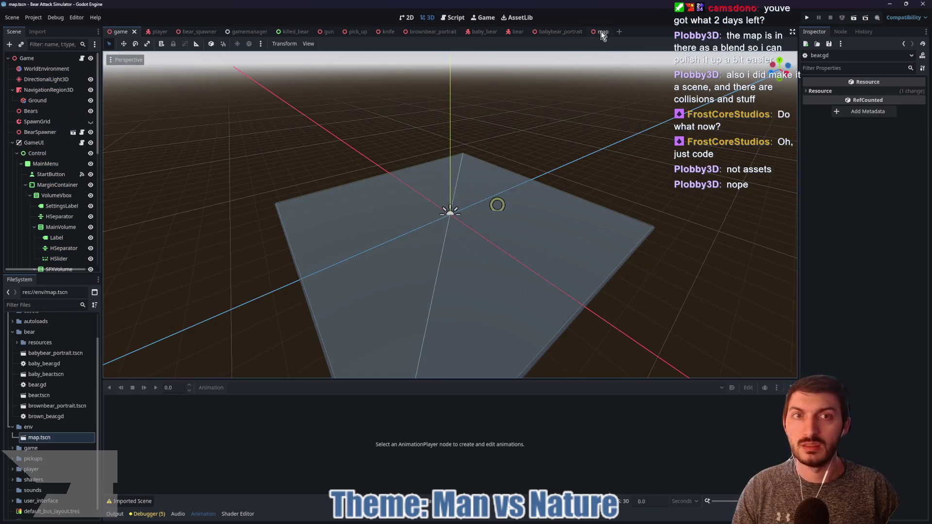
pyautogui.scroll(-5, 45, 138)
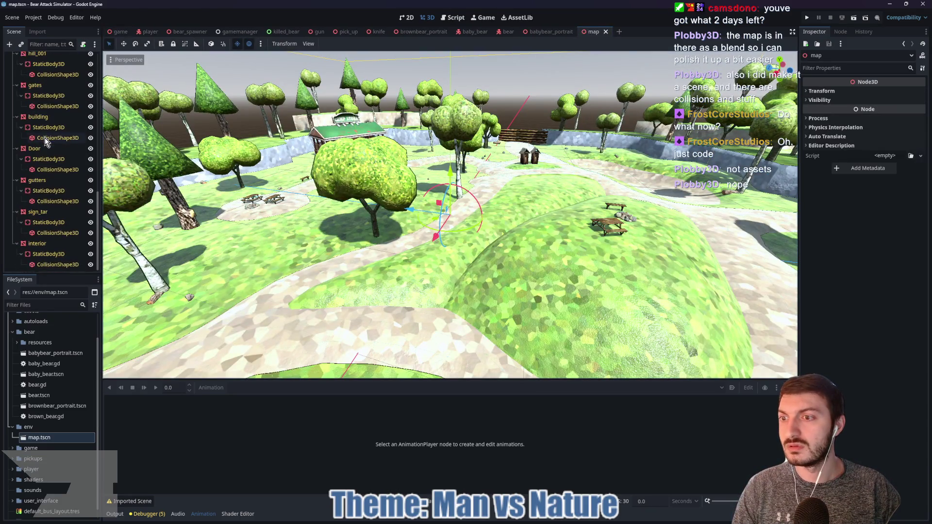
pyautogui.hotkey('ctrl', 'Tab')
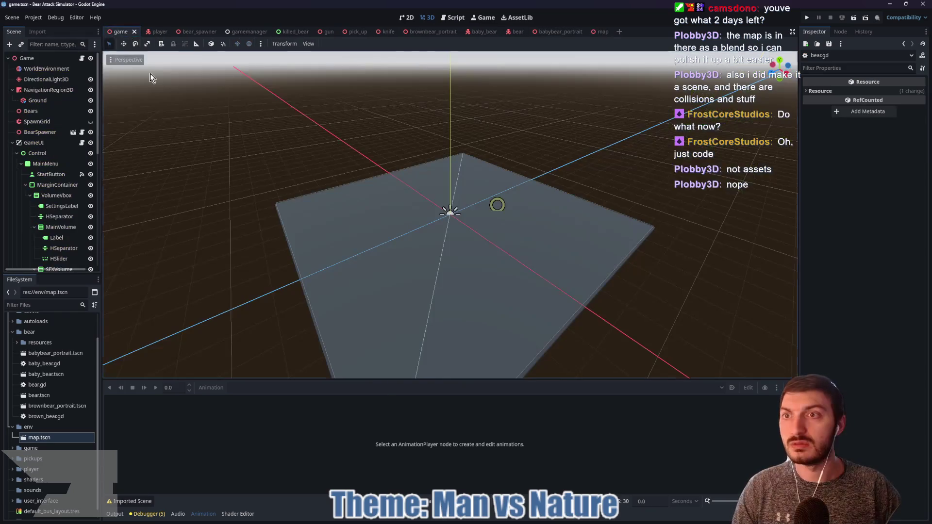
pyautogui.click(35, 101)
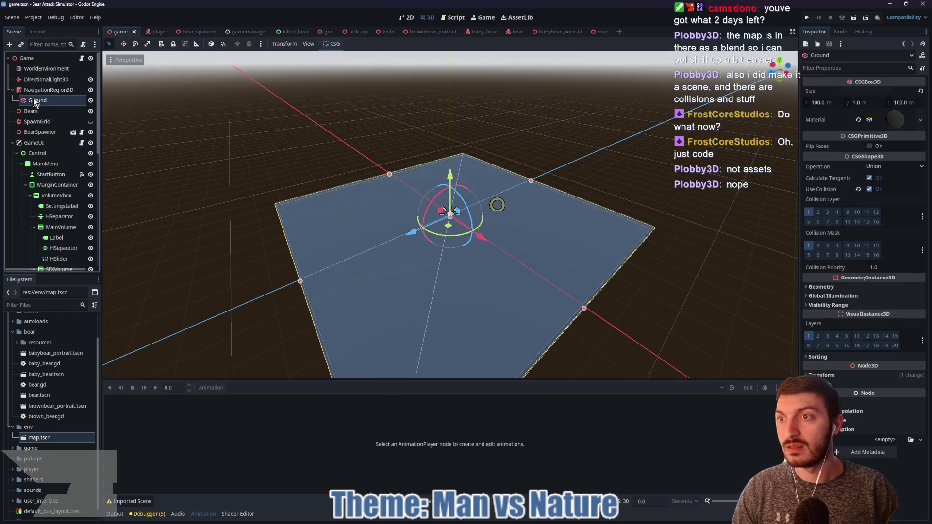
pyautogui.press('Delete')
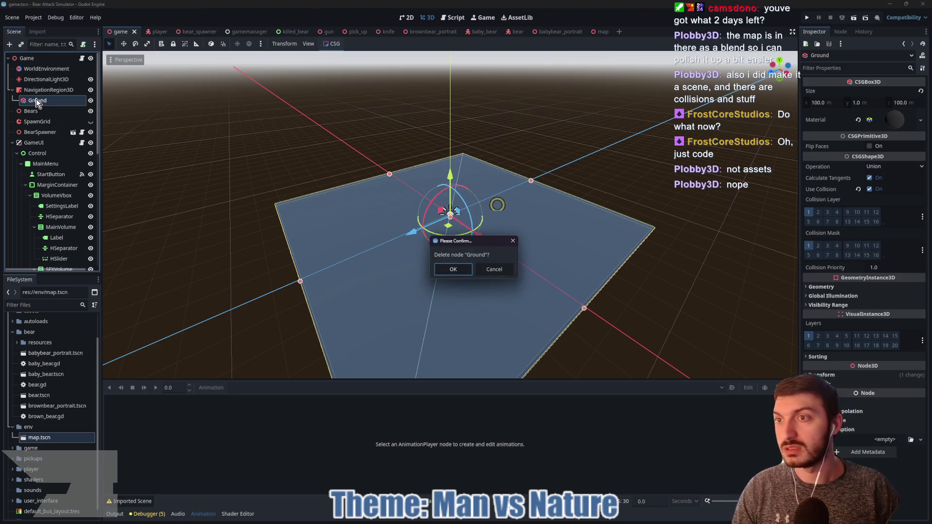
pyautogui.click(448, 266)
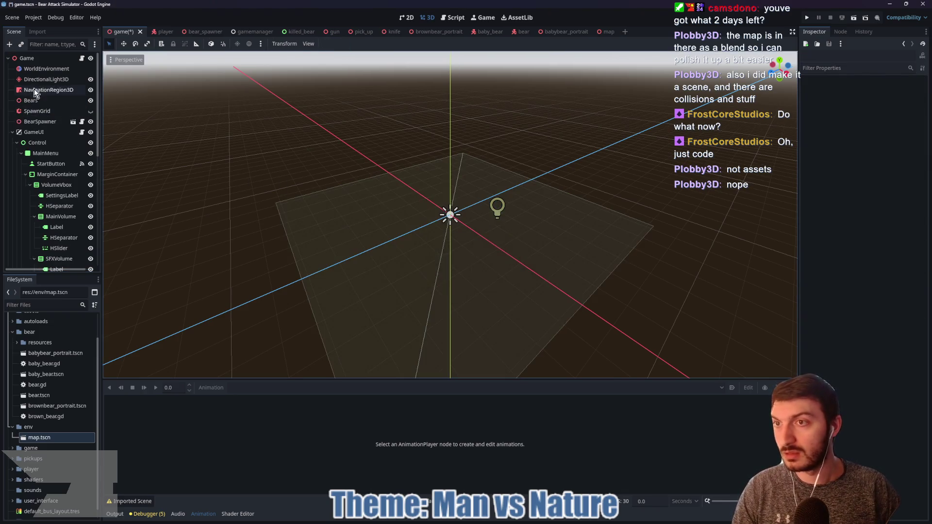
# Instance map.tscn under NavigationRegion3D as the level node
pyautogui.click(47, 90)
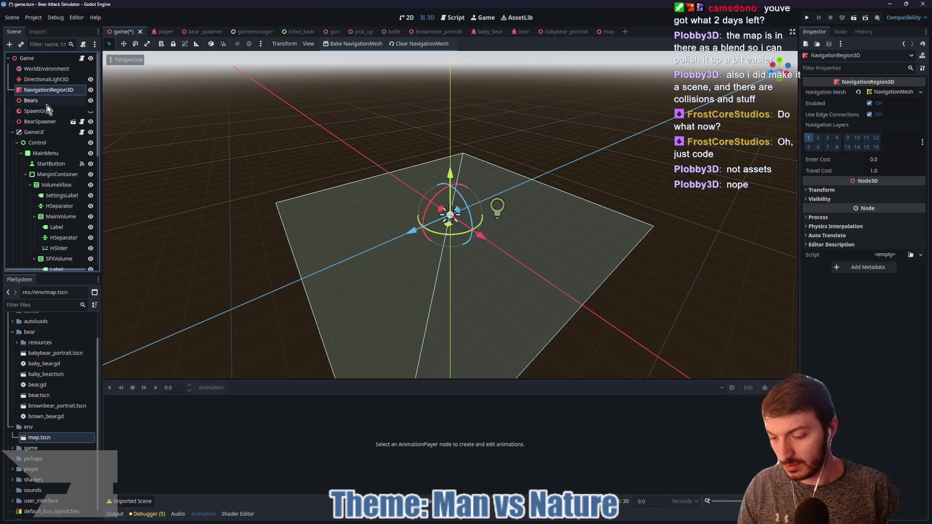
pyautogui.hotkey('ctrl', 'shift', 'a')
pyautogui.write('ma')
pyautogui.press('Return')
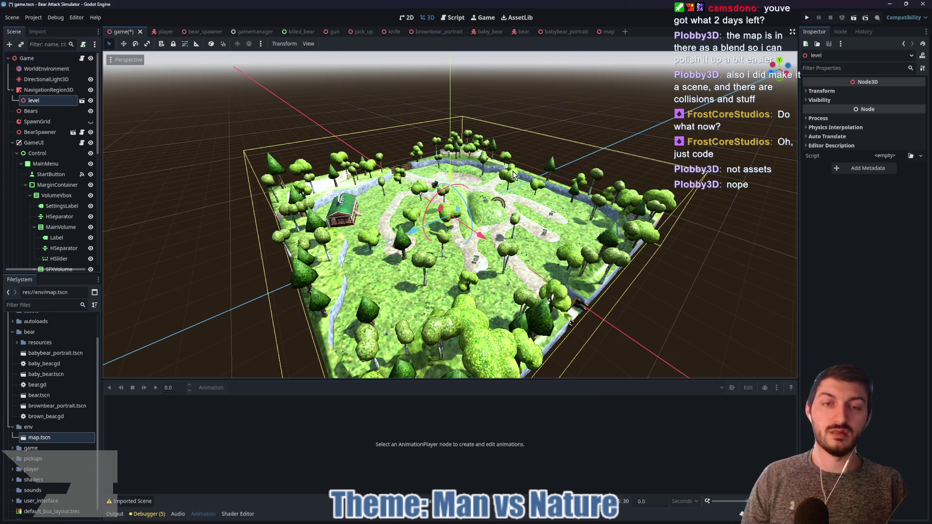
pyautogui.click(49, 90)
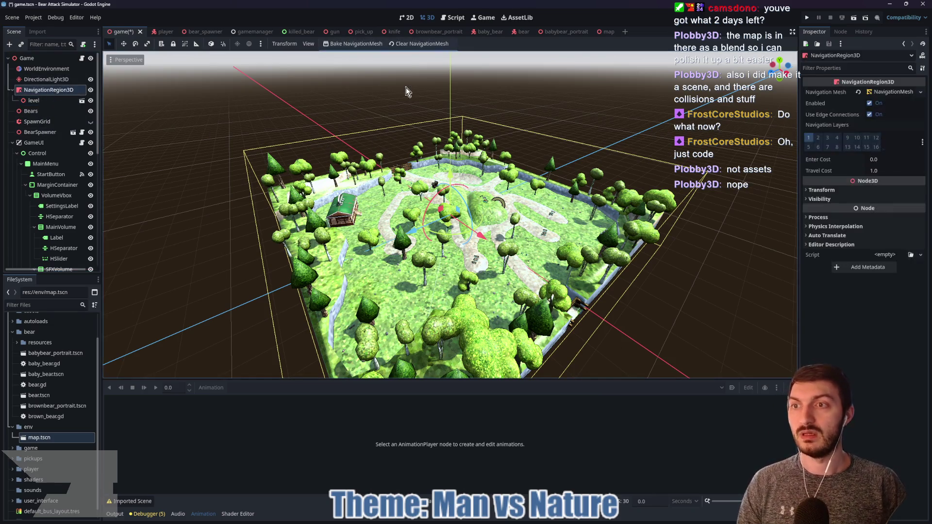
# Bake the navigation mesh over the park map and fly around to inspect paths, store and walls
pyautogui.click(359, 45)
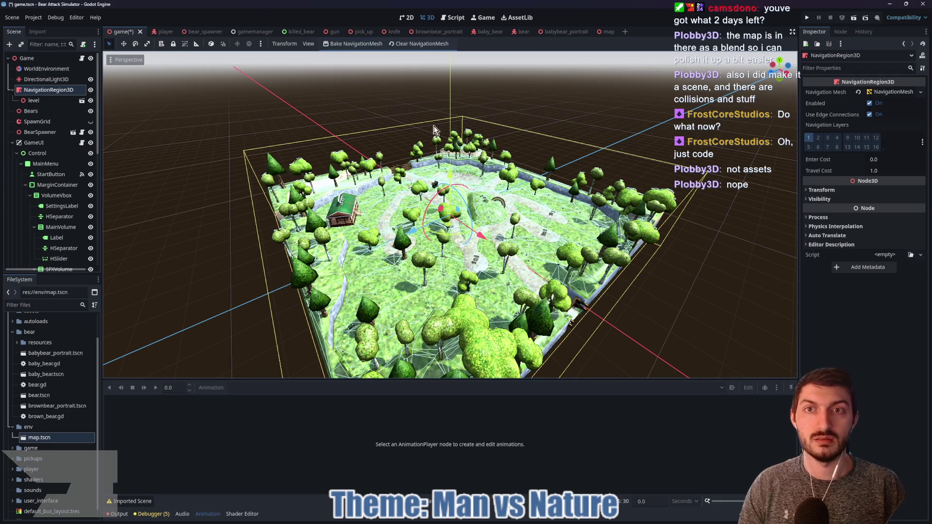
pyautogui.scroll(5, 526, 182)
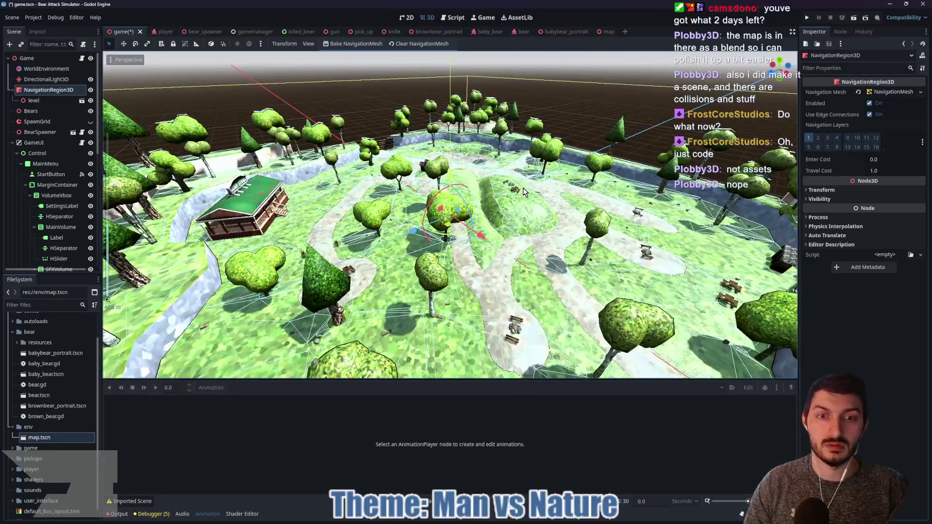
pyautogui.scroll(6, 523, 192)
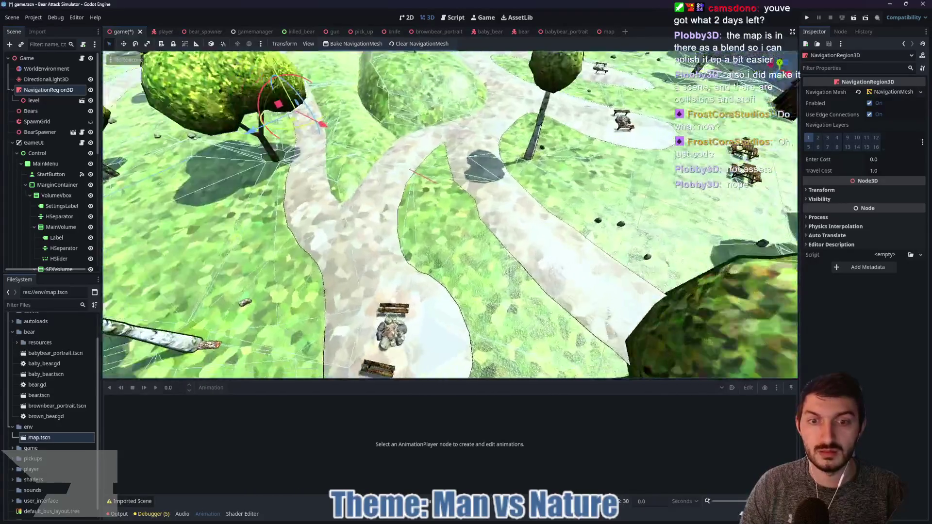
pyautogui.moveTo(524, 192); pyautogui.dragTo(524, 136)
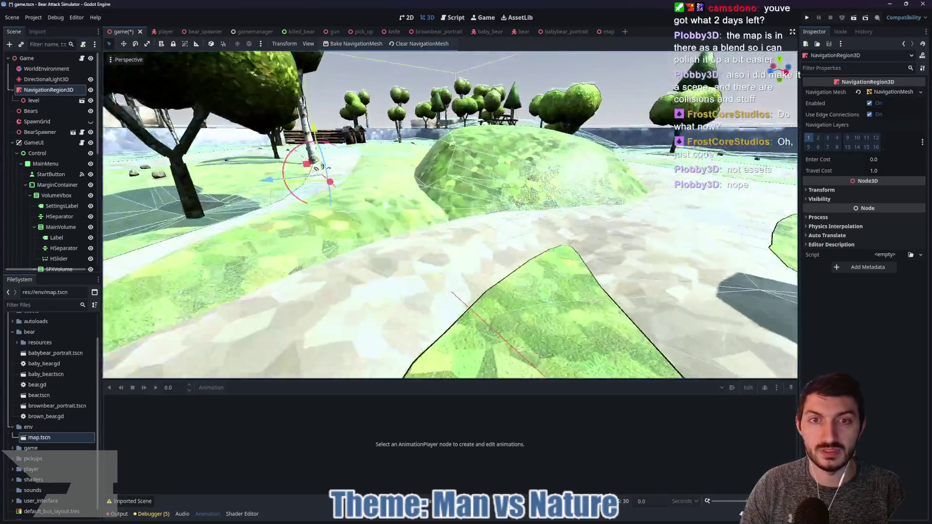
pyautogui.scroll(5, 523, 141)
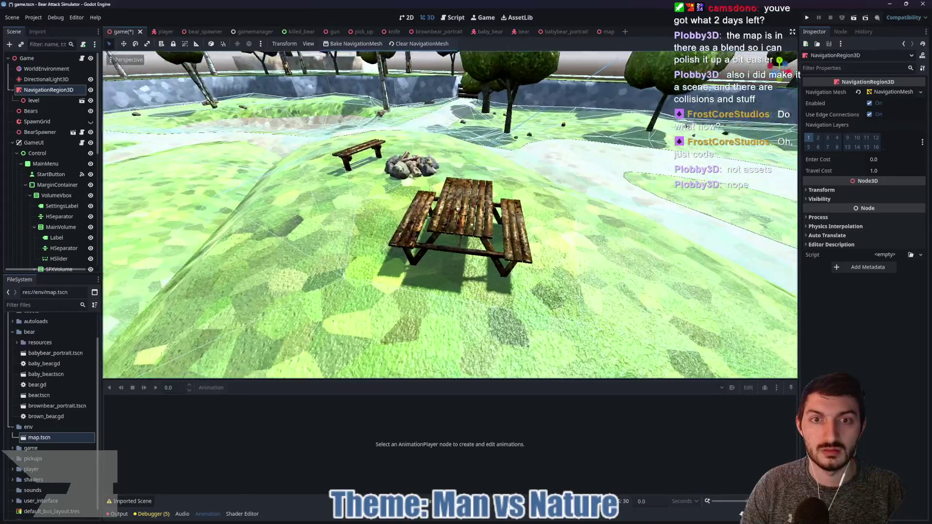
pyautogui.moveTo(524, 141)
pyautogui.mouseDown()
pyautogui.moveTo(523, 117)
pyautogui.moveTo(485, 117)
pyautogui.mouseUp()
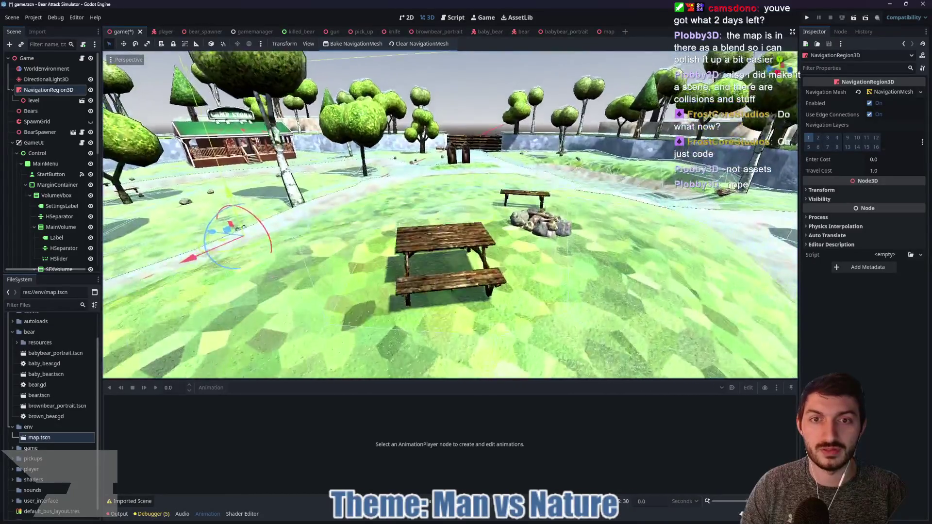
pyautogui.scroll(6, 450, 214)
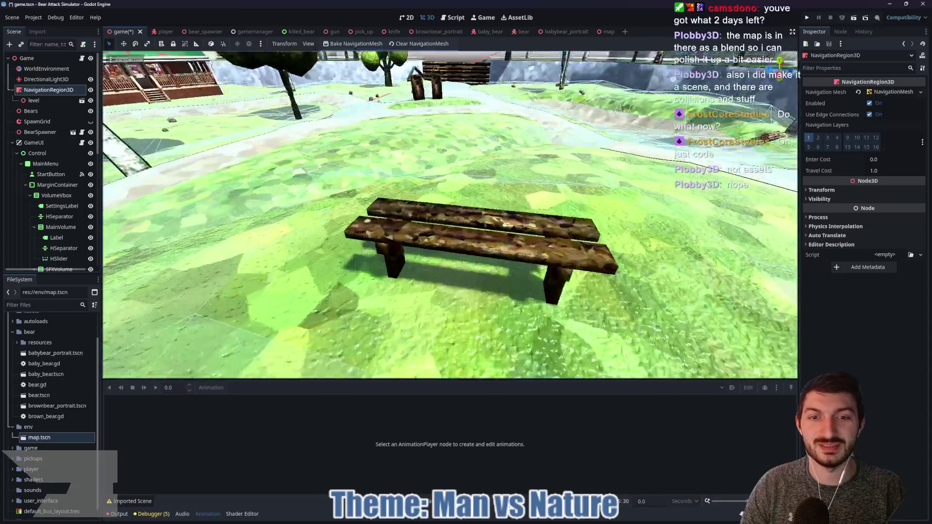
pyautogui.moveTo(450, 214); pyautogui.dragTo(398, 213)
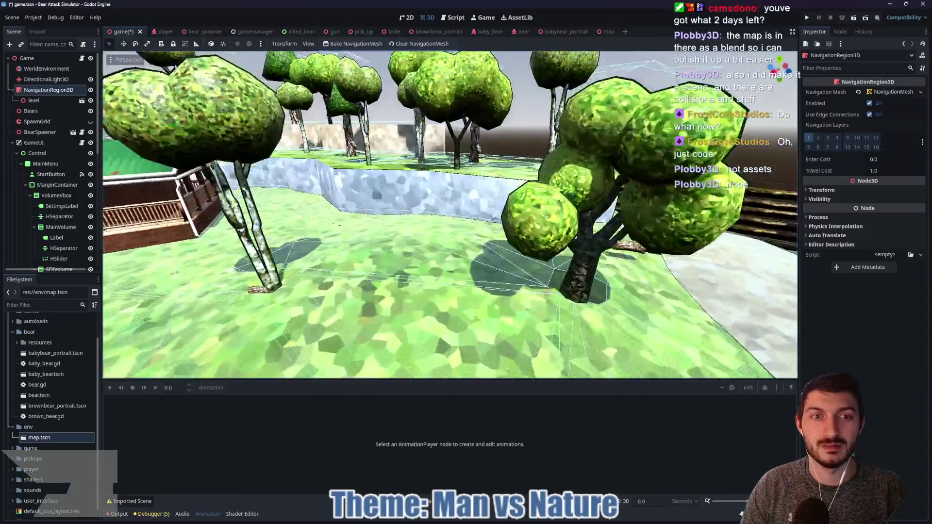
pyautogui.press('w')
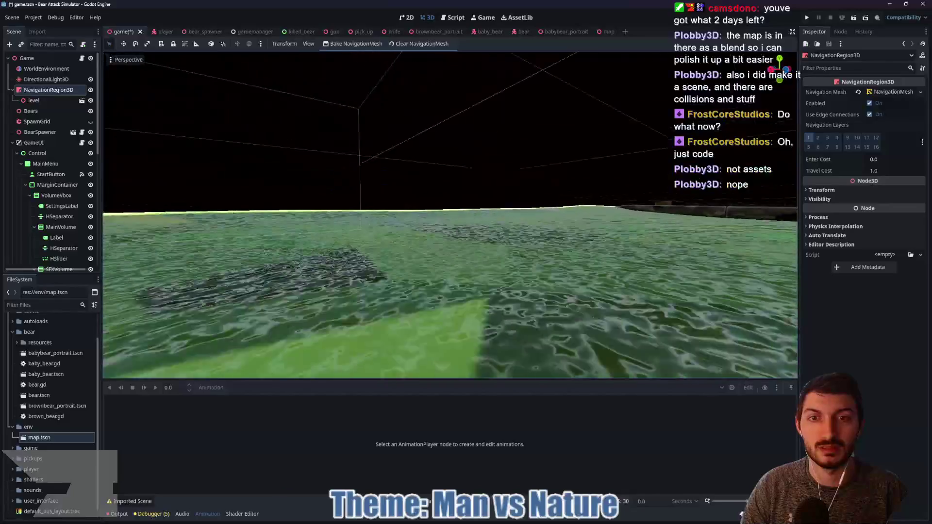
pyautogui.press('w')
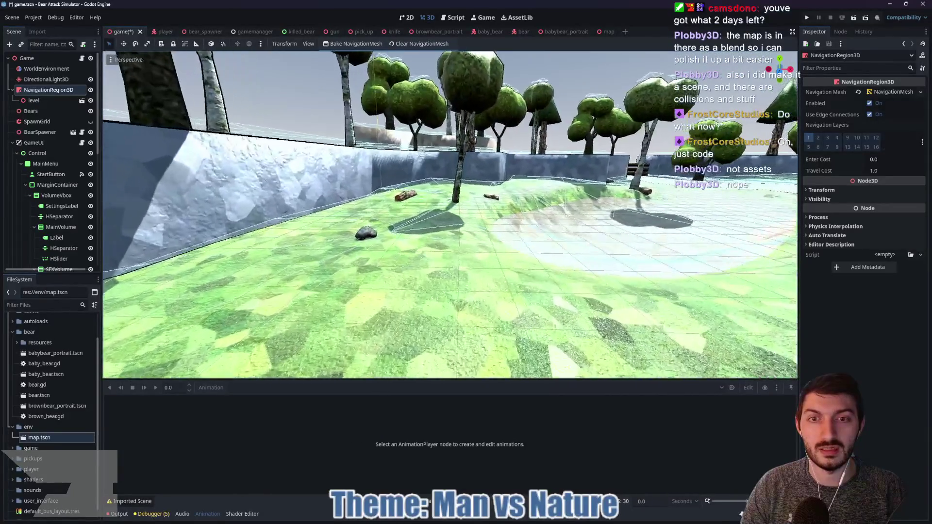
pyautogui.press('w')
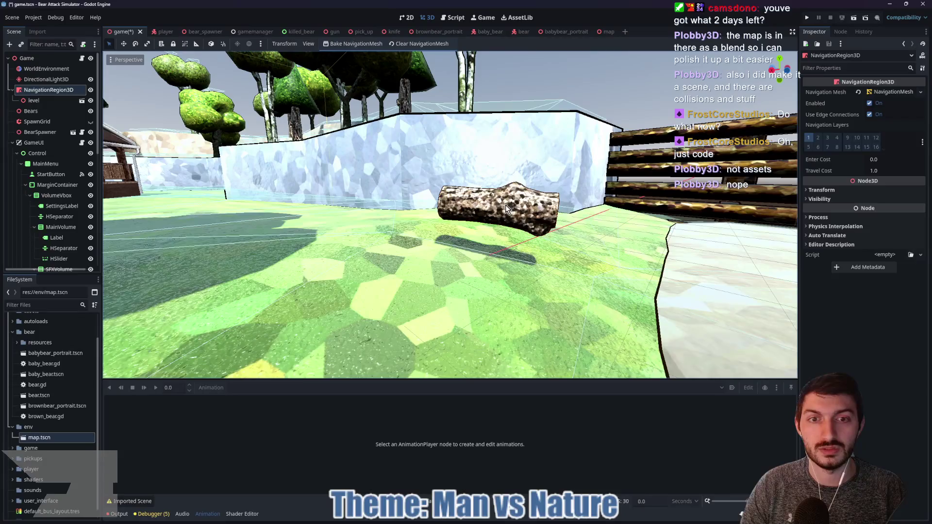
pyautogui.click(37, 100)
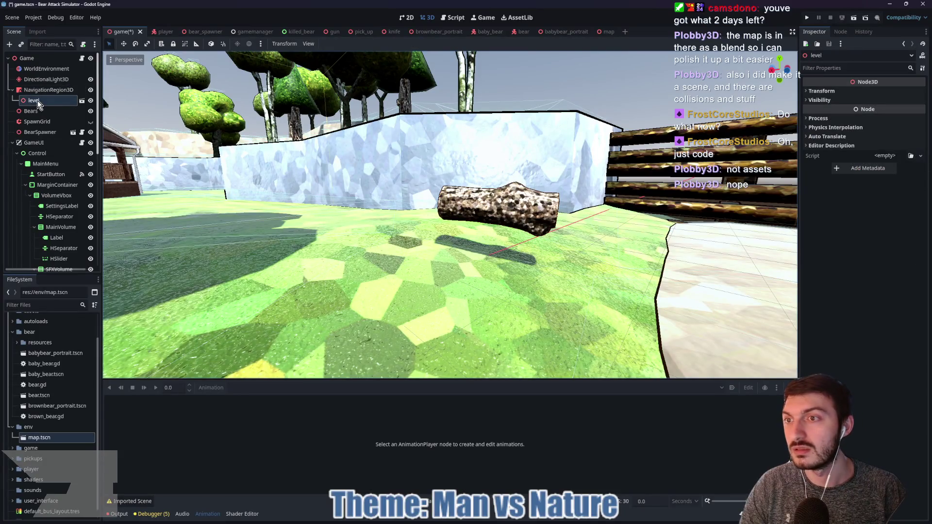
# Enable Editable Children on the level node and select the rocks_logs mesh
pyautogui.rightClick(37, 100)
pyautogui.click(83, 312)
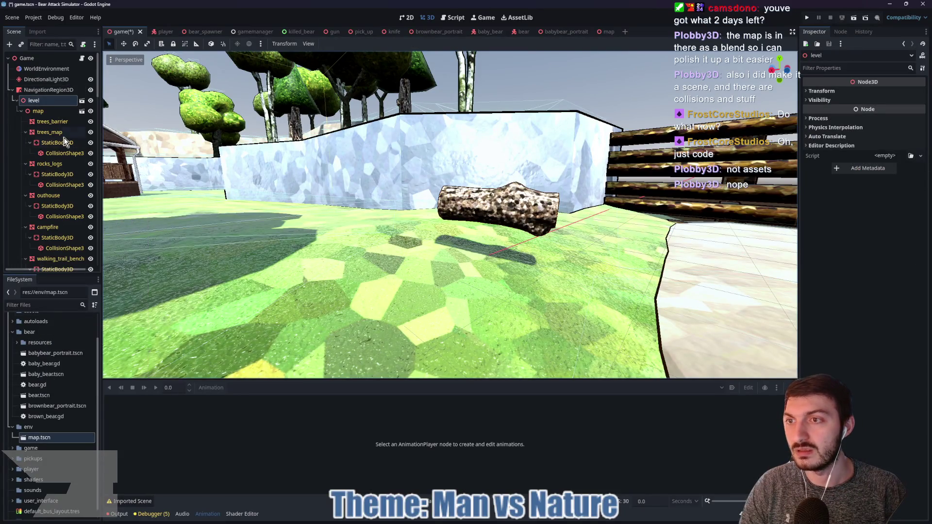
pyautogui.click(526, 217)
pyautogui.moveTo(353, 218); pyautogui.dragTo(464, 213)
# Inspect the bench's collision shape and the rocks_logs mesh properties
pyautogui.scroll(-5, 464, 211)
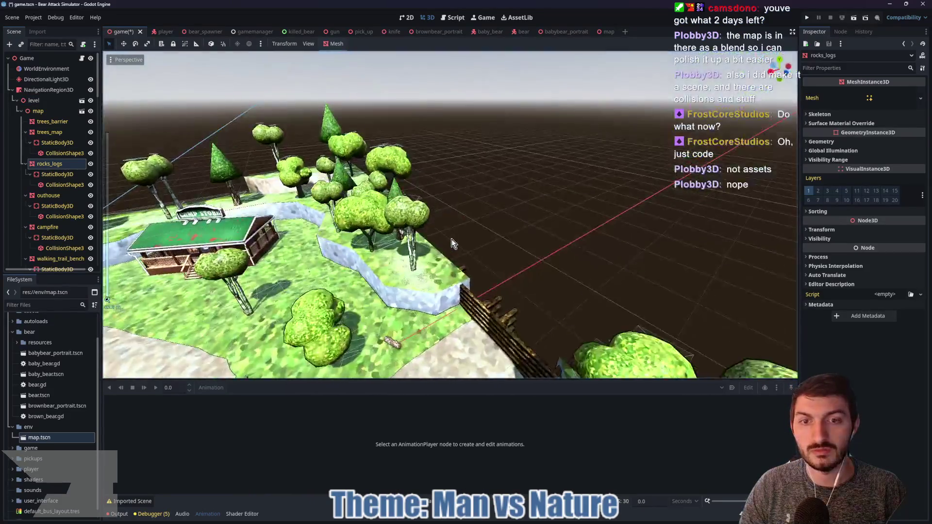
pyautogui.scroll(2, 452, 239)
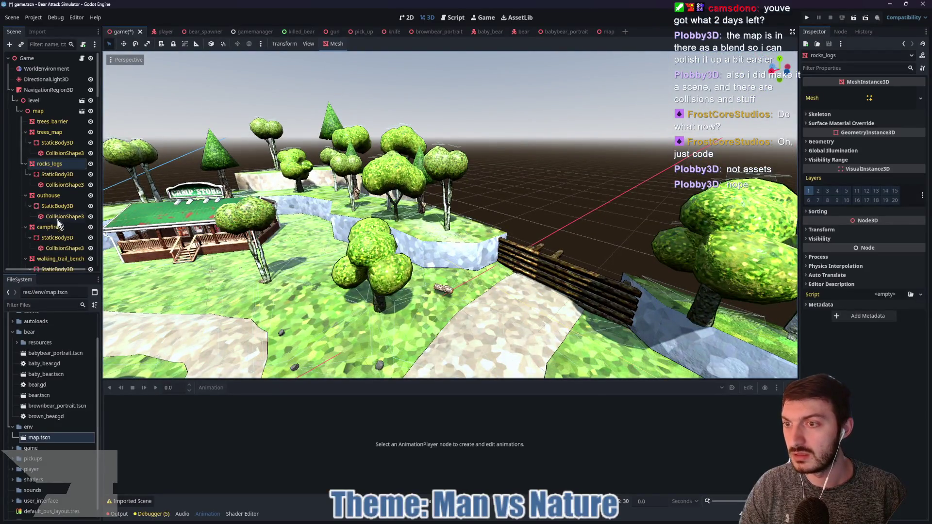
pyautogui.scroll(-3, 60, 228)
pyautogui.scroll(-3, 51, 196)
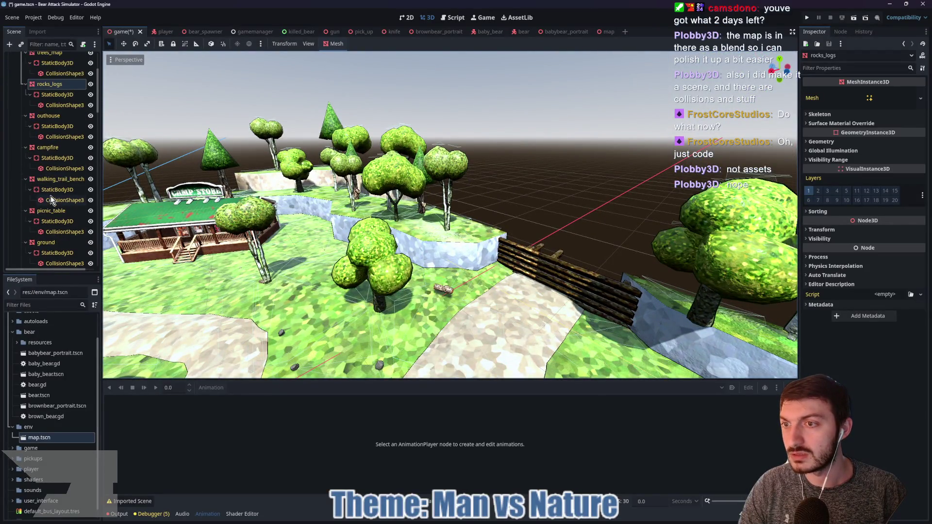
pyautogui.click(48, 174)
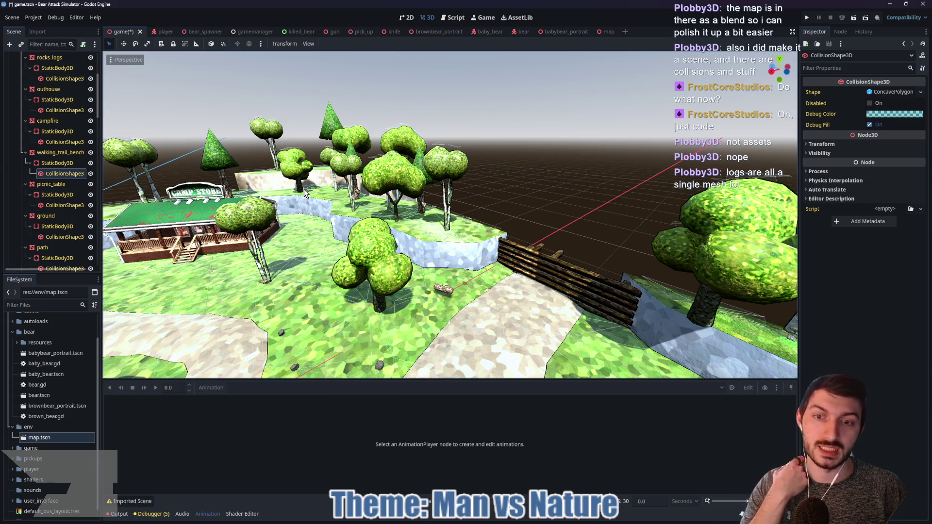
pyautogui.scroll(3, 42, 218)
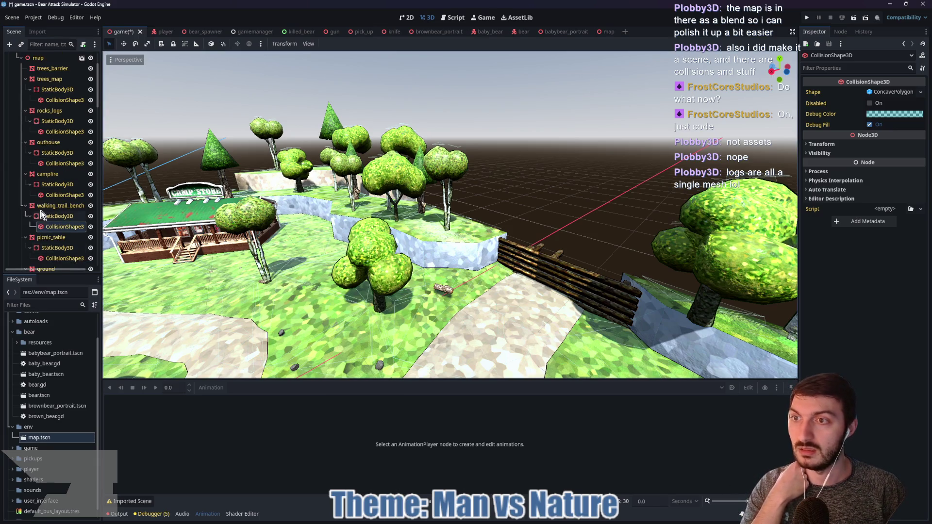
pyautogui.click(53, 113)
pyautogui.scroll(-5, 502, 200)
pyautogui.scroll(5, 470, 202)
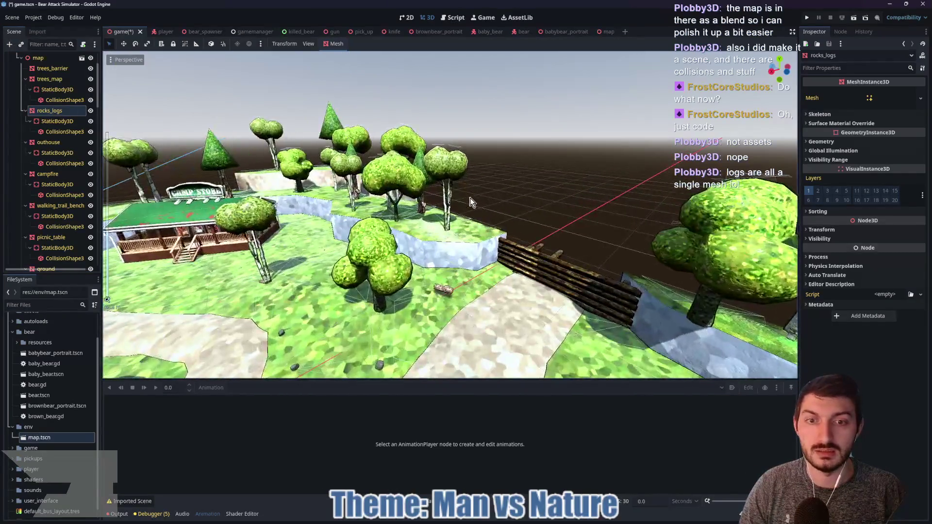
pyautogui.scroll(-5, 544, 195)
pyautogui.scroll(5, 437, 195)
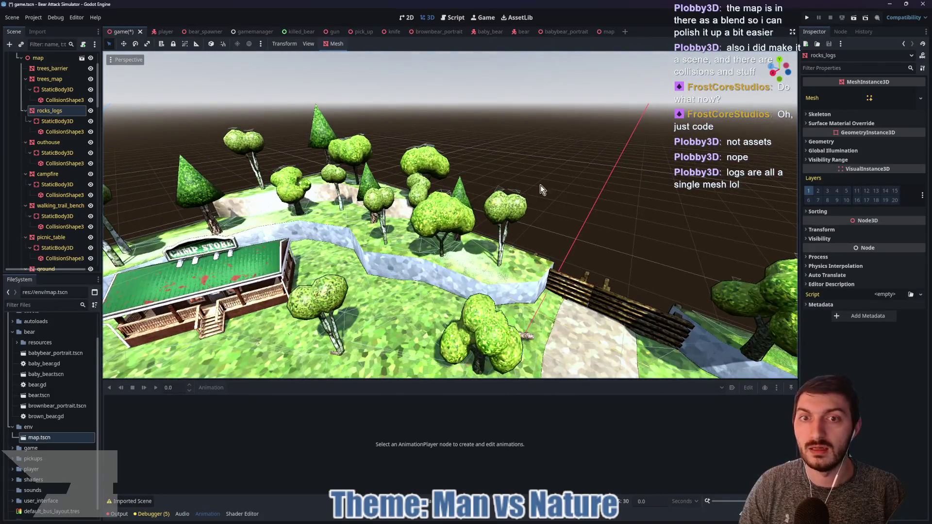
pyautogui.scroll(-5, 542, 189)
pyautogui.scroll(5, 542, 190)
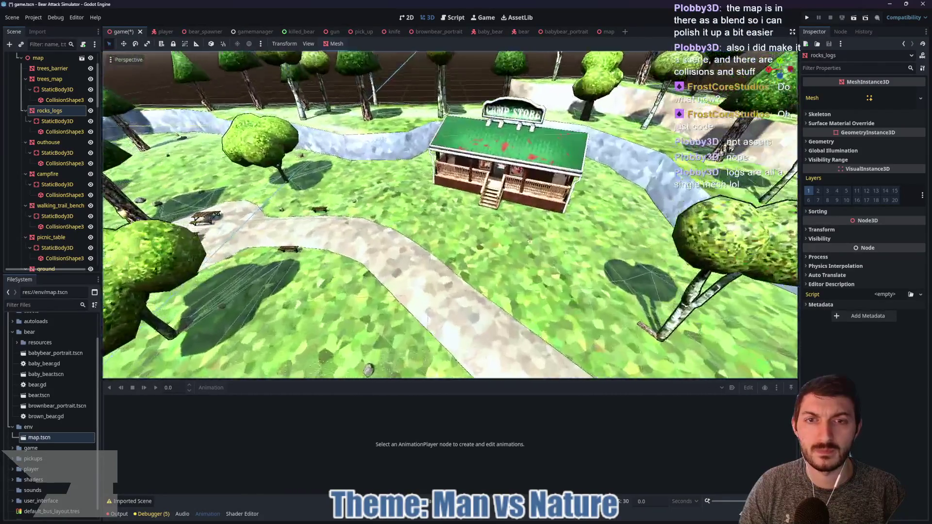
pyautogui.scroll(5, 450, 214)
pyautogui.scroll(-5, 450, 214)
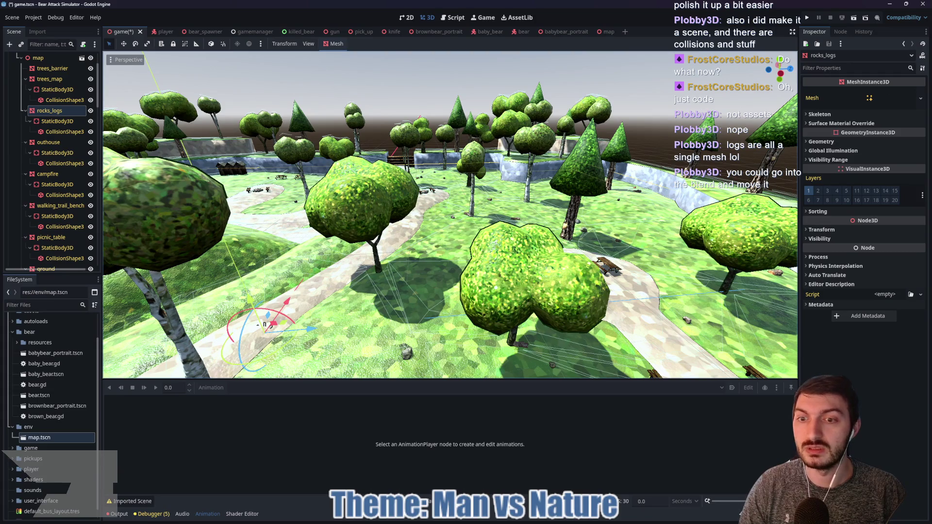
pyautogui.scroll(-5, 371, 169)
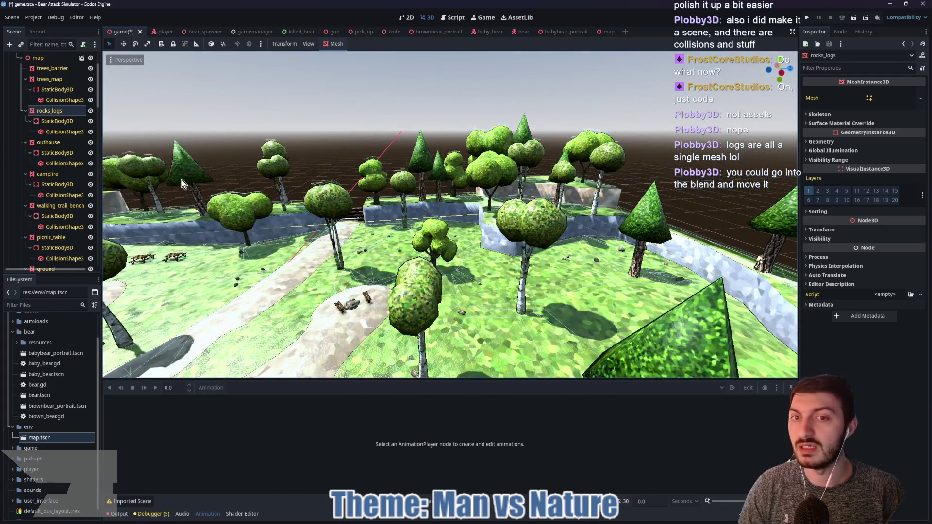
pyautogui.scroll(3, 44, 112)
# Rebake the navigation mesh from the NavigationRegion3D node
pyautogui.click(20, 111)
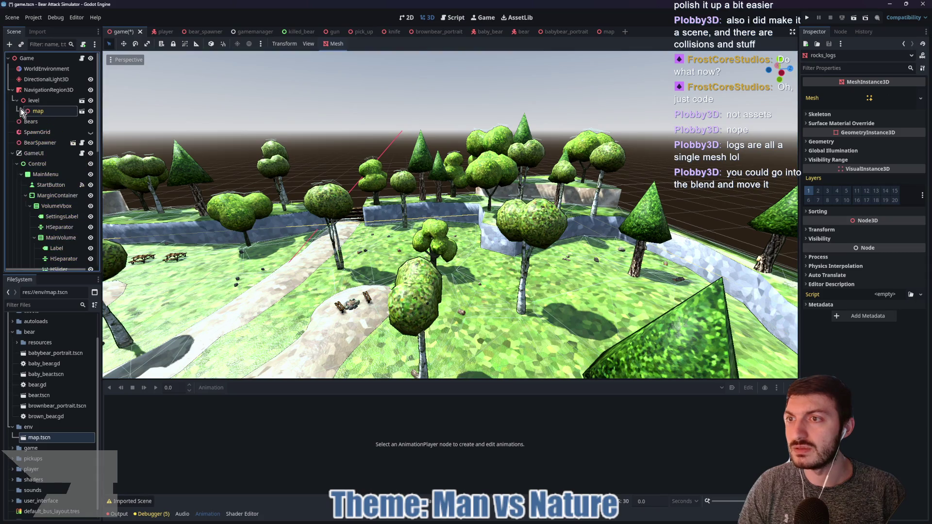
pyautogui.click(31, 91)
pyautogui.click(360, 42)
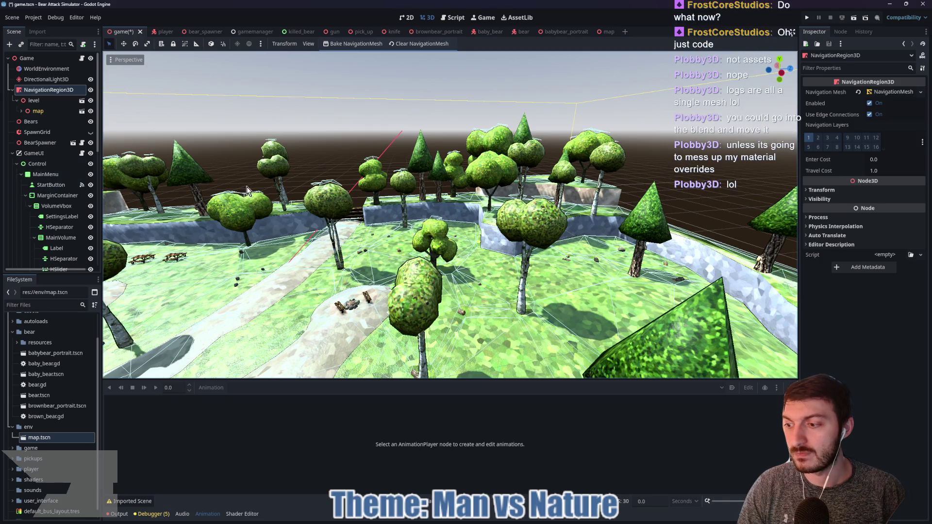
# Select SpawnGrid, hide the SpawnGrid and navigation region, and view the grid square top-down
pyautogui.click(36, 131)
pyautogui.scroll(-5, 355, 145)
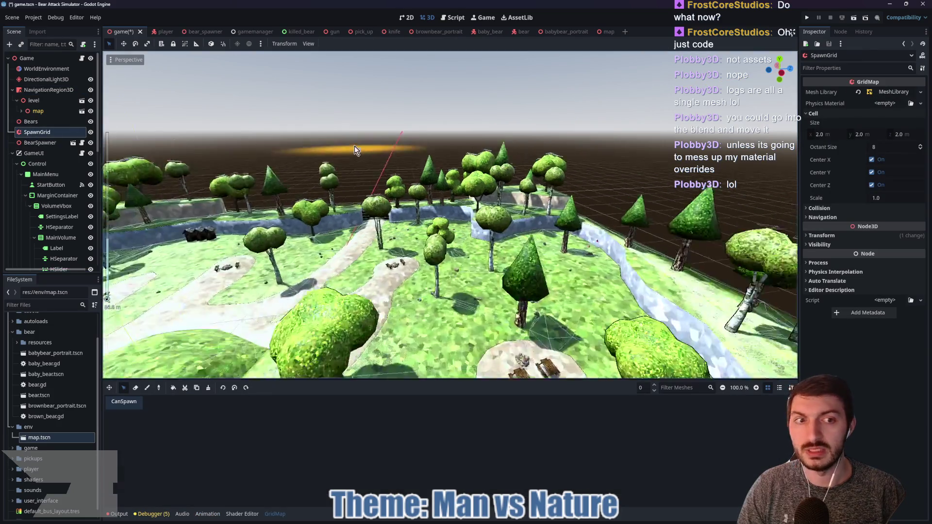
pyautogui.moveTo(498, 201); pyautogui.dragTo(587, 238)
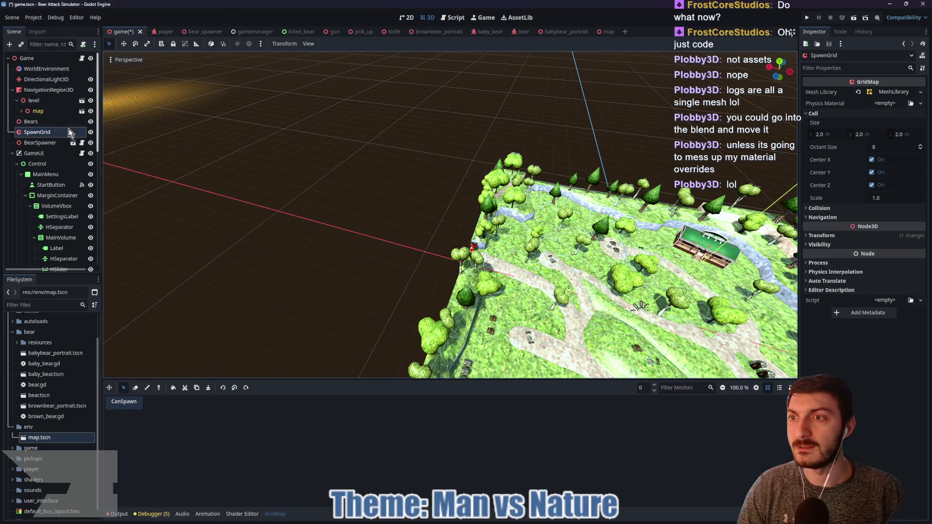
pyautogui.click(90, 132)
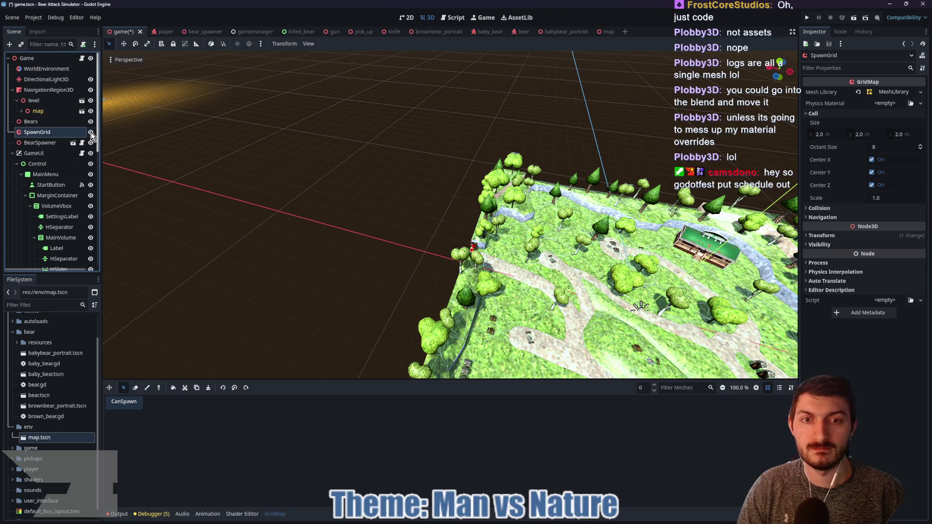
pyautogui.click(90, 90)
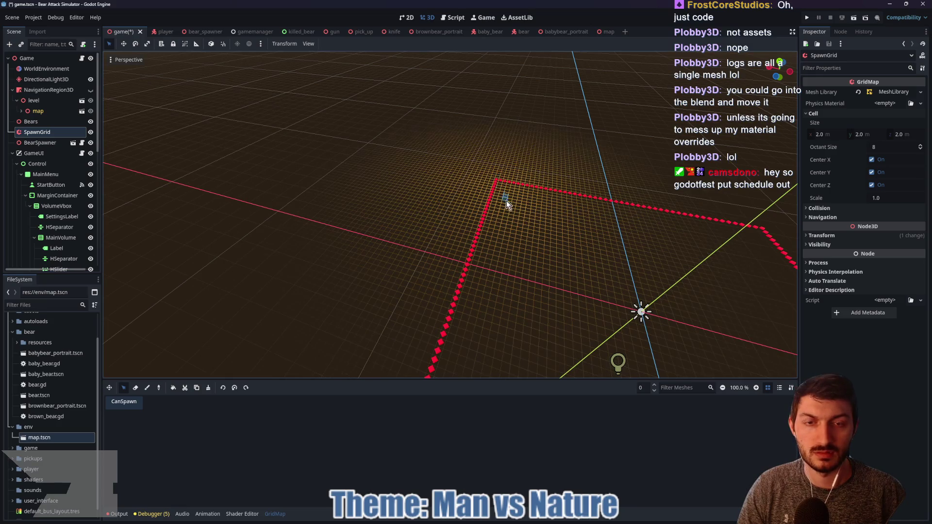
pyautogui.moveTo(520, 208)
pyautogui.mouseDown()
pyautogui.moveTo(489, 200)
pyautogui.moveTo(503, 270)
pyautogui.moveTo(514, 275)
pyautogui.mouseUp()
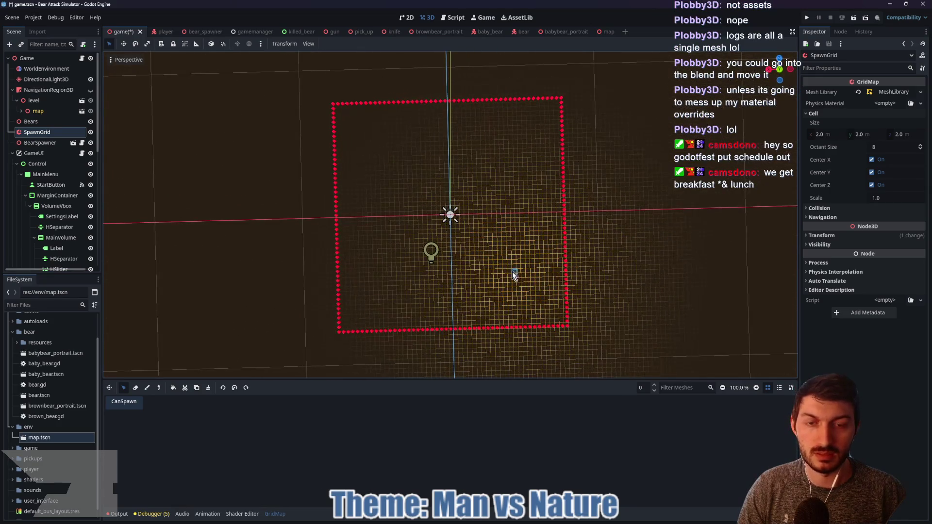
# Select the whole grid square and fill it with CanSpawn cells
pyautogui.moveTo(333, 105)
pyautogui.mouseDown()
pyautogui.moveTo(461, 198)
pyautogui.moveTo(597, 340)
pyautogui.moveTo(566, 328)
pyautogui.mouseUp()
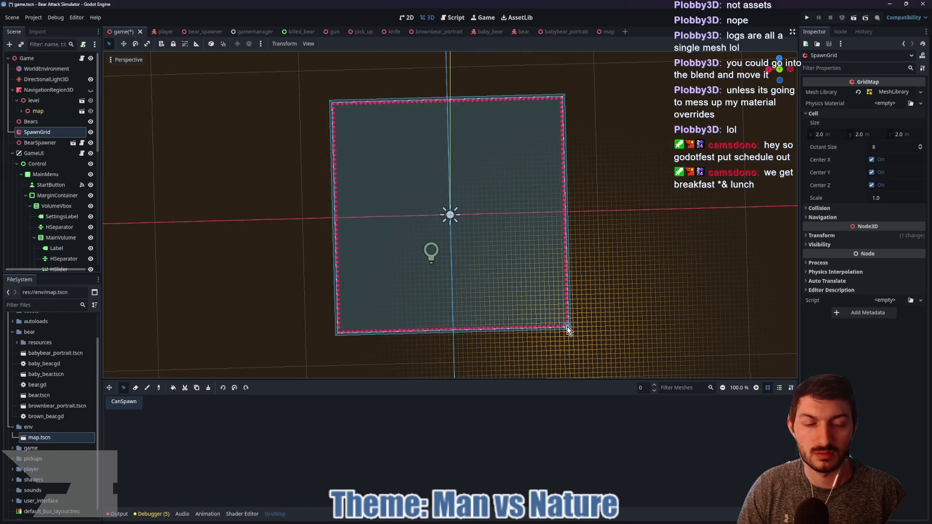
pyautogui.press('e')
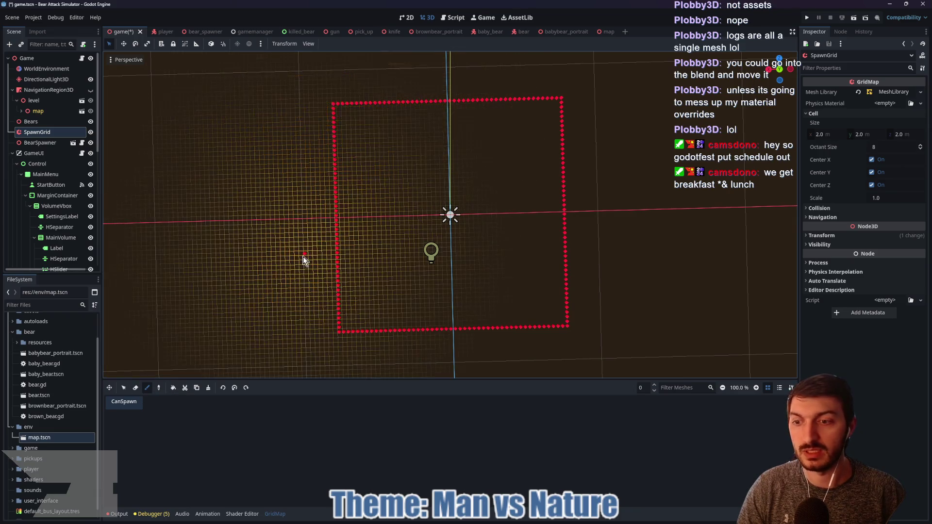
pyautogui.click(124, 387)
pyautogui.moveTo(335, 104)
pyautogui.mouseDown()
pyautogui.moveTo(500, 292)
pyautogui.moveTo(570, 340)
pyautogui.moveTo(567, 331)
pyautogui.mouseUp()
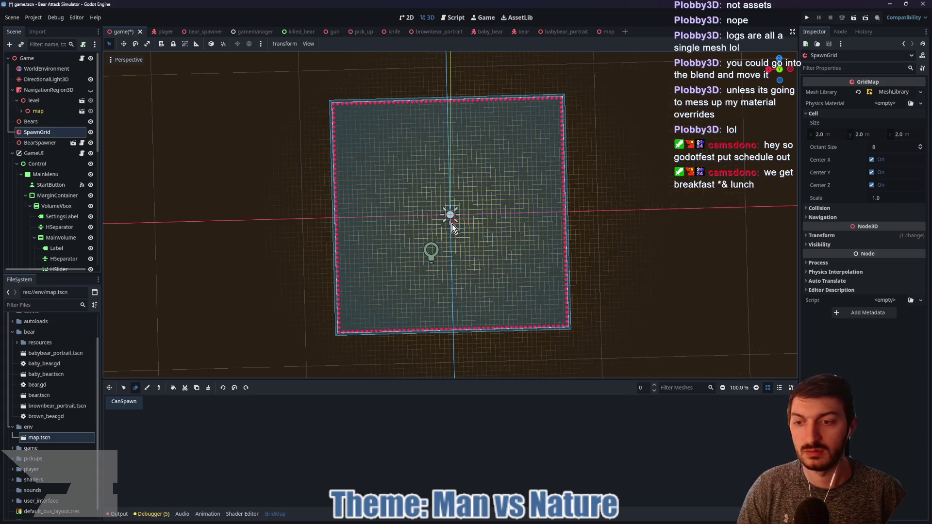
pyautogui.hotkey('ctrl', 'f')
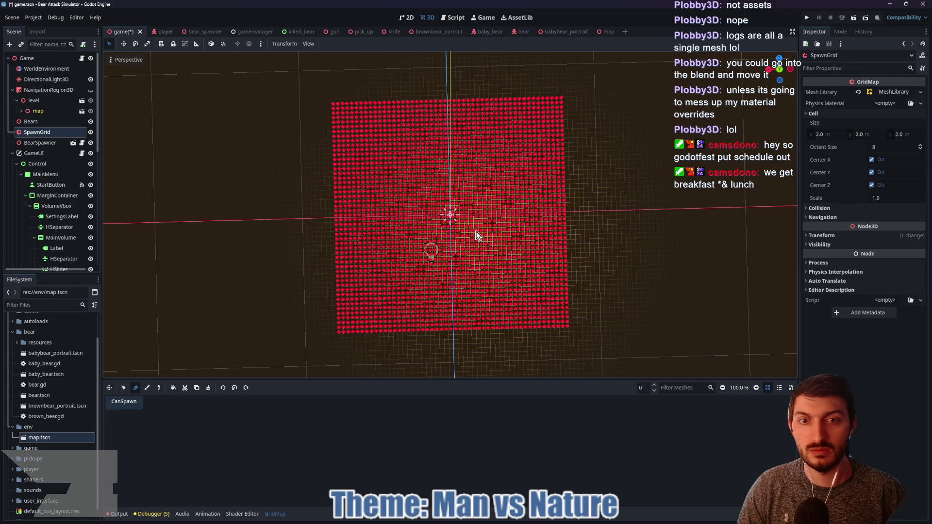
# Erase a diagonal line and scattered cells along the grid's bottom edge
pyautogui.moveTo(334, 105); pyautogui.dragTo(529, 287)
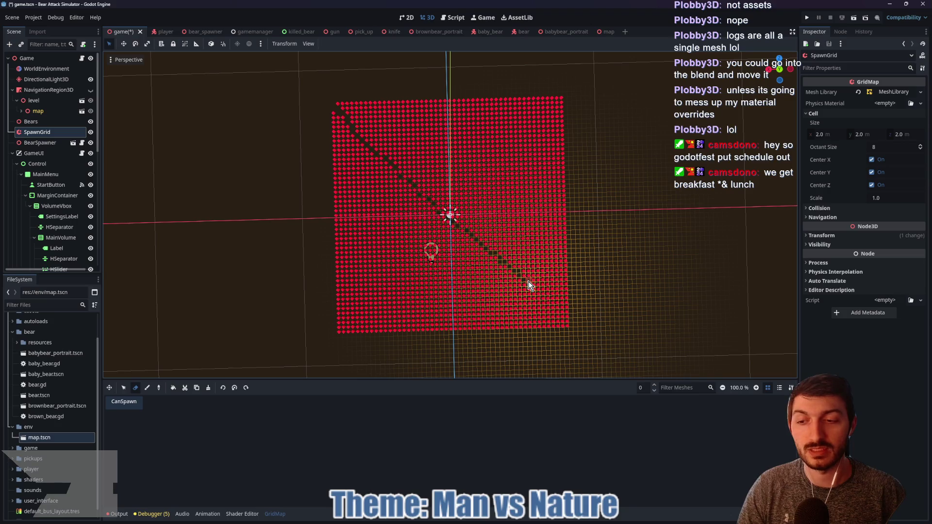
pyautogui.press('q')
pyautogui.moveTo(333, 106)
pyautogui.mouseDown()
pyautogui.moveTo(404, 194)
pyautogui.moveTo(568, 328)
pyautogui.mouseUp()
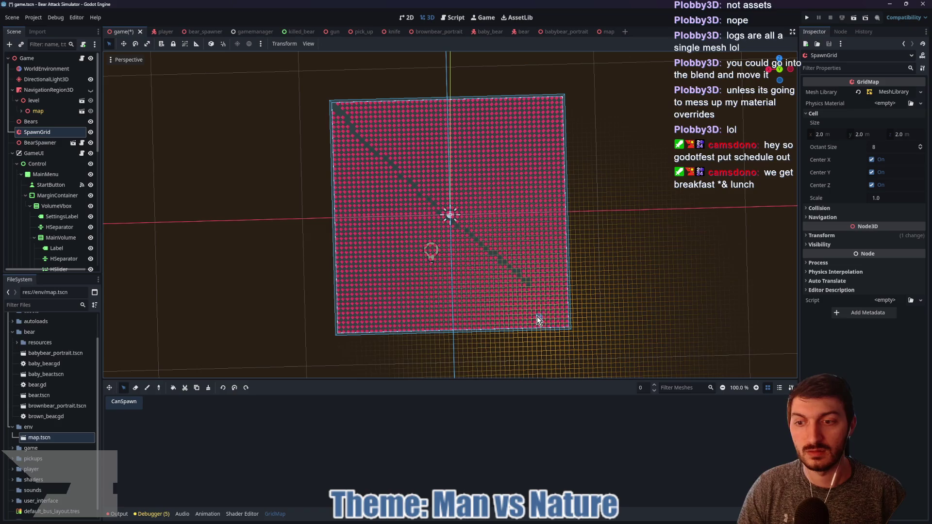
pyautogui.press('w')
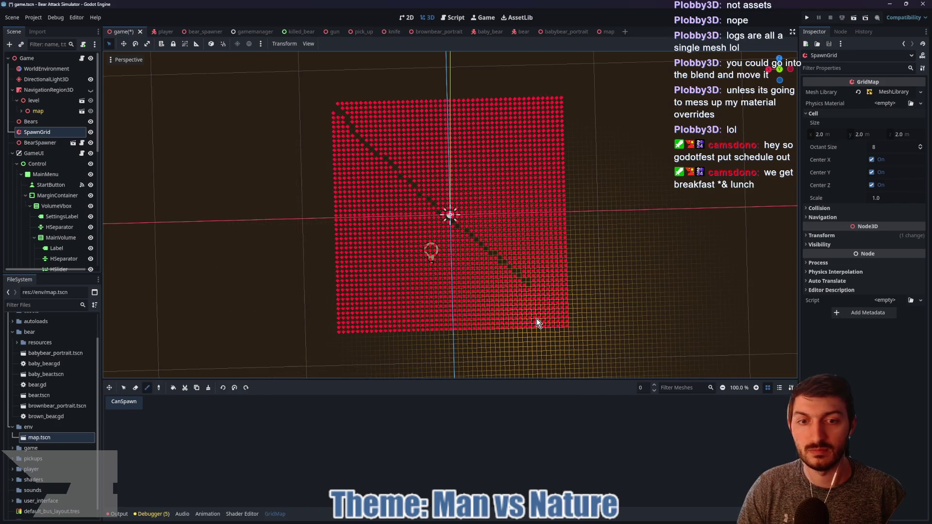
pyautogui.moveTo(538, 323)
pyautogui.mouseDown()
pyautogui.moveTo(439, 376)
pyautogui.moveTo(499, 377)
pyautogui.moveTo(576, 325)
pyautogui.moveTo(385, 323)
pyautogui.moveTo(537, 301)
pyautogui.moveTo(558, 254)
pyautogui.moveTo(410, 215)
pyautogui.moveTo(410, 175)
pyautogui.moveTo(316, 216)
pyautogui.moveTo(485, 151)
pyautogui.moveTo(374, 141)
pyautogui.moveTo(365, 89)
pyautogui.moveTo(312, 141)
pyautogui.mouseUp()
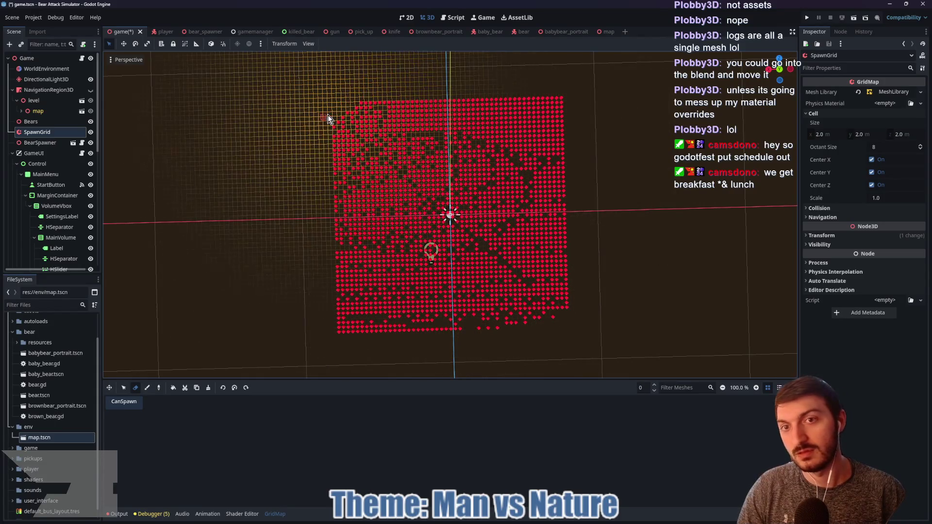
# Erase spawn cells along the grid's top-left and left edges
pyautogui.moveTo(359, 112); pyautogui.dragTo(346, 118)
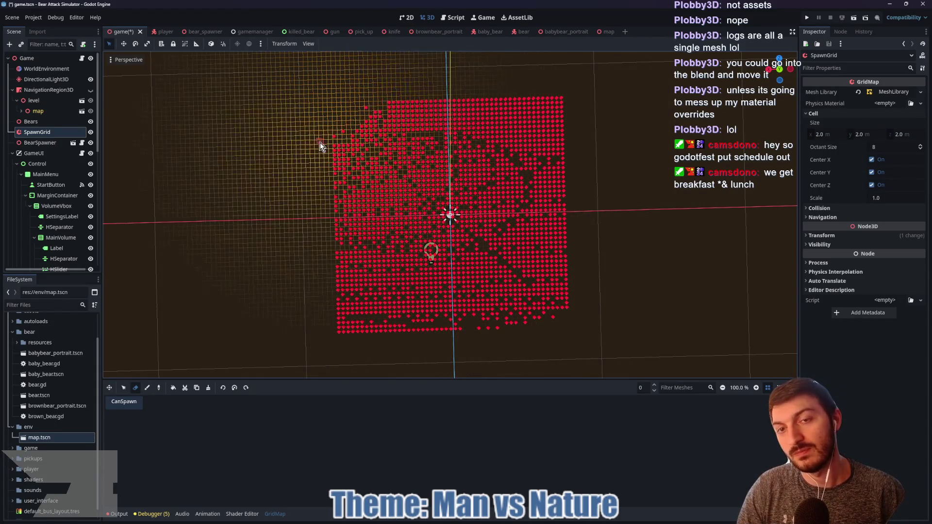
pyautogui.moveTo(325, 160); pyautogui.dragTo(346, 156)
pyautogui.moveTo(402, 102)
pyautogui.mouseDown()
pyautogui.moveTo(354, 133)
pyautogui.moveTo(406, 114)
pyautogui.moveTo(329, 189)
pyautogui.mouseUp()
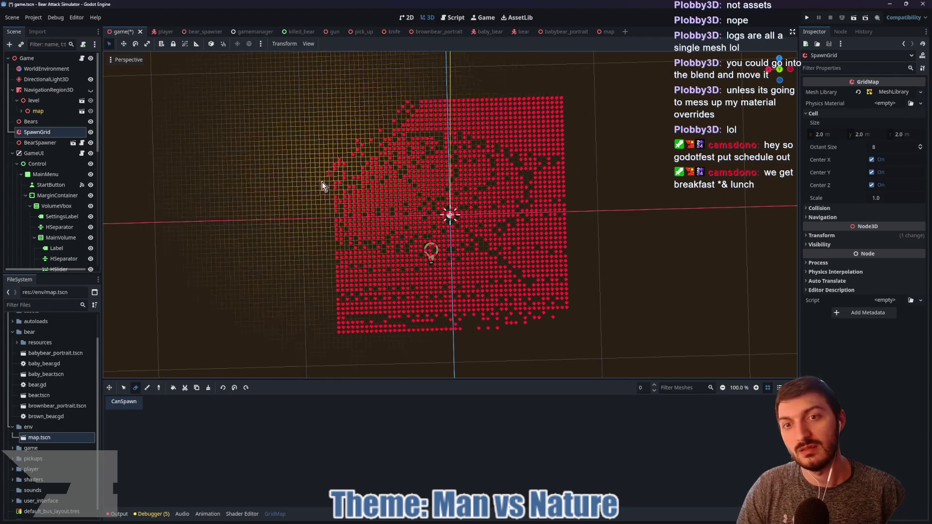
pyautogui.scroll(3, 343, 173)
pyautogui.moveTo(290, 179); pyautogui.dragTo(302, 236)
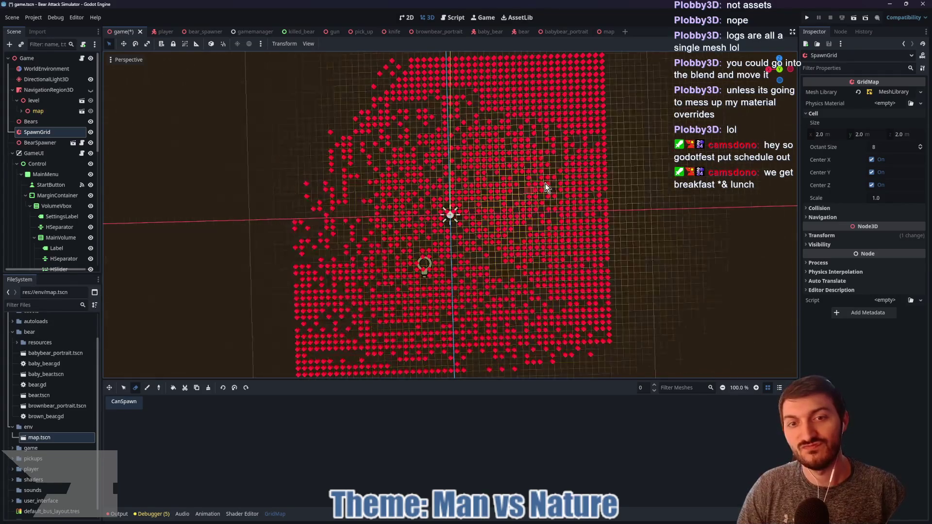
# Erase cells along the bottom rows and the lower right of the grid
pyautogui.moveTo(527, 370)
pyautogui.mouseDown()
pyautogui.moveTo(360, 337)
pyautogui.moveTo(495, 224)
pyautogui.moveTo(560, 184)
pyautogui.moveTo(558, 283)
pyautogui.moveTo(511, 208)
pyautogui.mouseUp()
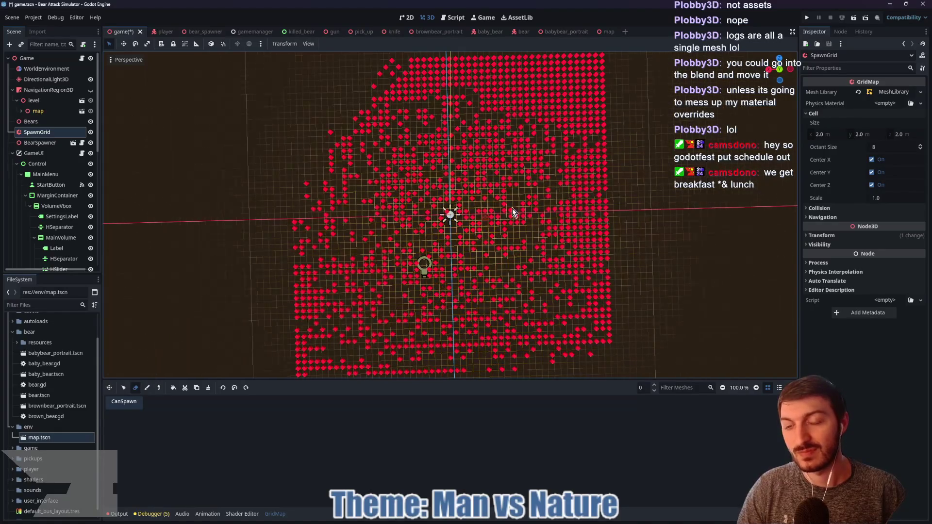
pyautogui.click(124, 388)
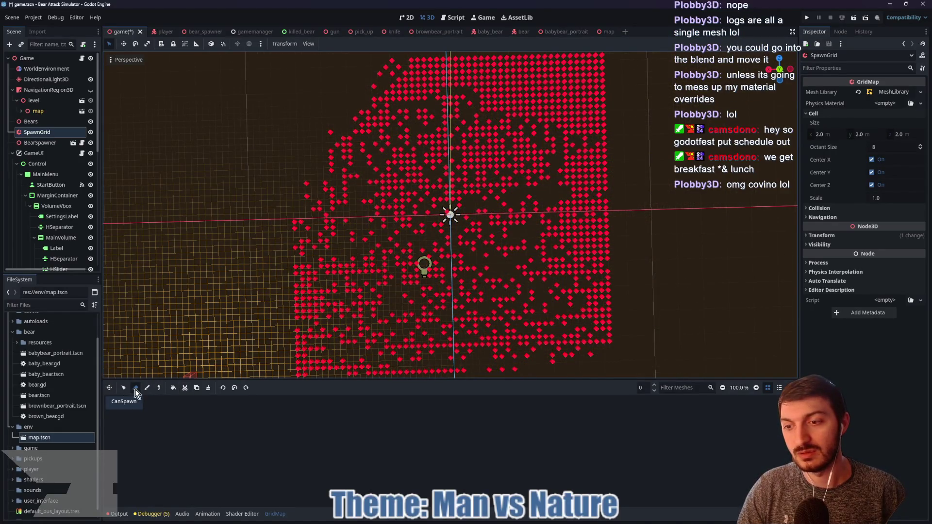
pyautogui.click(136, 388)
pyautogui.moveTo(397, 370)
pyautogui.mouseDown()
pyautogui.moveTo(319, 372)
pyautogui.moveTo(520, 333)
pyautogui.moveTo(285, 362)
pyautogui.moveTo(587, 362)
pyautogui.moveTo(618, 337)
pyautogui.moveTo(333, 333)
pyautogui.moveTo(436, 313)
pyautogui.moveTo(312, 318)
pyautogui.moveTo(568, 318)
pyautogui.moveTo(317, 340)
pyautogui.moveTo(575, 339)
pyautogui.moveTo(496, 328)
pyautogui.mouseUp()
pyautogui.moveTo(401, 320)
pyautogui.mouseDown()
pyautogui.moveTo(633, 310)
pyautogui.moveTo(582, 333)
pyautogui.moveTo(510, 335)
pyautogui.moveTo(374, 316)
pyautogui.mouseUp()
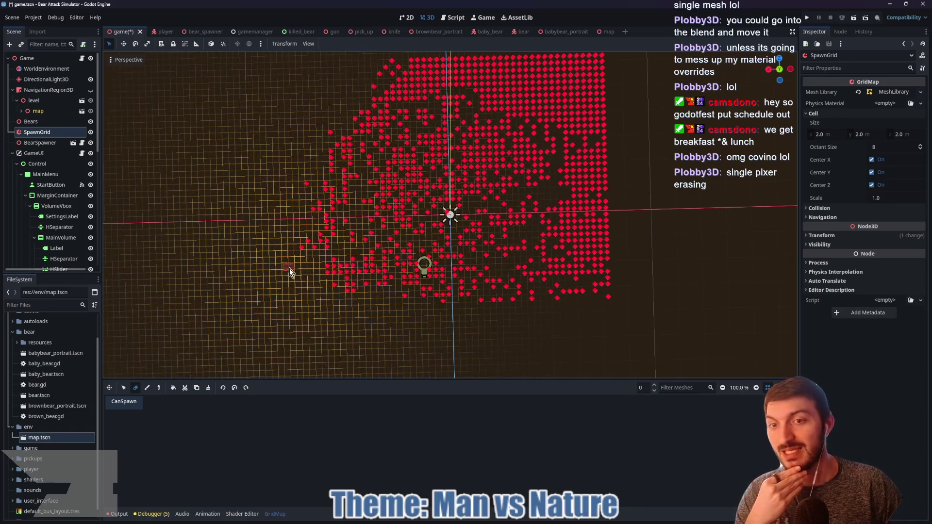
# Clear the stray and scattered cells on the left side and near the bottom right
pyautogui.moveTo(290, 269); pyautogui.dragTo(312, 196)
pyautogui.moveTo(322, 155)
pyautogui.mouseDown()
pyautogui.moveTo(337, 281)
pyautogui.moveTo(329, 183)
pyautogui.moveTo(360, 261)
pyautogui.moveTo(381, 231)
pyautogui.moveTo(392, 155)
pyautogui.moveTo(357, 284)
pyautogui.mouseUp()
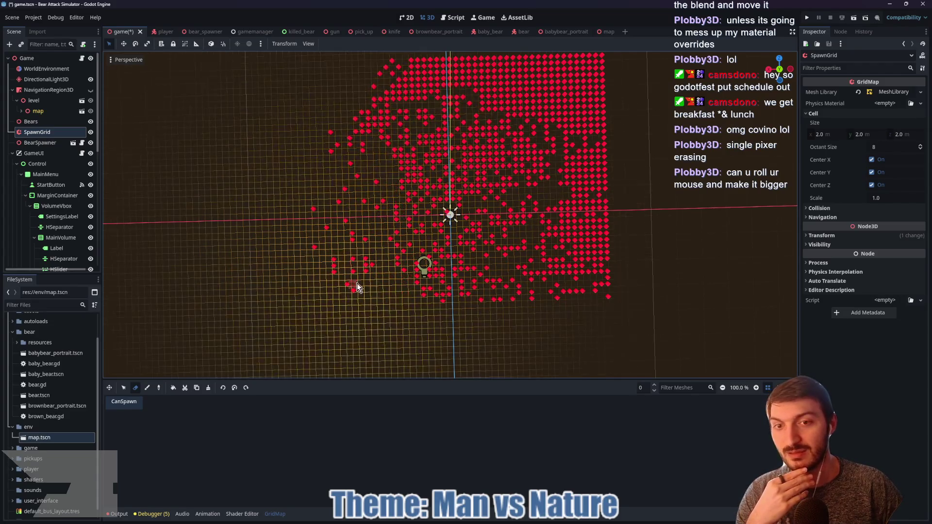
pyautogui.moveTo(338, 223); pyautogui.dragTo(368, 227)
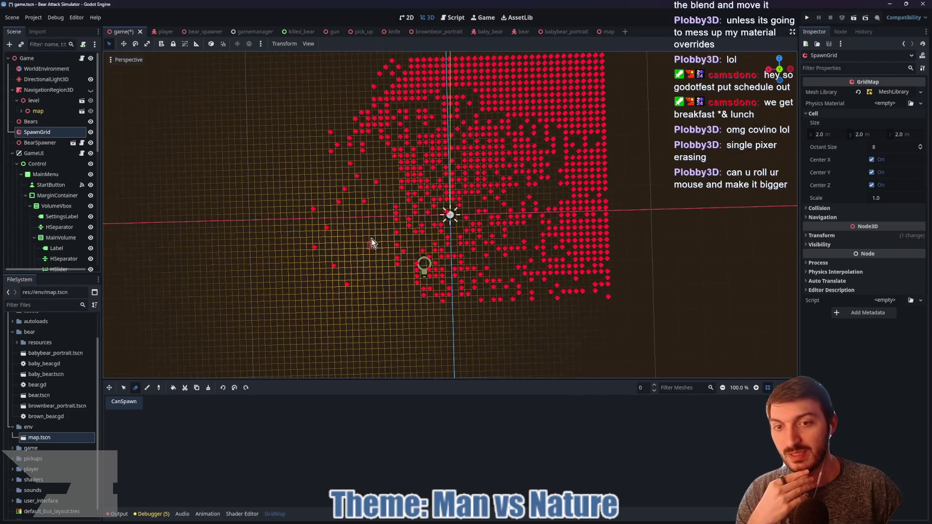
pyautogui.moveTo(345, 275)
pyautogui.mouseDown()
pyautogui.moveTo(316, 219)
pyautogui.moveTo(372, 196)
pyautogui.moveTo(403, 208)
pyautogui.mouseUp()
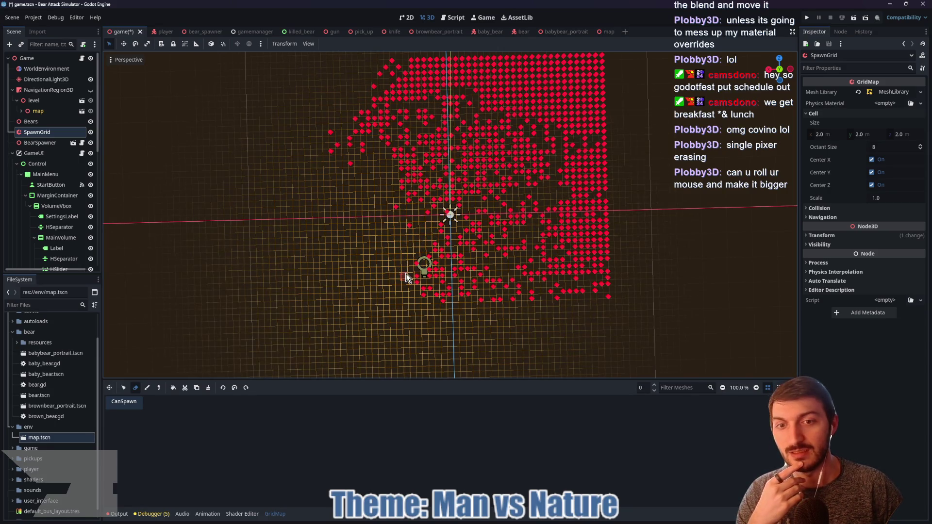
pyautogui.moveTo(491, 290)
pyautogui.mouseDown()
pyautogui.moveTo(520, 287)
pyautogui.moveTo(500, 312)
pyautogui.moveTo(554, 304)
pyautogui.moveTo(522, 298)
pyautogui.mouseUp()
pyautogui.scroll(2, 513, 292)
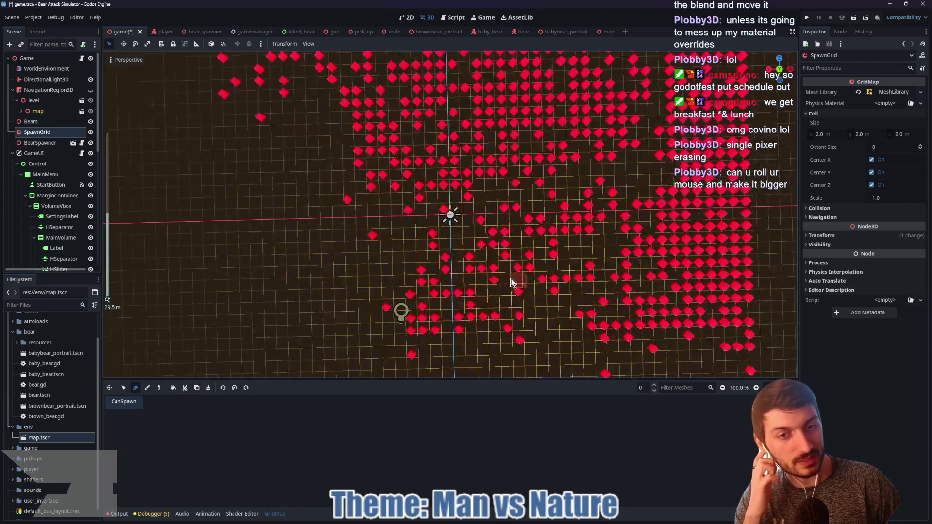
# Erase cells through the grid's middle and along the remaining block's left edge
pyautogui.scroll(-4, 486, 276)
pyautogui.scroll(5, 442, 282)
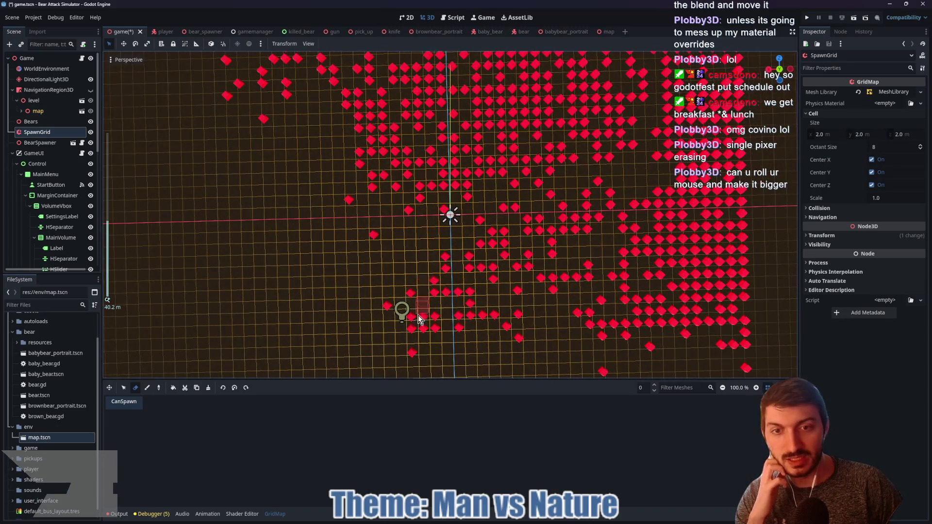
pyautogui.moveTo(399, 303)
pyautogui.mouseDown()
pyautogui.moveTo(416, 349)
pyautogui.moveTo(451, 275)
pyautogui.moveTo(495, 314)
pyautogui.moveTo(480, 323)
pyautogui.moveTo(720, 328)
pyautogui.moveTo(693, 378)
pyautogui.moveTo(570, 375)
pyautogui.moveTo(774, 319)
pyautogui.moveTo(723, 331)
pyautogui.moveTo(530, 318)
pyautogui.moveTo(737, 292)
pyautogui.moveTo(708, 258)
pyautogui.moveTo(584, 256)
pyautogui.moveTo(597, 277)
pyautogui.moveTo(724, 235)
pyautogui.moveTo(633, 299)
pyautogui.moveTo(676, 210)
pyautogui.moveTo(670, 240)
pyautogui.moveTo(641, 214)
pyautogui.moveTo(675, 216)
pyautogui.moveTo(734, 149)
pyautogui.moveTo(733, 215)
pyautogui.moveTo(718, 128)
pyautogui.moveTo(682, 200)
pyautogui.moveTo(652, 169)
pyautogui.moveTo(663, 189)
pyautogui.moveTo(633, 181)
pyautogui.moveTo(495, 248)
pyautogui.moveTo(585, 200)
pyautogui.moveTo(531, 243)
pyautogui.moveTo(531, 208)
pyautogui.moveTo(466, 185)
pyautogui.moveTo(359, 213)
pyautogui.moveTo(347, 248)
pyautogui.moveTo(358, 209)
pyautogui.moveTo(312, 166)
pyautogui.moveTo(566, 160)
pyautogui.moveTo(376, 146)
pyautogui.moveTo(481, 105)
pyautogui.moveTo(597, 108)
pyautogui.moveTo(424, 188)
pyautogui.moveTo(428, 95)
pyautogui.mouseUp()
pyautogui.scroll(-3, 530, 168)
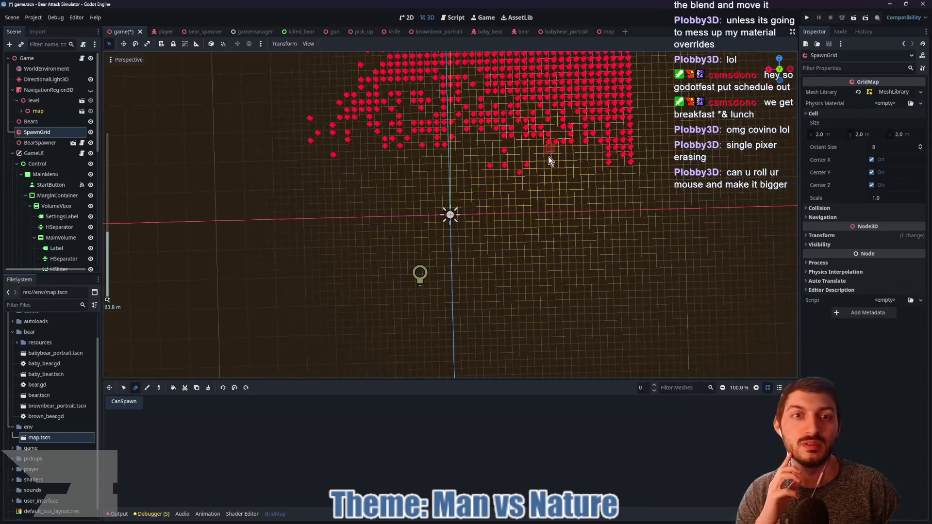
pyautogui.scroll(-3, 523, 209)
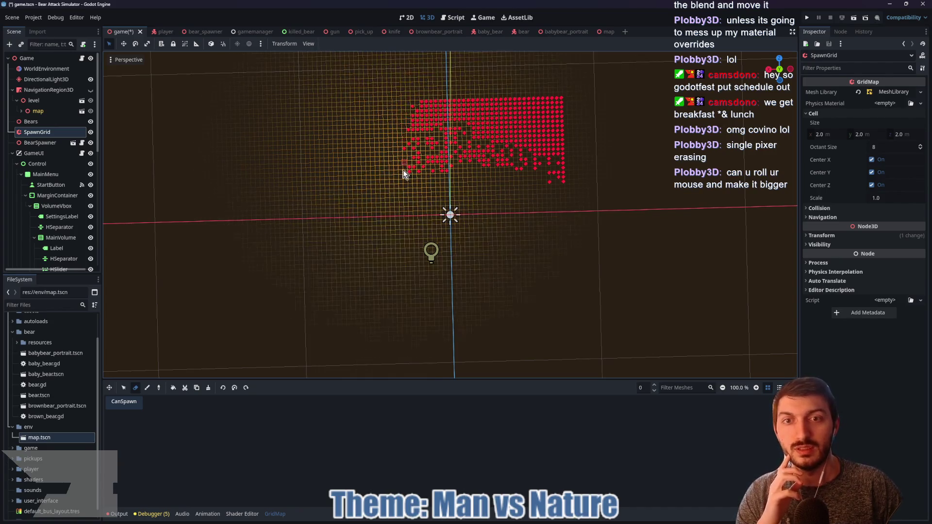
pyautogui.moveTo(420, 129); pyautogui.dragTo(421, 189)
pyautogui.moveTo(429, 156); pyautogui.dragTo(441, 105)
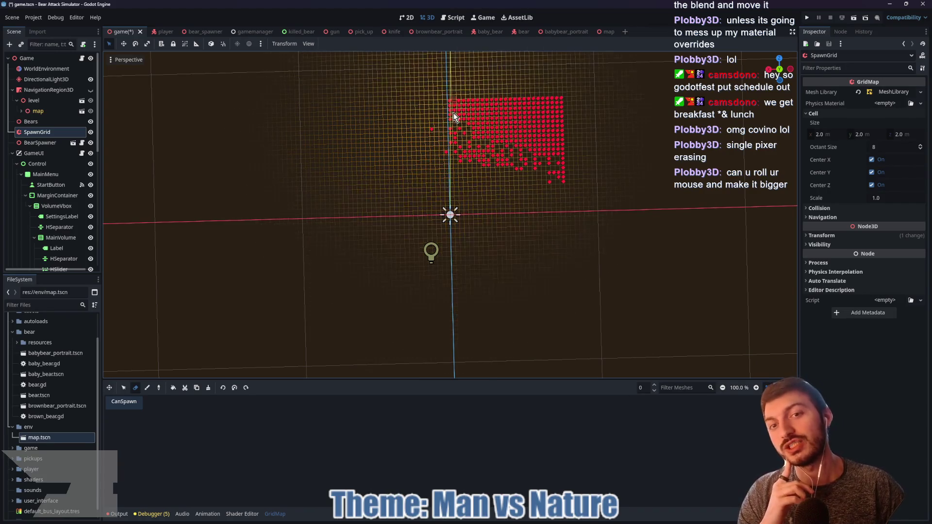
pyautogui.moveTo(429, 154)
pyautogui.mouseDown()
pyautogui.moveTo(437, 167)
pyautogui.moveTo(432, 143)
pyautogui.moveTo(451, 165)
pyautogui.moveTo(450, 101)
pyautogui.moveTo(501, 137)
pyautogui.mouseUp()
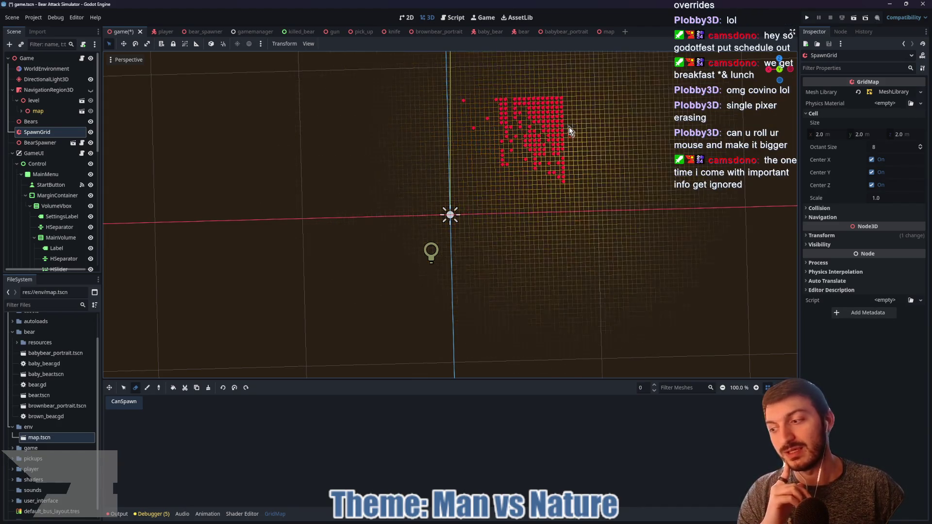
# Erase the block's last dense cluster of CanSpawn cells and unhide the park level
pyautogui.moveTo(584, 167); pyautogui.dragTo(533, 149)
pyautogui.moveTo(565, 112); pyautogui.dragTo(538, 162)
pyautogui.moveTo(534, 127); pyautogui.dragTo(541, 154)
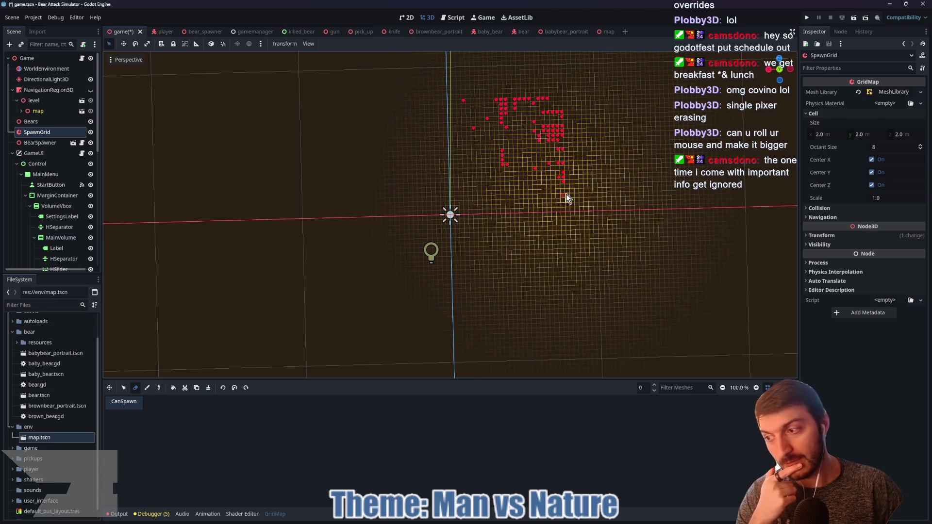
pyautogui.moveTo(500, 135); pyautogui.dragTo(614, 141)
pyautogui.moveTo(527, 158)
pyautogui.mouseDown()
pyautogui.moveTo(570, 118)
pyautogui.moveTo(592, 157)
pyautogui.moveTo(562, 129)
pyautogui.moveTo(585, 147)
pyautogui.moveTo(506, 166)
pyautogui.moveTo(518, 97)
pyautogui.moveTo(556, 115)
pyautogui.moveTo(514, 94)
pyautogui.moveTo(551, 143)
pyautogui.moveTo(550, 193)
pyautogui.mouseUp()
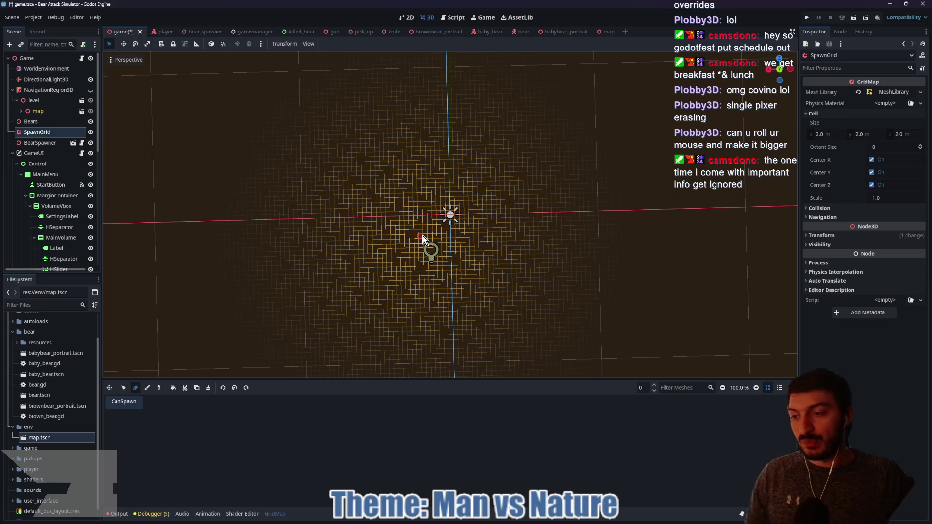
pyautogui.scroll(3, 450, 242)
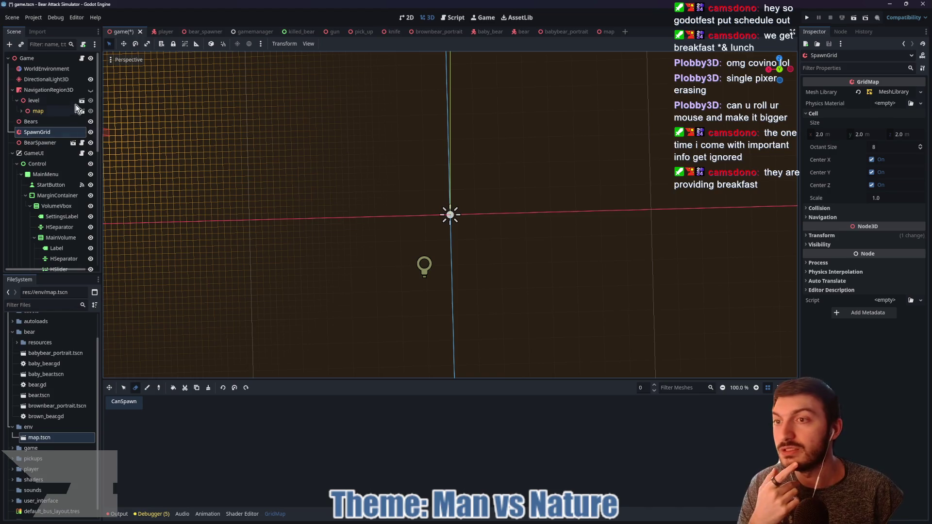
pyautogui.click(91, 101)
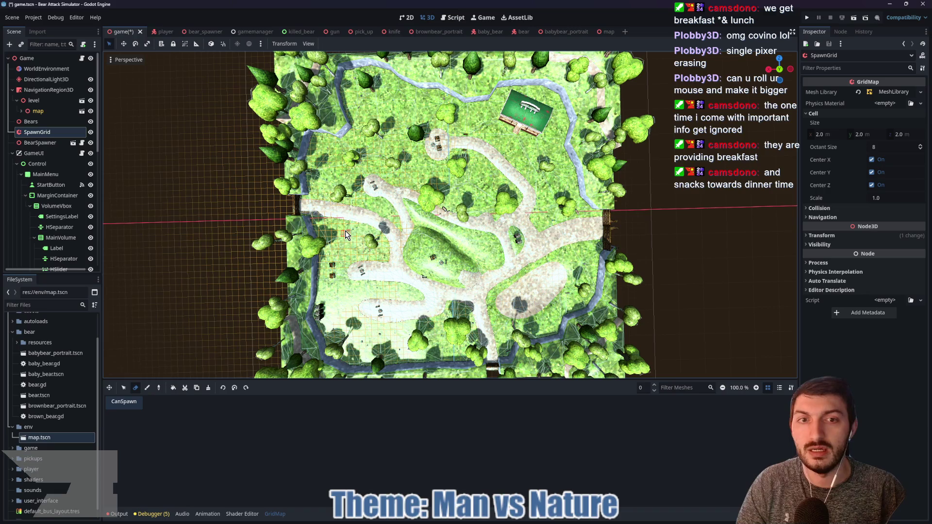
# From a low view of the park, box-select grid cells along the path beside the stone wall
pyautogui.scroll(3, 424, 217)
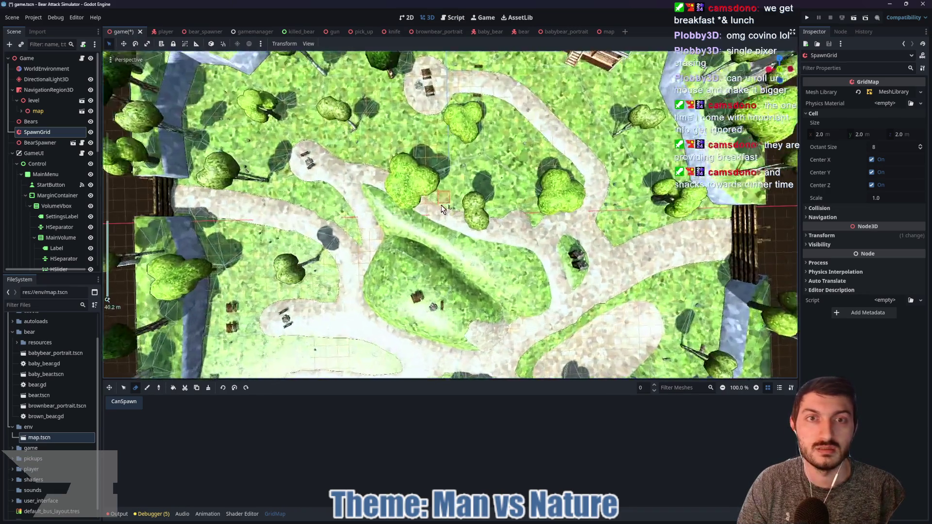
pyautogui.moveTo(436, 237)
pyautogui.mouseDown()
pyautogui.moveTo(480, 123)
pyautogui.moveTo(413, 185)
pyautogui.moveTo(339, 201)
pyautogui.moveTo(445, 221)
pyautogui.moveTo(522, 168)
pyautogui.moveTo(423, 177)
pyautogui.moveTo(330, 148)
pyautogui.mouseUp()
pyautogui.scroll(2, 445, 223)
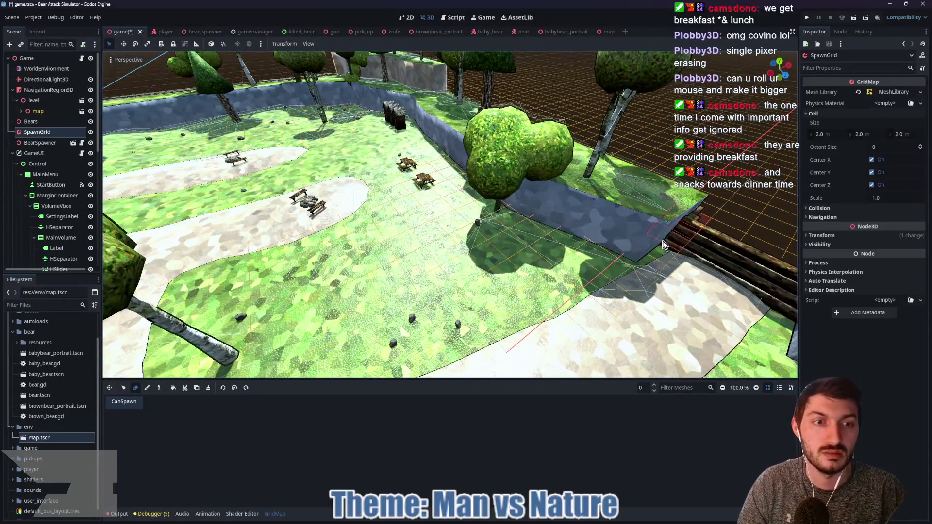
pyautogui.press('q')
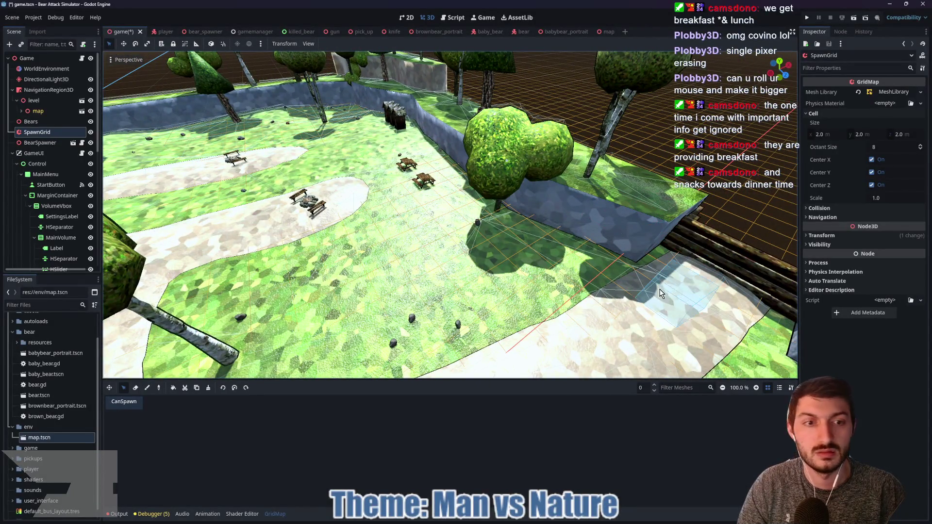
pyautogui.moveTo(660, 270)
pyautogui.mouseDown()
pyautogui.moveTo(680, 298)
pyautogui.moveTo(620, 267)
pyautogui.moveTo(687, 299)
pyautogui.moveTo(591, 293)
pyautogui.moveTo(490, 211)
pyautogui.moveTo(651, 261)
pyautogui.mouseUp()
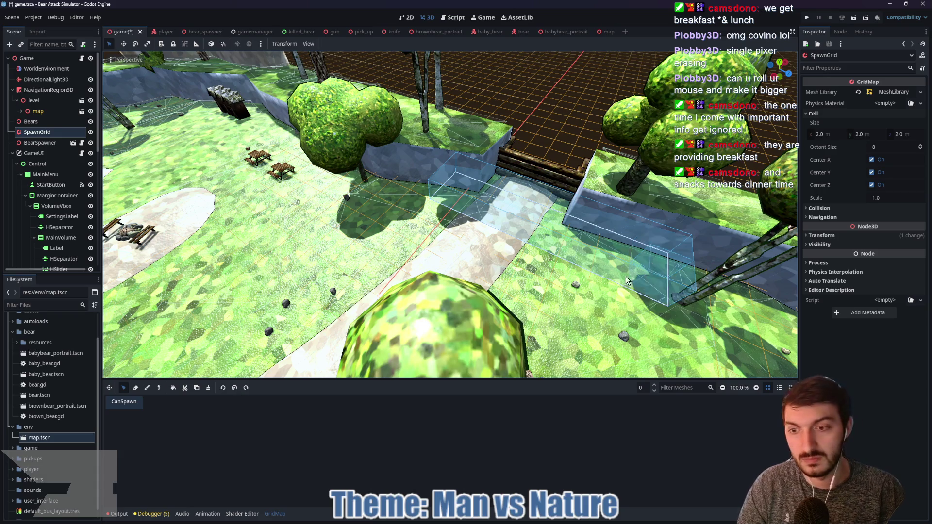
# Fill a strip of cells along the path with CanSpawn, redoing the selection once
pyautogui.press('z')
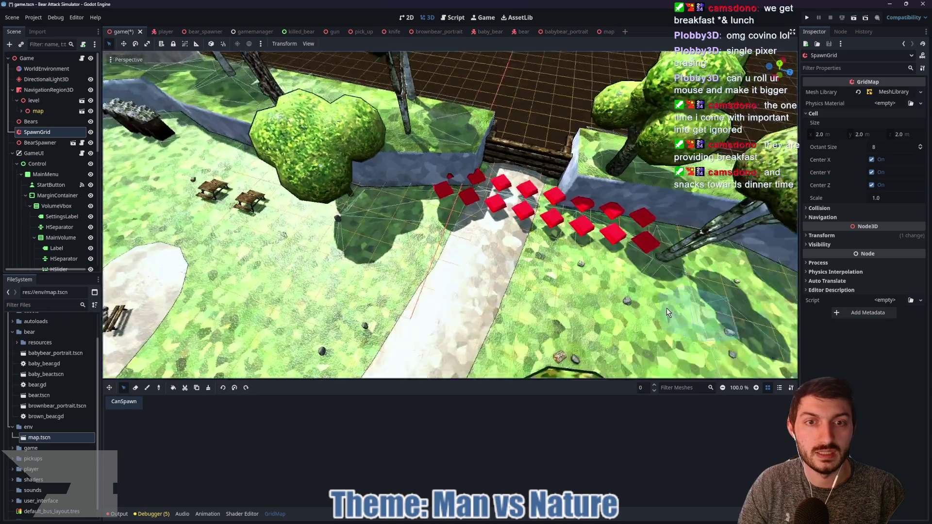
pyautogui.moveTo(666, 312); pyautogui.dragTo(703, 304)
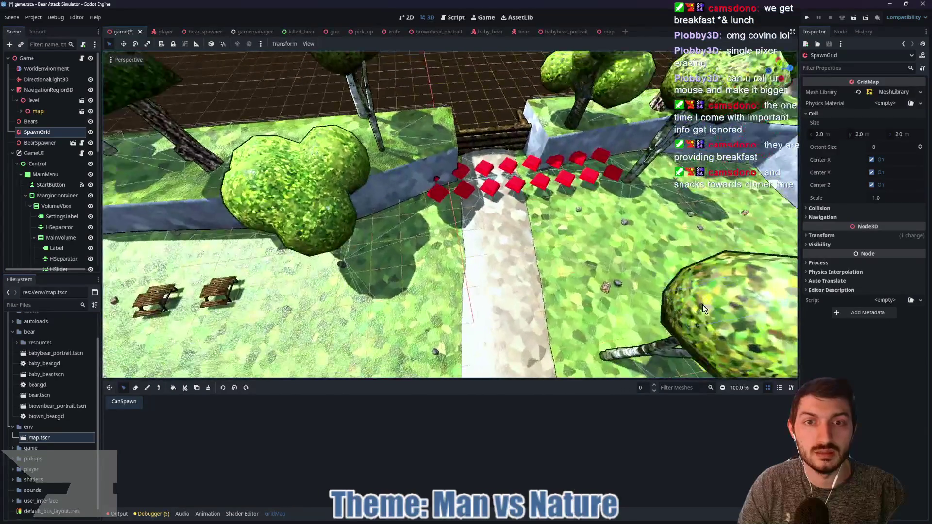
pyautogui.hotkey('ctrl', 'z')
pyautogui.moveTo(442, 203); pyautogui.dragTo(604, 191)
pyautogui.press('z')
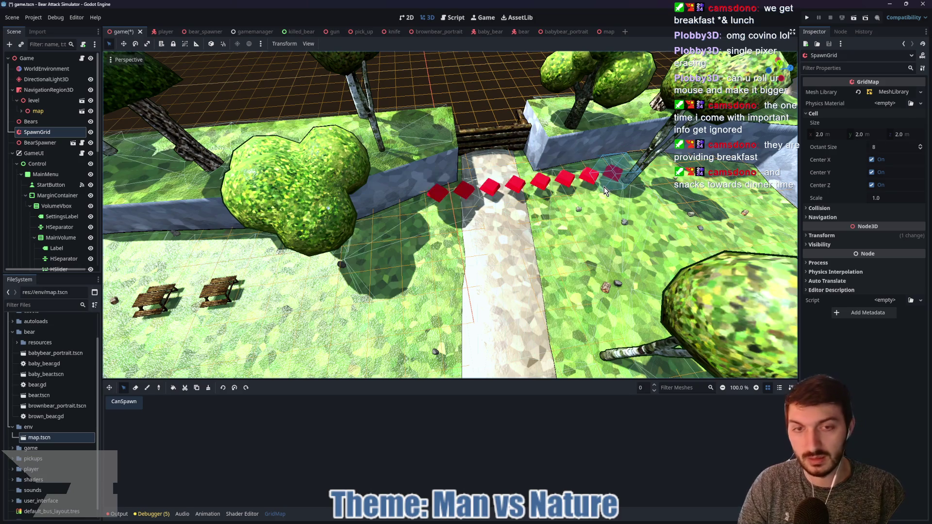
# Fill a block beside the start cell and mark a wider area across the path
pyautogui.moveTo(714, 213)
pyautogui.mouseDown()
pyautogui.moveTo(513, 237)
pyautogui.moveTo(449, 215)
pyautogui.moveTo(491, 207)
pyautogui.mouseUp()
pyautogui.press('z')
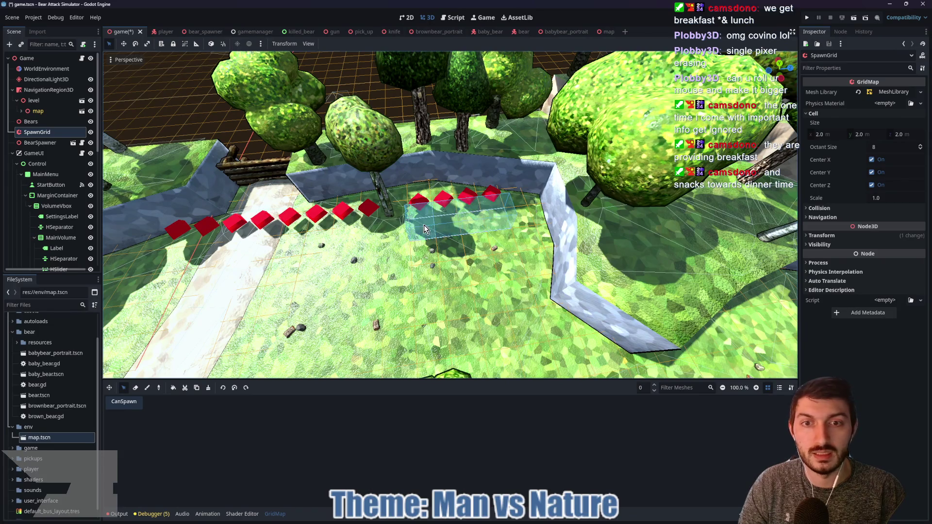
pyautogui.moveTo(385, 237); pyautogui.dragTo(141, 257)
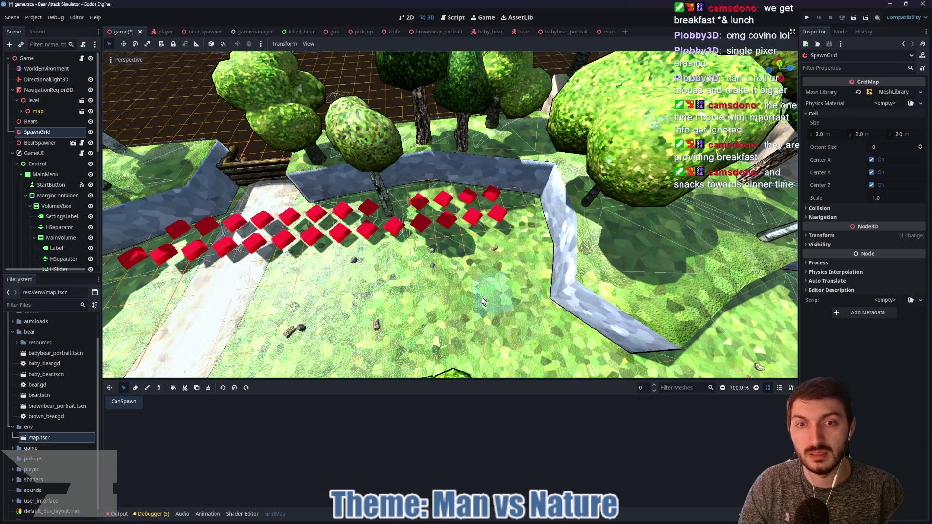
pyautogui.moveTo(619, 288)
pyautogui.mouseDown()
pyautogui.moveTo(663, 255)
pyautogui.moveTo(451, 264)
pyautogui.moveTo(450, 331)
pyautogui.moveTo(402, 321)
pyautogui.moveTo(441, 226)
pyautogui.mouseUp()
pyautogui.moveTo(414, 260)
pyautogui.mouseDown()
pyautogui.moveTo(417, 298)
pyautogui.moveTo(523, 290)
pyautogui.moveTo(588, 327)
pyautogui.moveTo(529, 228)
pyautogui.moveTo(449, 357)
pyautogui.mouseUp()
pyautogui.hotkey('ctrl', 'z')
pyautogui.scroll(-3, 485, 318)
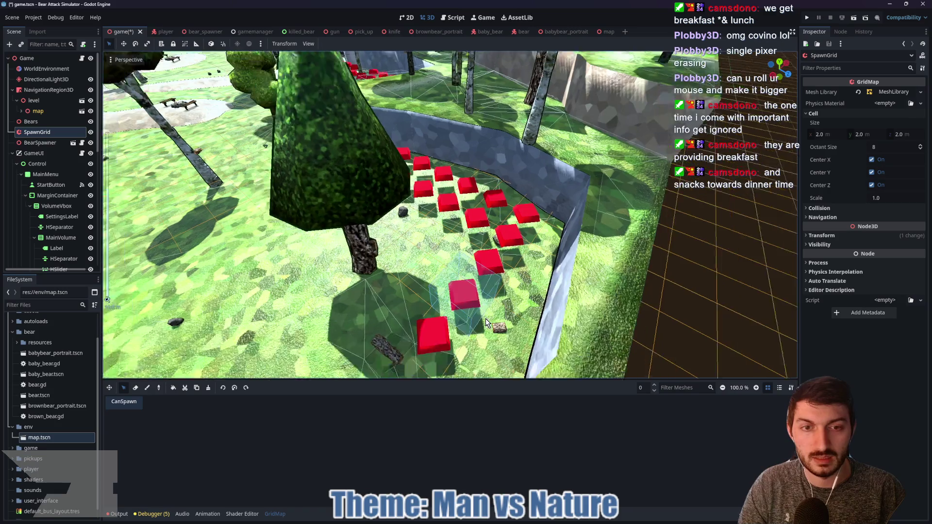
# Paint CanSpawn cells around the tree: a diagonal row, a block to its right, and between
pyautogui.click(482, 317)
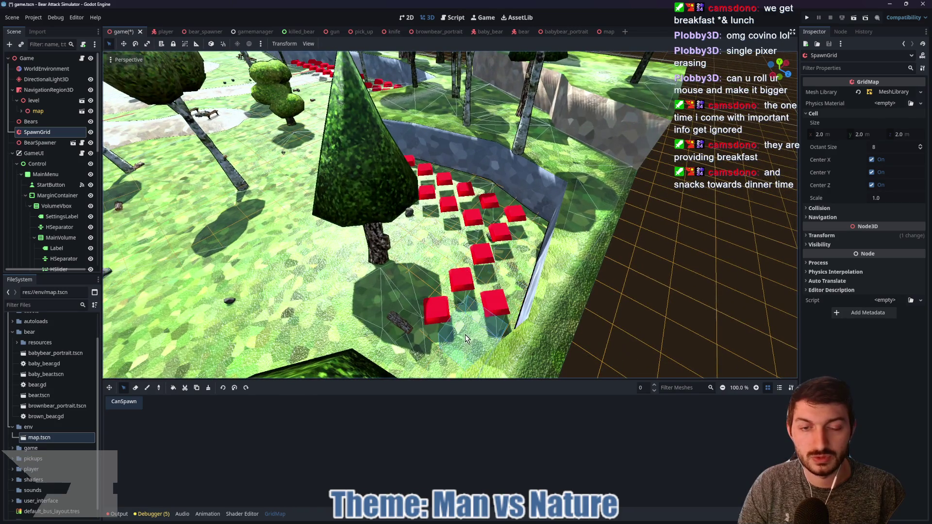
pyautogui.moveTo(407, 336)
pyautogui.mouseDown()
pyautogui.moveTo(540, 334)
pyautogui.moveTo(351, 176)
pyautogui.mouseUp()
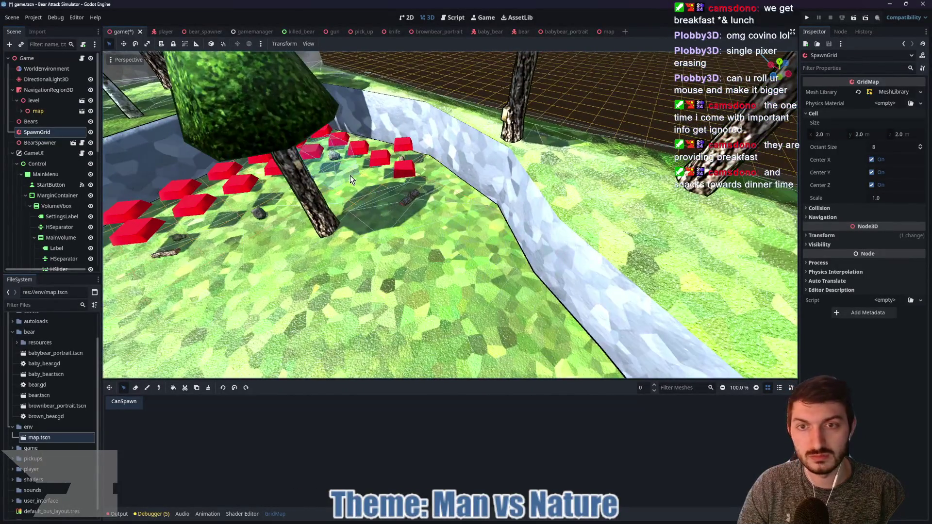
pyautogui.moveTo(445, 243); pyautogui.dragTo(331, 165)
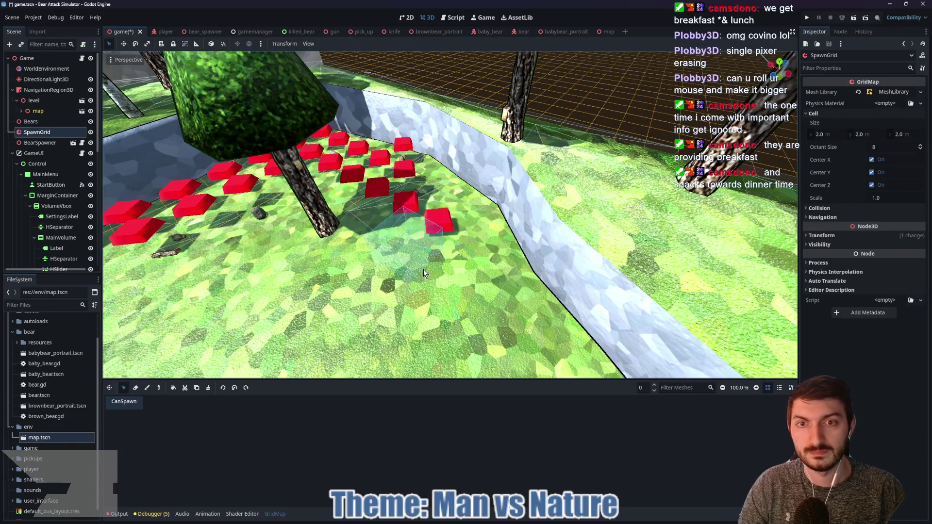
pyautogui.moveTo(282, 267)
pyautogui.mouseDown()
pyautogui.moveTo(442, 308)
pyautogui.moveTo(489, 306)
pyautogui.mouseUp()
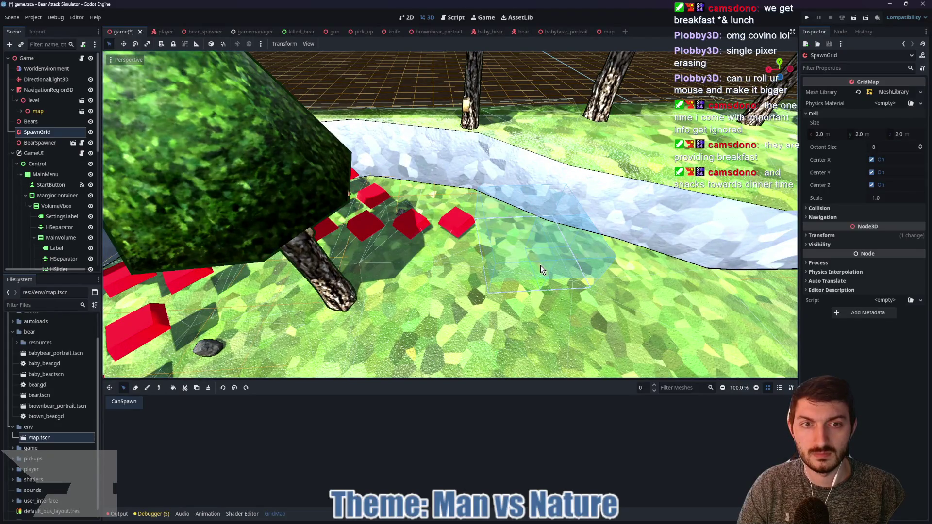
pyautogui.scroll(-3, 447, 254)
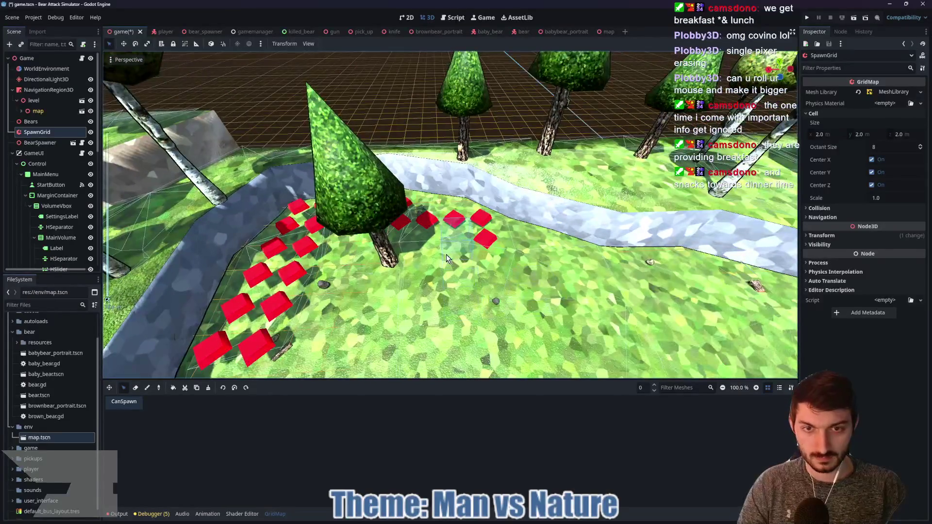
pyautogui.moveTo(468, 290)
pyautogui.mouseDown()
pyautogui.moveTo(432, 272)
pyautogui.moveTo(469, 291)
pyautogui.mouseUp()
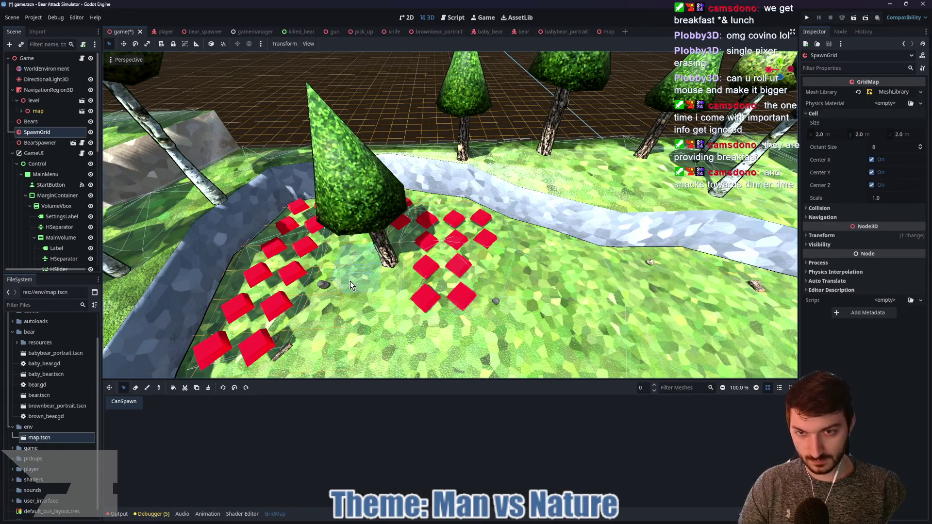
pyautogui.moveTo(338, 301); pyautogui.dragTo(459, 328)
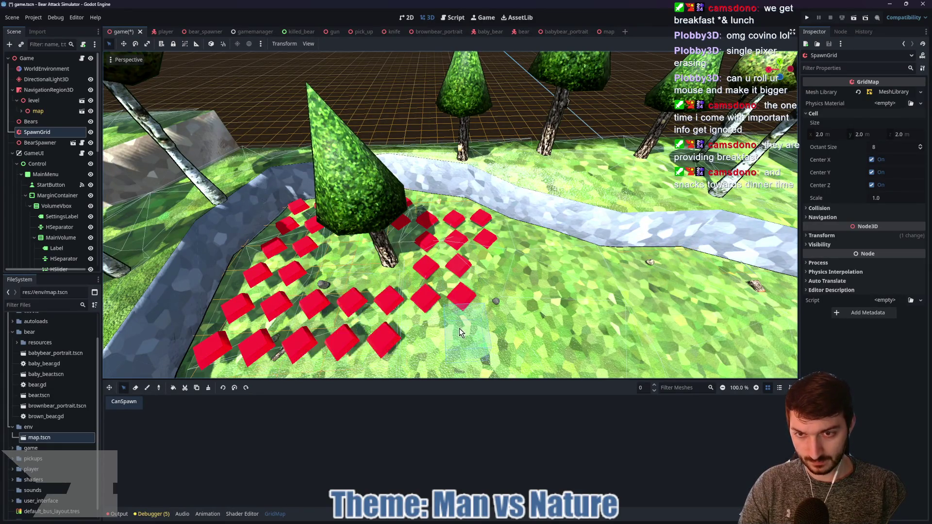
# Extend spawn cells toward the river, with four near the bush and a strip along the river
pyautogui.scroll(-3, 495, 318)
pyautogui.moveTo(534, 308)
pyautogui.mouseDown()
pyautogui.moveTo(430, 320)
pyautogui.moveTo(409, 307)
pyautogui.mouseUp()
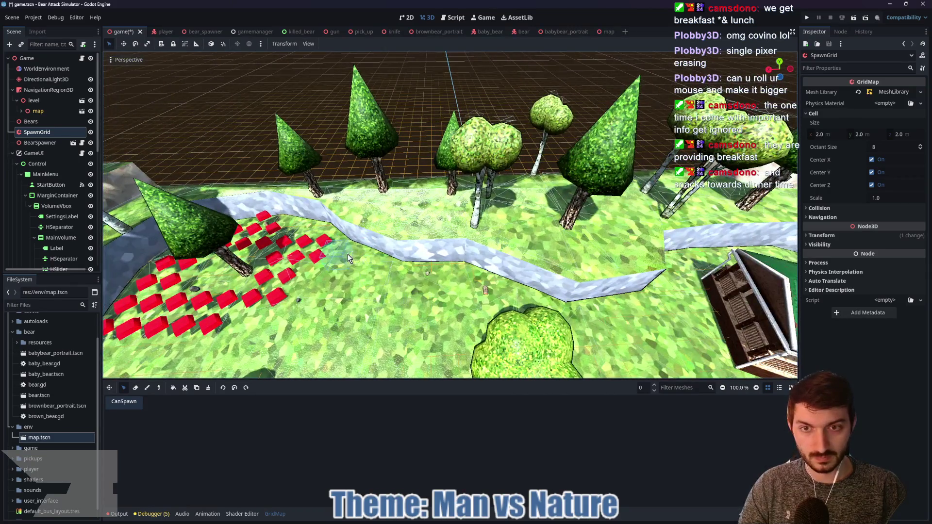
pyautogui.moveTo(368, 284)
pyautogui.mouseDown()
pyautogui.moveTo(399, 275)
pyautogui.moveTo(482, 282)
pyautogui.moveTo(510, 296)
pyautogui.mouseUp()
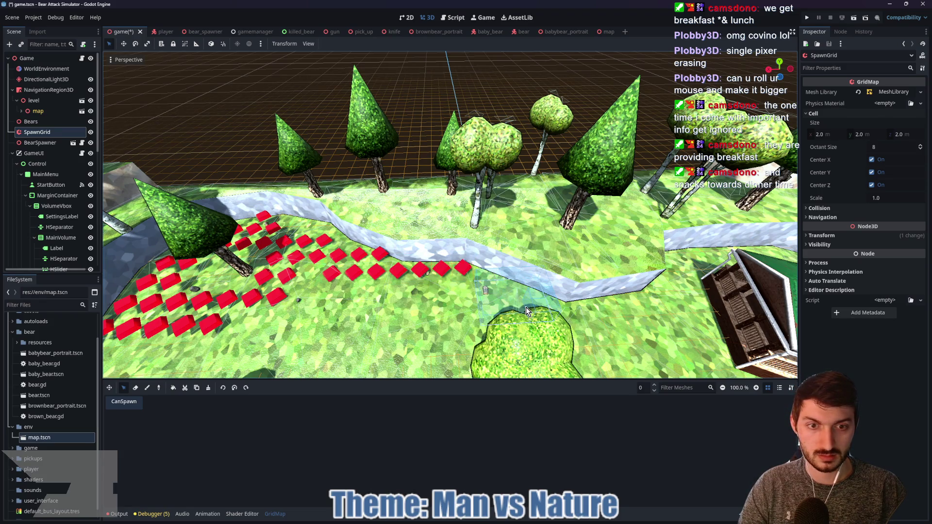
pyautogui.moveTo(520, 308); pyautogui.dragTo(520, 308)
pyautogui.moveTo(623, 332)
pyautogui.mouseDown()
pyautogui.moveTo(517, 311)
pyautogui.moveTo(430, 316)
pyautogui.mouseUp()
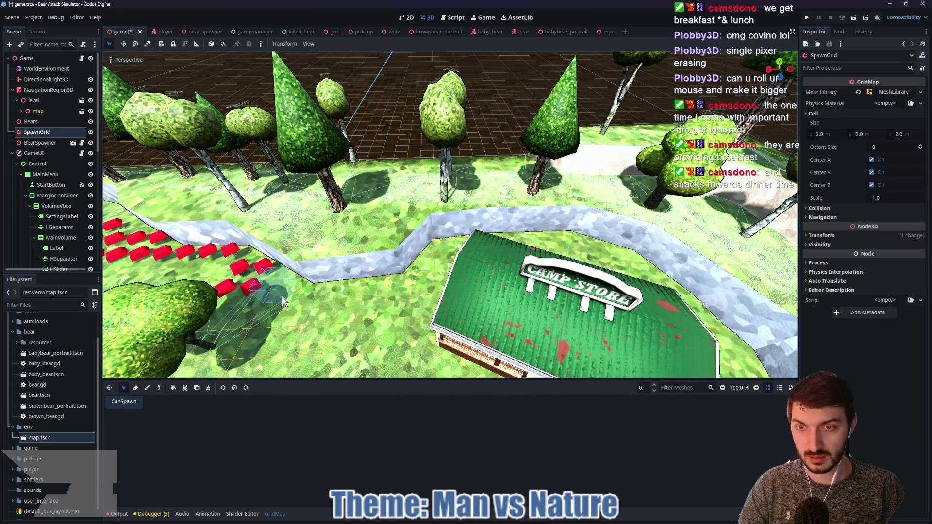
pyautogui.moveTo(283, 306); pyautogui.dragTo(396, 314)
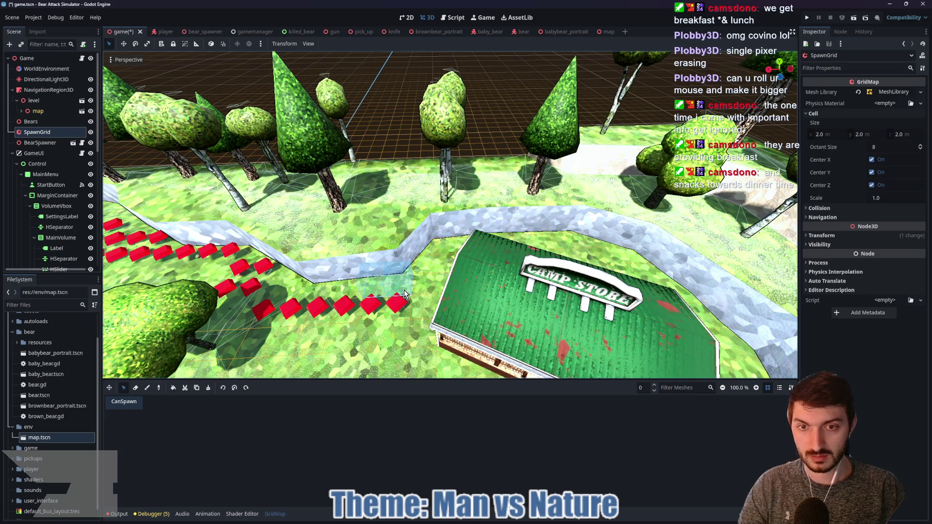
# Paint two cells above the cabin and rows of six, three and four cells along the river
pyautogui.moveTo(466, 297); pyautogui.dragTo(551, 311)
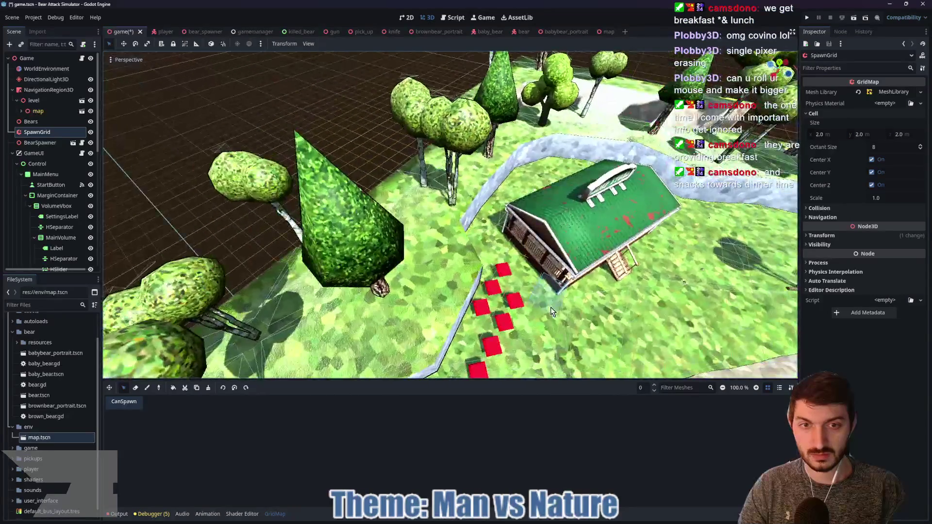
pyautogui.moveTo(631, 279); pyautogui.dragTo(443, 254)
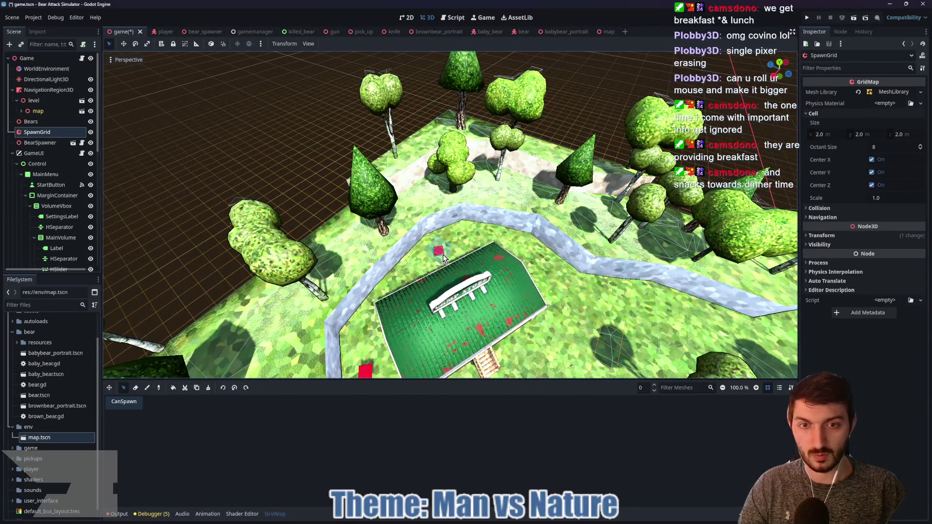
pyautogui.moveTo(463, 240); pyautogui.dragTo(455, 255)
pyautogui.moveTo(602, 295)
pyautogui.mouseDown()
pyautogui.moveTo(374, 269)
pyautogui.moveTo(316, 226)
pyautogui.mouseUp()
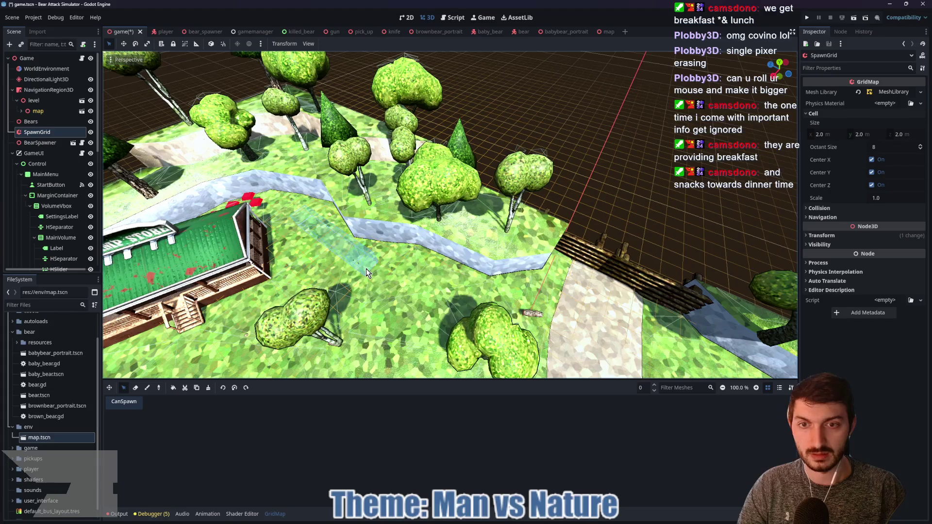
pyautogui.moveTo(366, 269); pyautogui.dragTo(366, 269)
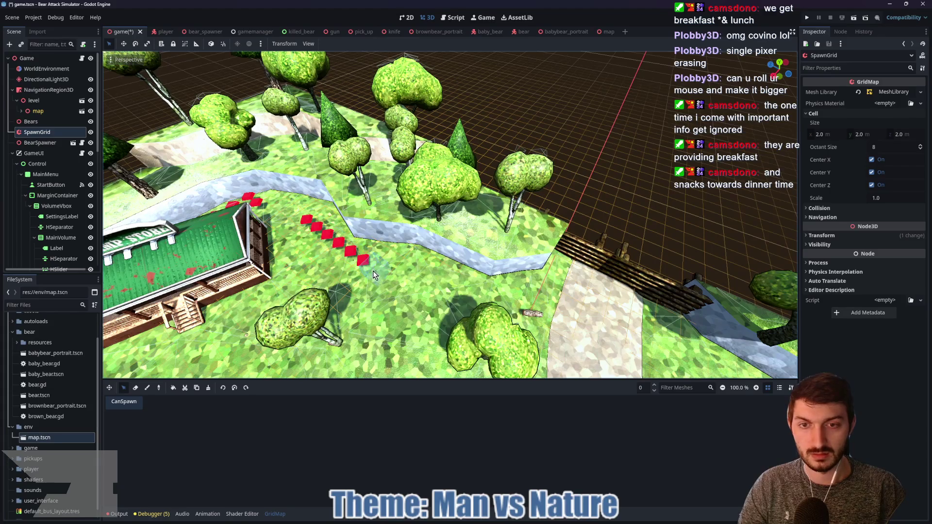
pyautogui.click(426, 276)
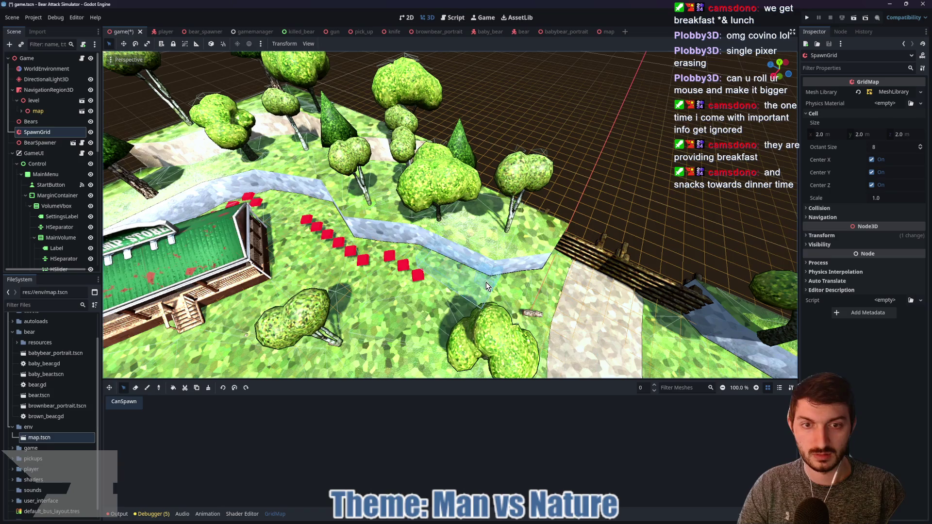
pyautogui.click(485, 287)
# Stamp a checkerboard block of spawn cells near the fence and paint five more
pyautogui.scroll(5, 403, 290)
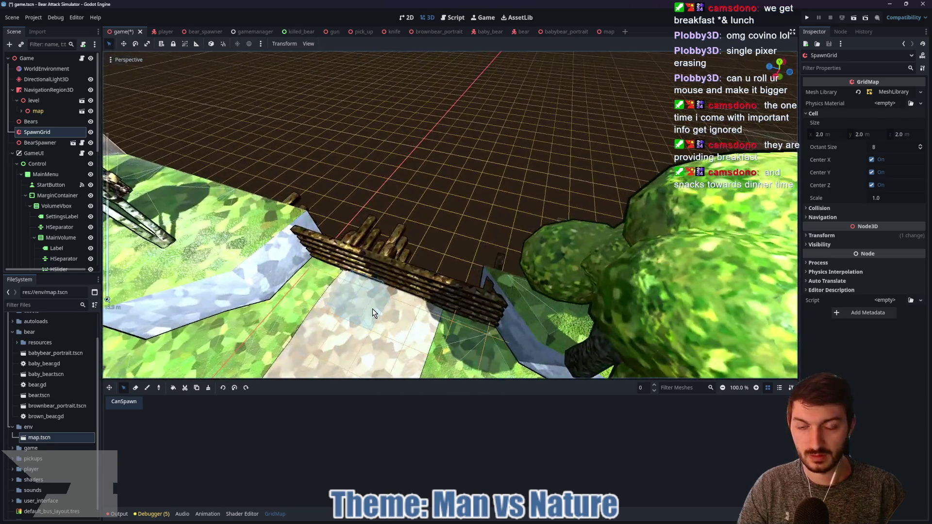
pyautogui.scroll(-3, 372, 309)
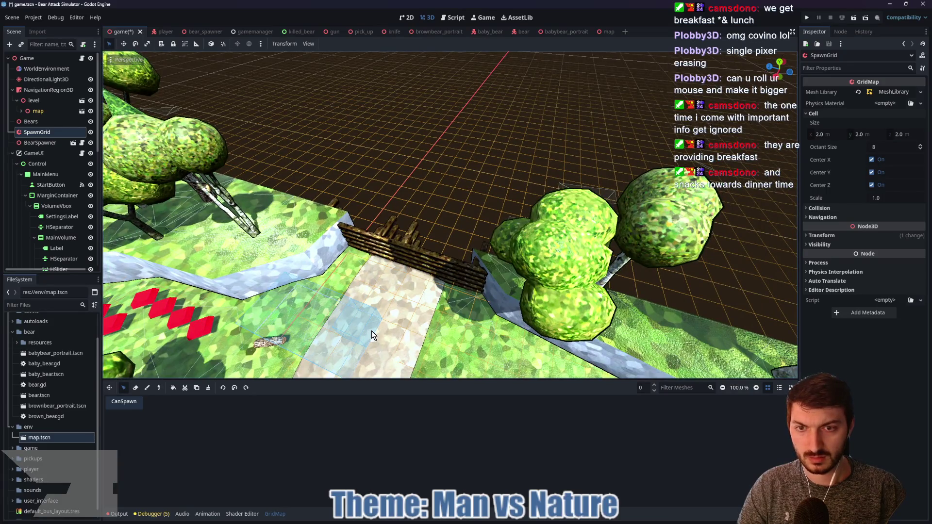
pyautogui.click(371, 331)
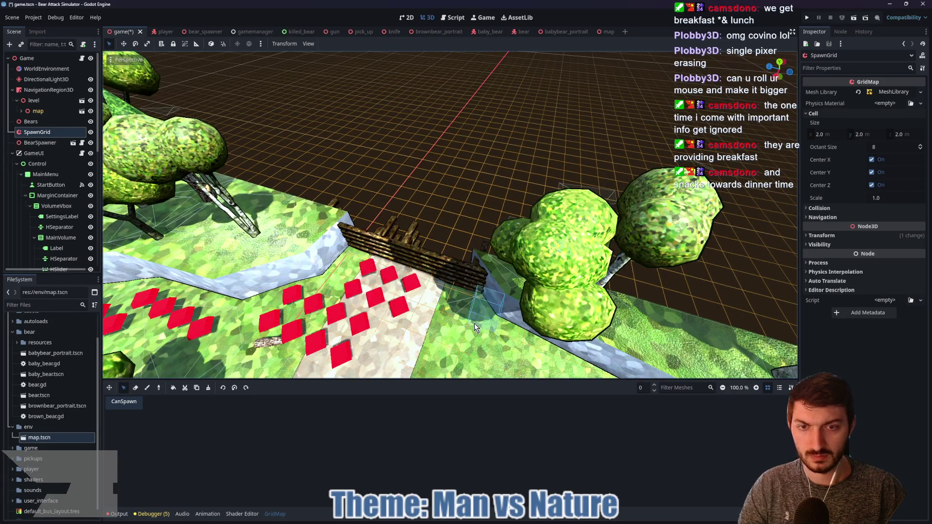
pyautogui.moveTo(532, 335)
pyautogui.mouseDown()
pyautogui.moveTo(535, 288)
pyautogui.moveTo(437, 232)
pyautogui.moveTo(466, 282)
pyautogui.moveTo(470, 270)
pyautogui.moveTo(480, 282)
pyautogui.moveTo(493, 275)
pyautogui.moveTo(351, 236)
pyautogui.moveTo(462, 238)
pyautogui.mouseUp()
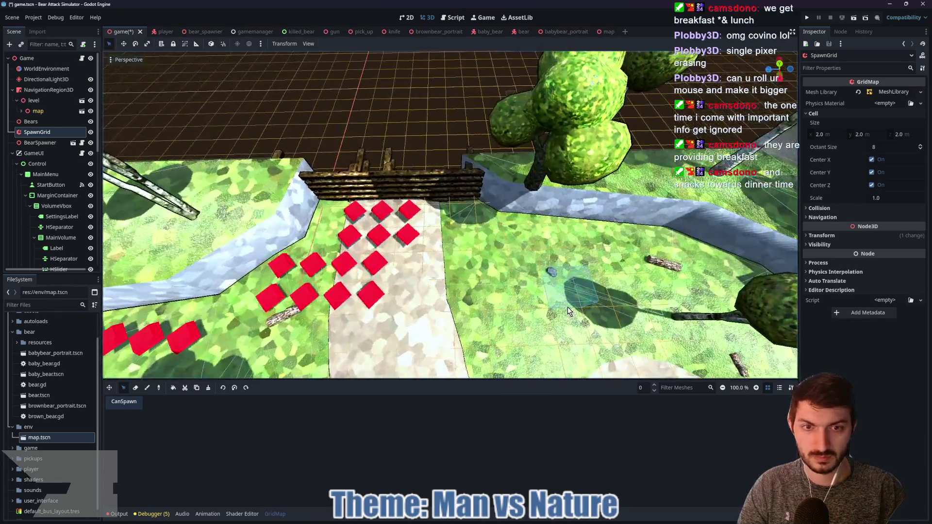
pyautogui.moveTo(359, 264); pyautogui.dragTo(447, 267)
# Mark an area beside the river bank and paint two diagonal rows of three spawn cells
pyautogui.moveTo(560, 280)
pyautogui.mouseDown()
pyautogui.moveTo(538, 266)
pyautogui.moveTo(367, 241)
pyautogui.moveTo(380, 305)
pyautogui.mouseUp()
pyautogui.scroll(-5, 437, 281)
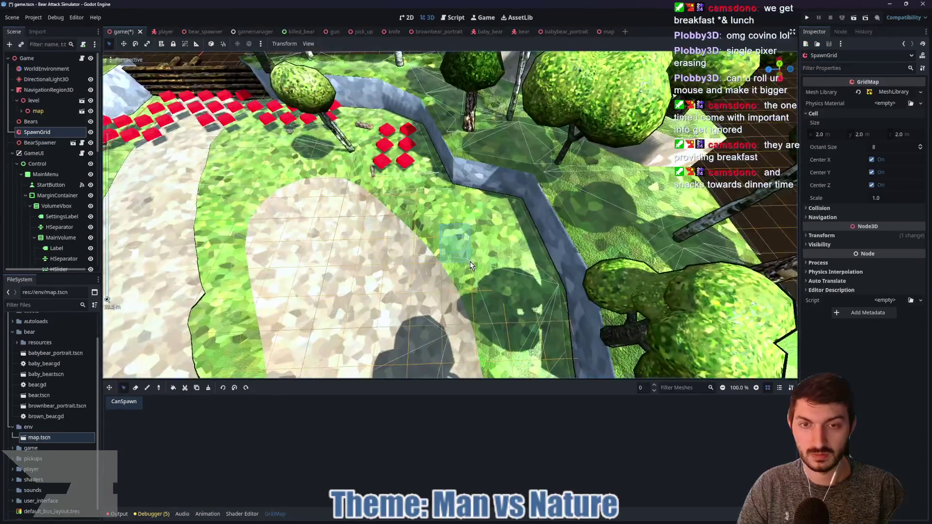
pyautogui.moveTo(470, 266)
pyautogui.mouseDown()
pyautogui.moveTo(422, 257)
pyautogui.moveTo(491, 275)
pyautogui.moveTo(355, 246)
pyautogui.moveTo(393, 265)
pyautogui.mouseUp()
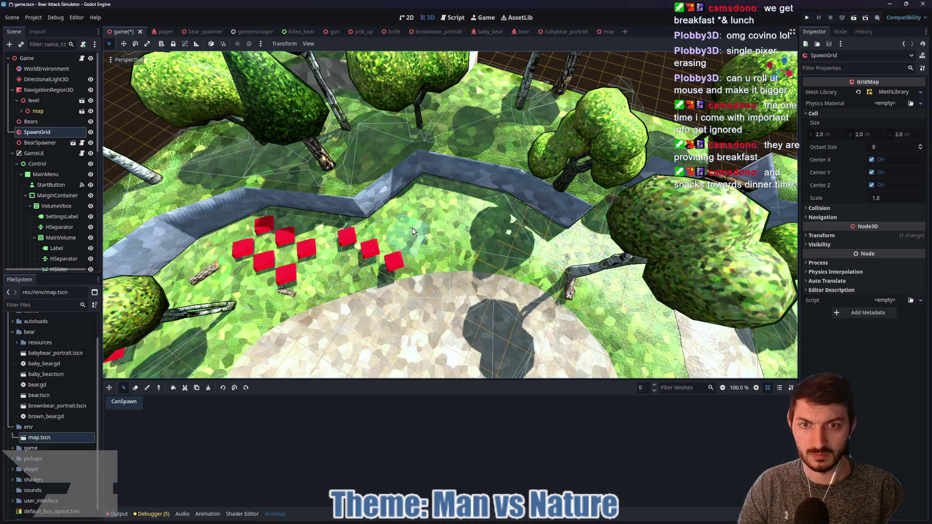
pyautogui.moveTo(414, 207); pyautogui.dragTo(484, 234)
pyautogui.moveTo(386, 225); pyautogui.dragTo(433, 249)
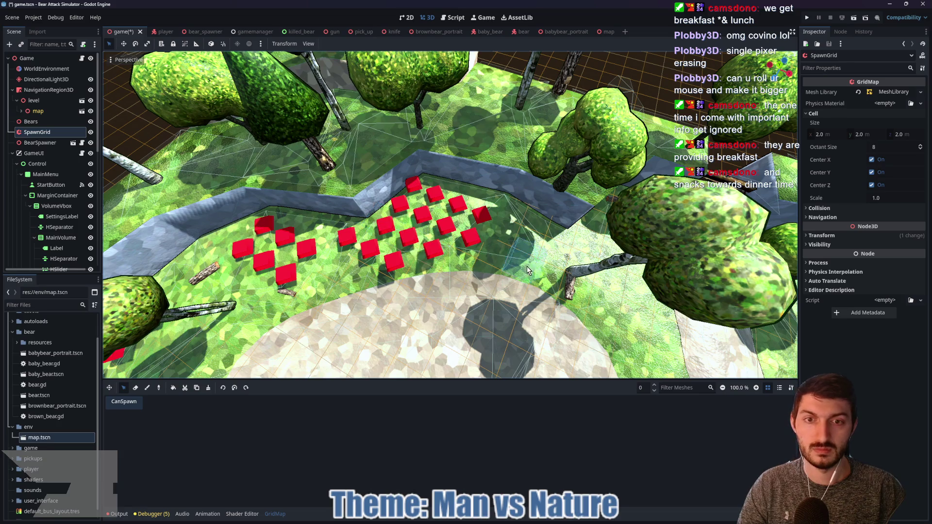
pyautogui.moveTo(469, 203); pyautogui.dragTo(517, 222)
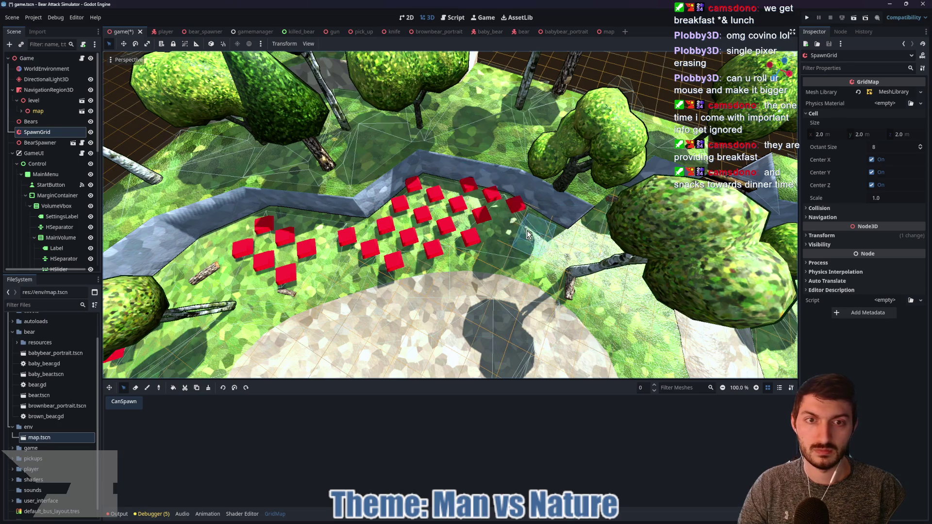
pyautogui.moveTo(564, 253)
pyautogui.mouseDown()
pyautogui.moveTo(485, 249)
pyautogui.moveTo(636, 246)
pyautogui.moveTo(495, 278)
pyautogui.moveTo(342, 189)
pyautogui.moveTo(340, 212)
pyautogui.moveTo(472, 217)
pyautogui.moveTo(403, 202)
pyautogui.mouseUp()
# Fill the marked areas with CanSpawn cells, including an enlarged strip
pyautogui.press('z')
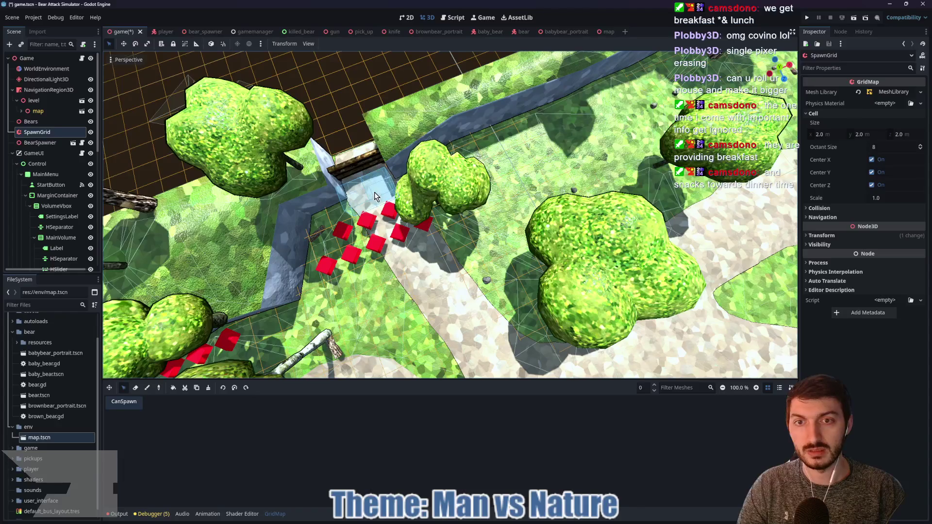
pyautogui.press('z')
pyautogui.moveTo(580, 227); pyautogui.dragTo(505, 193)
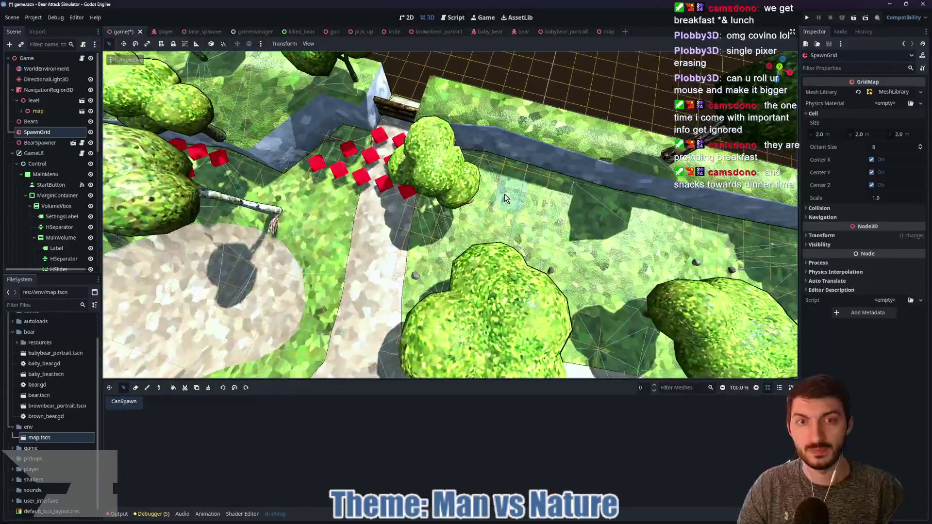
pyautogui.moveTo(585, 208)
pyautogui.mouseDown()
pyautogui.moveTo(740, 240)
pyautogui.moveTo(747, 262)
pyautogui.moveTo(496, 213)
pyautogui.moveTo(538, 182)
pyautogui.moveTo(602, 187)
pyautogui.mouseUp()
pyautogui.press('z')
# Fill a long strip, a diagonal line and an area of spawn cells along the wall
pyautogui.press('z')
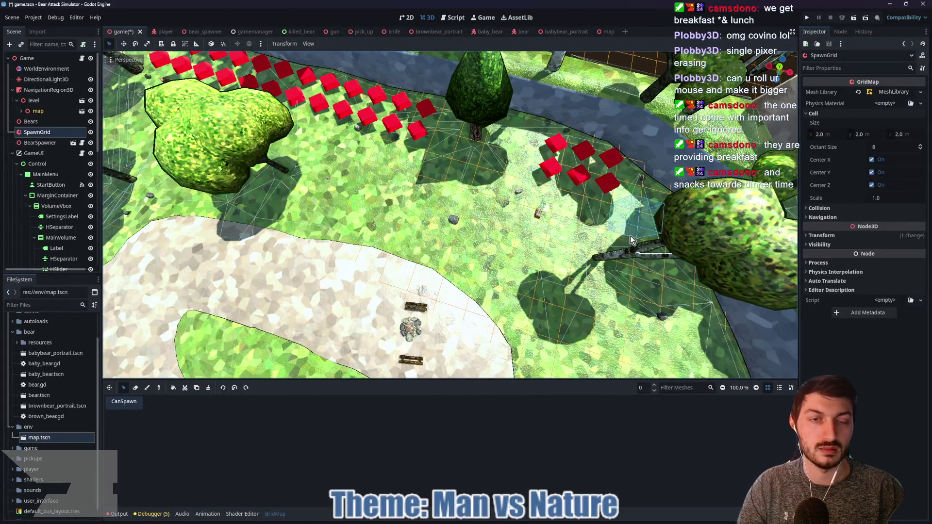
pyautogui.moveTo(651, 248)
pyautogui.mouseDown()
pyautogui.moveTo(704, 272)
pyautogui.moveTo(715, 225)
pyautogui.moveTo(557, 255)
pyautogui.moveTo(491, 240)
pyautogui.mouseUp()
pyautogui.moveTo(397, 136)
pyautogui.mouseDown()
pyautogui.moveTo(433, 209)
pyautogui.moveTo(451, 220)
pyautogui.moveTo(443, 227)
pyautogui.mouseUp()
pyautogui.press('z')
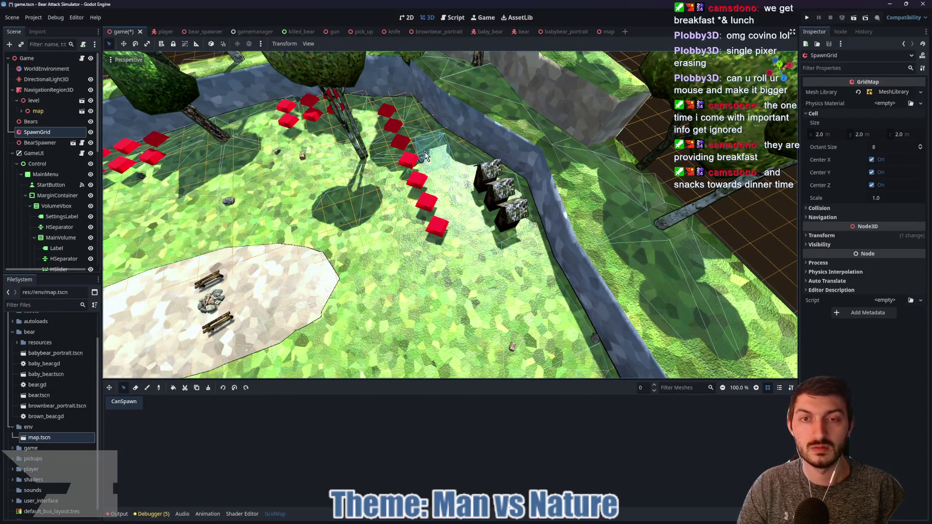
pyautogui.moveTo(414, 132); pyautogui.dragTo(509, 302)
pyautogui.moveTo(575, 302)
pyautogui.mouseDown()
pyautogui.moveTo(619, 298)
pyautogui.moveTo(502, 294)
pyautogui.moveTo(564, 283)
pyautogui.mouseUp()
pyautogui.moveTo(546, 213)
pyautogui.mouseDown()
pyautogui.moveTo(349, 219)
pyautogui.moveTo(345, 231)
pyautogui.mouseUp()
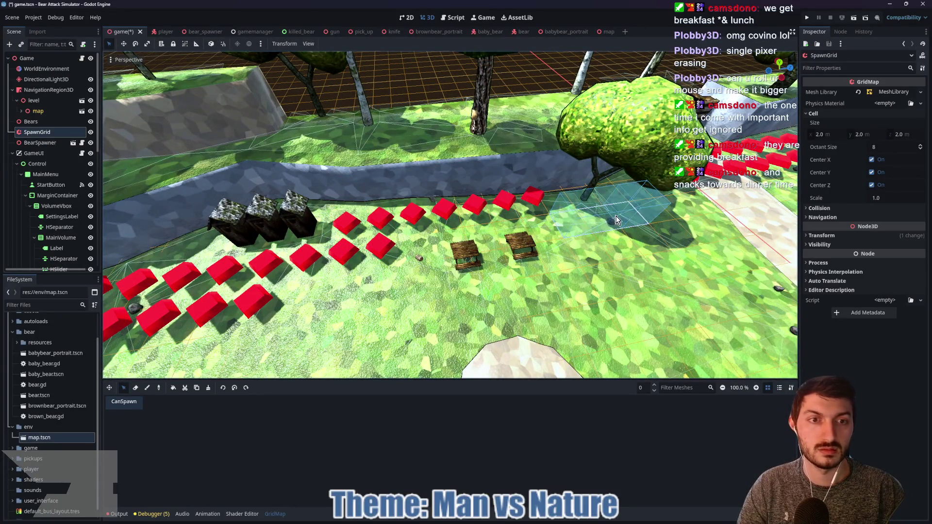
pyautogui.click(668, 209)
# Paint the missing spawn cell where the left-edge border had a gap
pyautogui.scroll(-5, 582, 264)
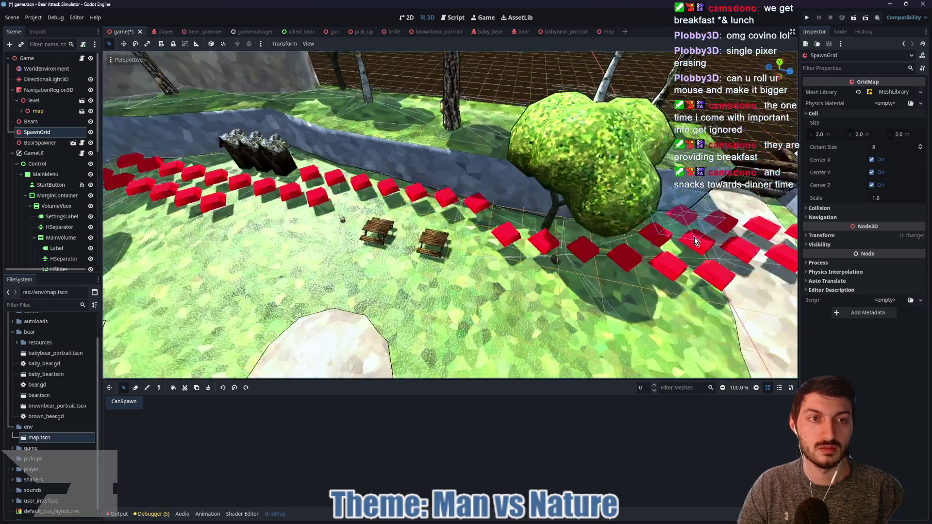
pyautogui.scroll(5, 582, 265)
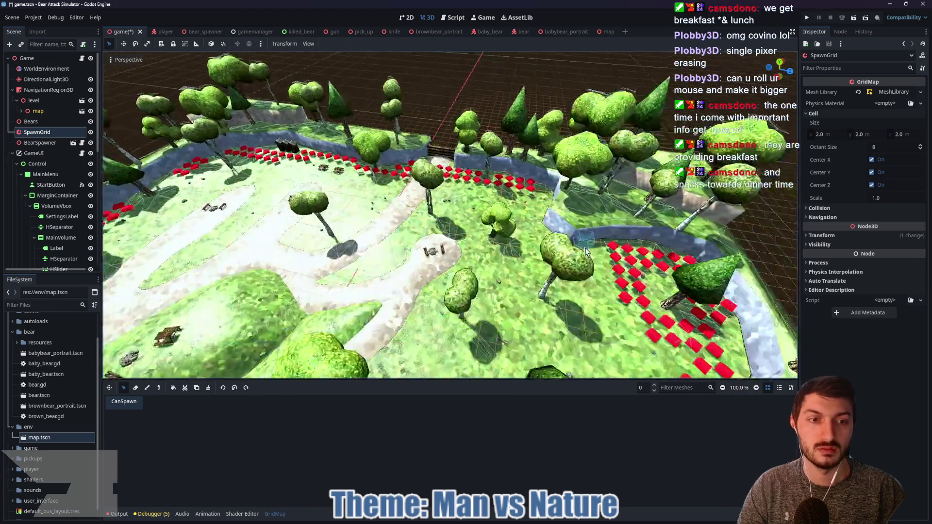
pyautogui.scroll(-5, 555, 238)
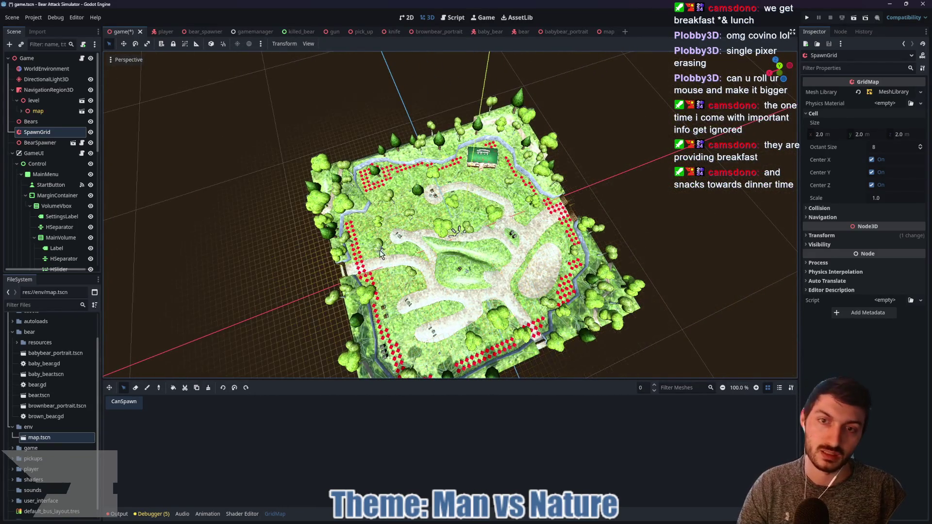
pyautogui.scroll(8, 343, 229)
pyautogui.scroll(-8, 343, 229)
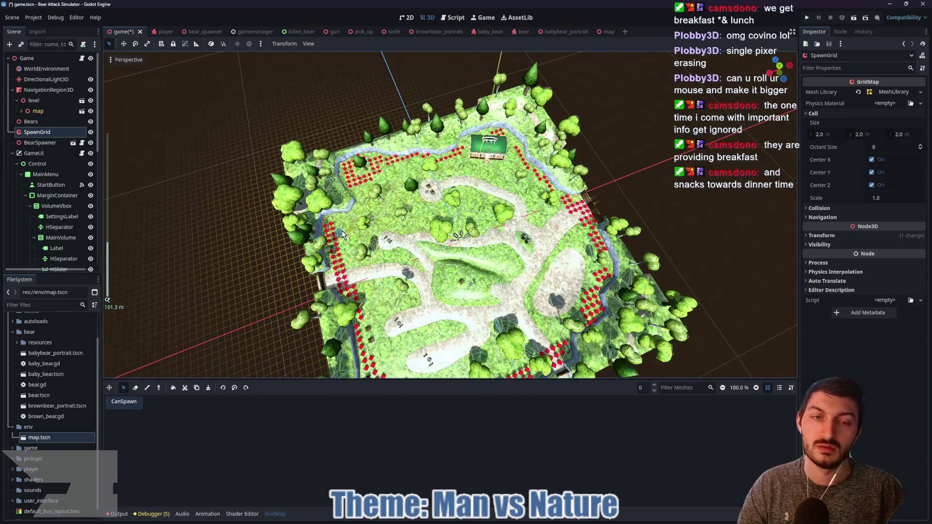
pyautogui.scroll(5, 347, 232)
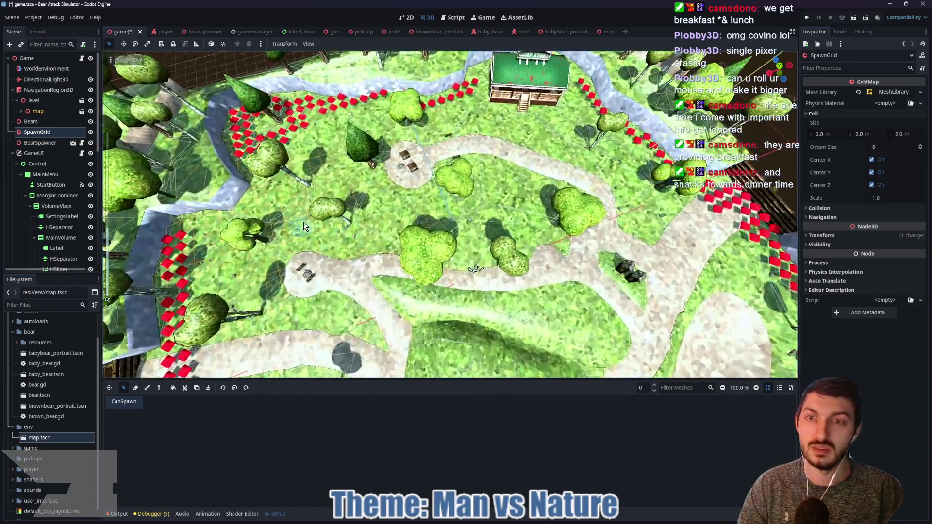
pyautogui.click(251, 201)
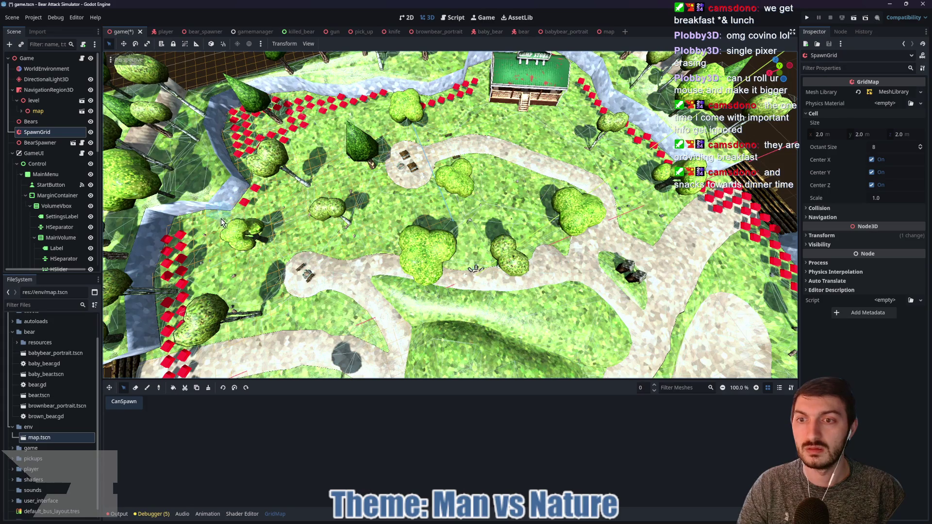
pyautogui.scroll(-4, 258, 227)
pyautogui.moveTo(558, 273)
pyautogui.mouseDown()
pyautogui.moveTo(627, 230)
pyautogui.moveTo(598, 223)
pyautogui.moveTo(532, 232)
pyautogui.mouseUp()
# Zoom over the finished border and select the PlayerSpawnpoint node
pyautogui.scroll(3, 627, 231)
pyautogui.scroll(2, 529, 233)
pyautogui.scroll(3, 528, 233)
pyautogui.scroll(-1, 432, 222)
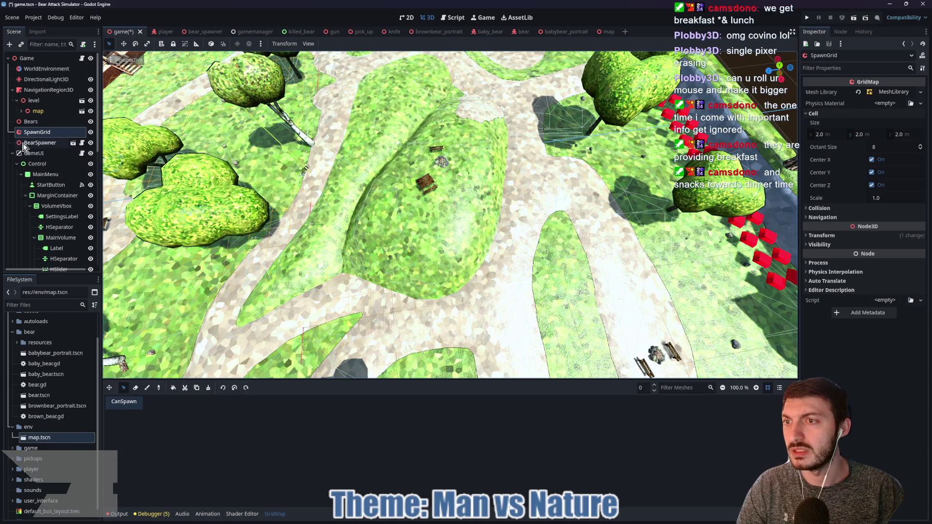
pyautogui.scroll(-5, 34, 119)
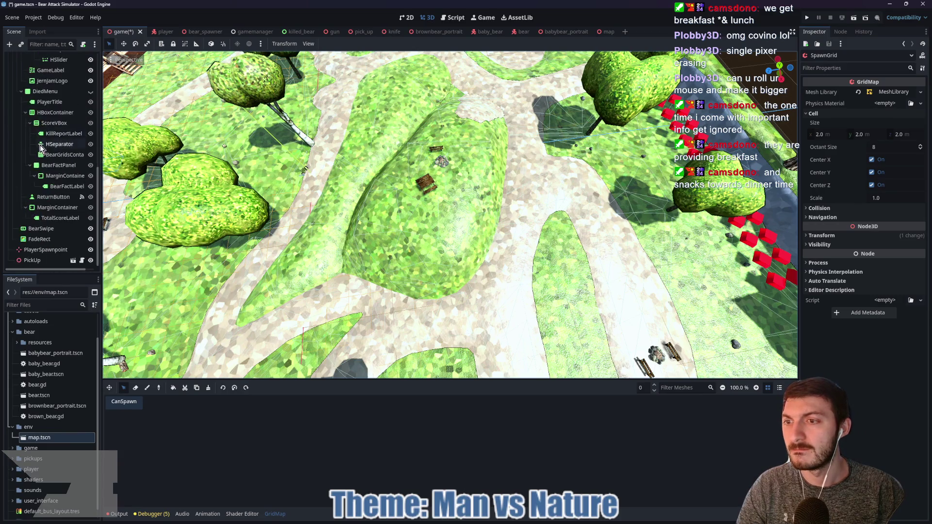
pyautogui.click(46, 249)
# Move the PlayerSpawnpoint across the map, up and beside the picnic table
pyautogui.scroll(2, 361, 210)
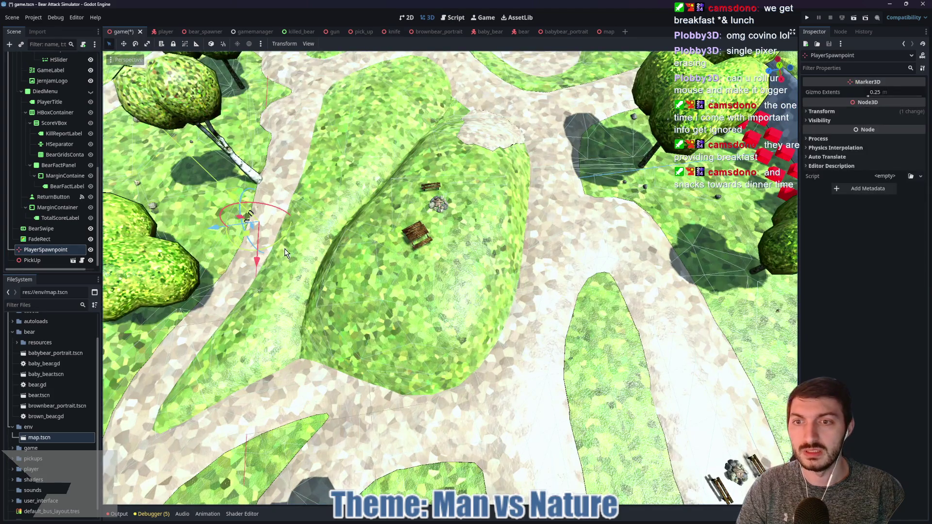
pyautogui.scroll(-6, 398, 246)
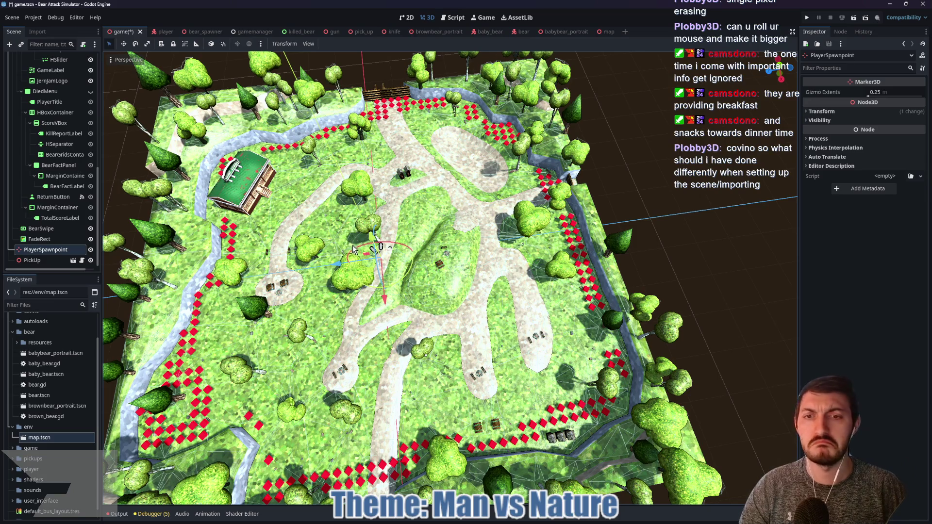
pyautogui.moveTo(334, 266); pyautogui.dragTo(391, 268)
pyautogui.press('f')
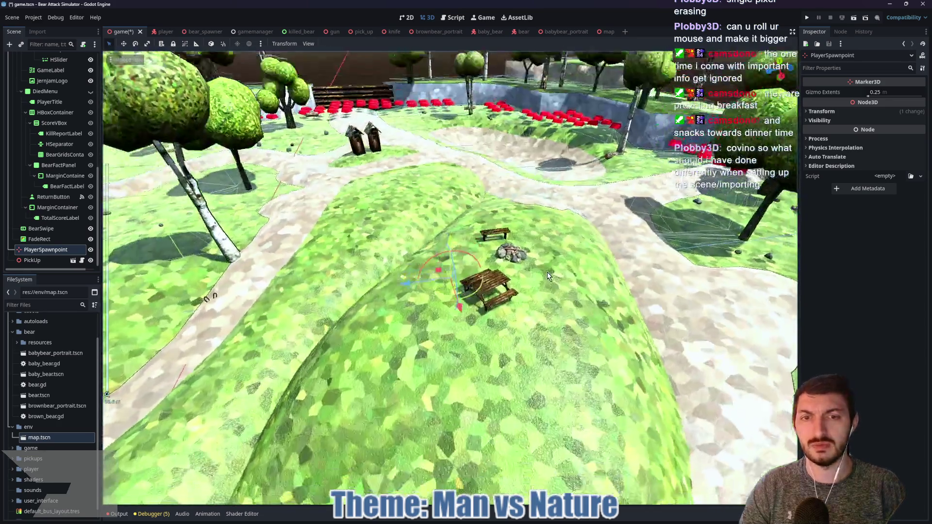
pyautogui.moveTo(546, 272); pyautogui.dragTo(562, 253)
pyautogui.moveTo(447, 234); pyautogui.dragTo(447, 185)
pyautogui.moveTo(409, 231)
pyautogui.mouseDown()
pyautogui.moveTo(568, 222)
pyautogui.moveTo(574, 229)
pyautogui.moveTo(546, 283)
pyautogui.moveTo(400, 266)
pyautogui.moveTo(549, 291)
pyautogui.moveTo(601, 256)
pyautogui.mouseUp()
# Undo the last spawn-point move, then save the scene and run the game with F5
pyautogui.moveTo(464, 299)
pyautogui.mouseDown()
pyautogui.moveTo(485, 265)
pyautogui.moveTo(340, 279)
pyautogui.moveTo(337, 304)
pyautogui.moveTo(321, 317)
pyautogui.mouseUp()
pyautogui.hotkey('ctrl', 'z')
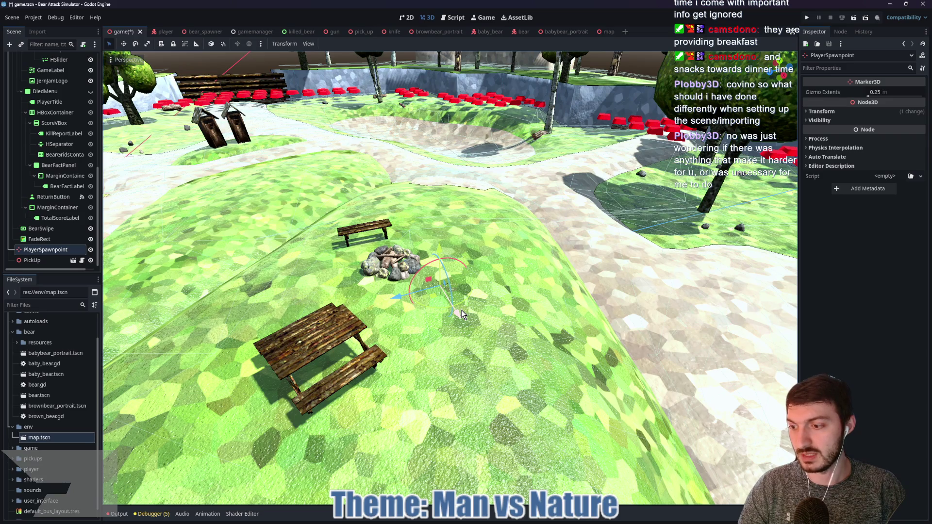
pyautogui.moveTo(474, 324); pyautogui.dragTo(548, 255)
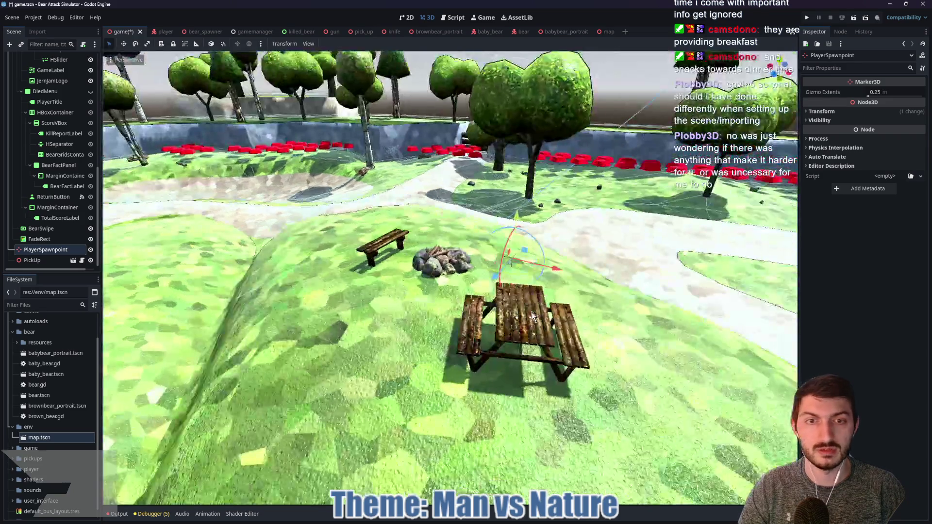
pyautogui.press('F5')
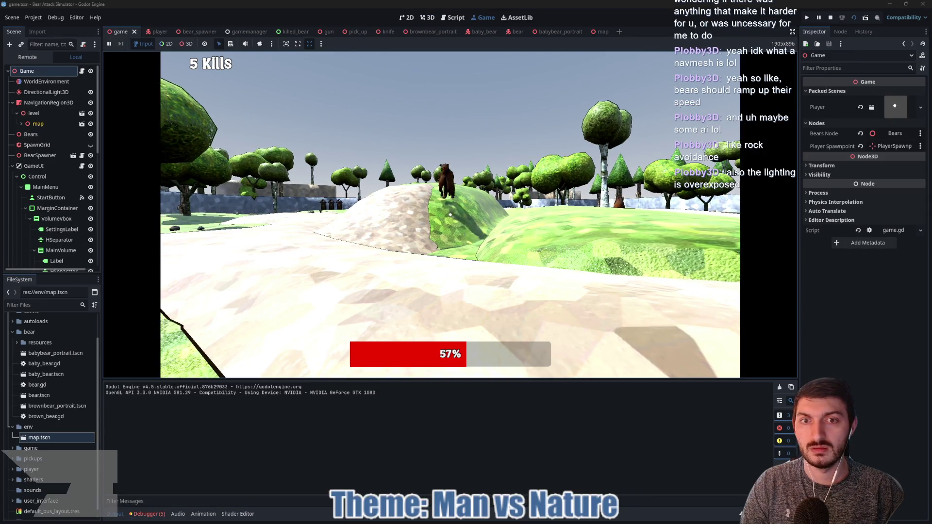
# Walk up the slope, punch the bear twice, look around, then stop the game with F8
pyautogui.press('w')
pyautogui.click(450, 215)
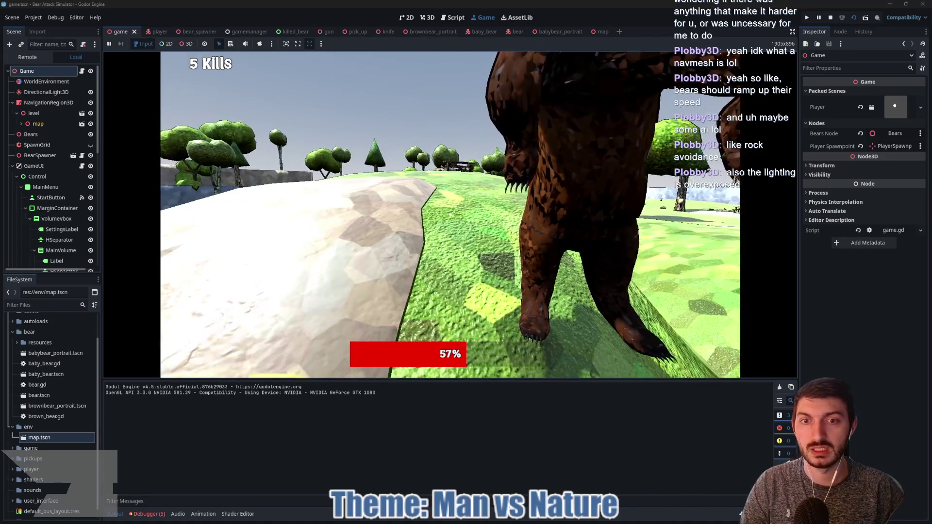
pyautogui.click(450, 215)
pyautogui.press('s')
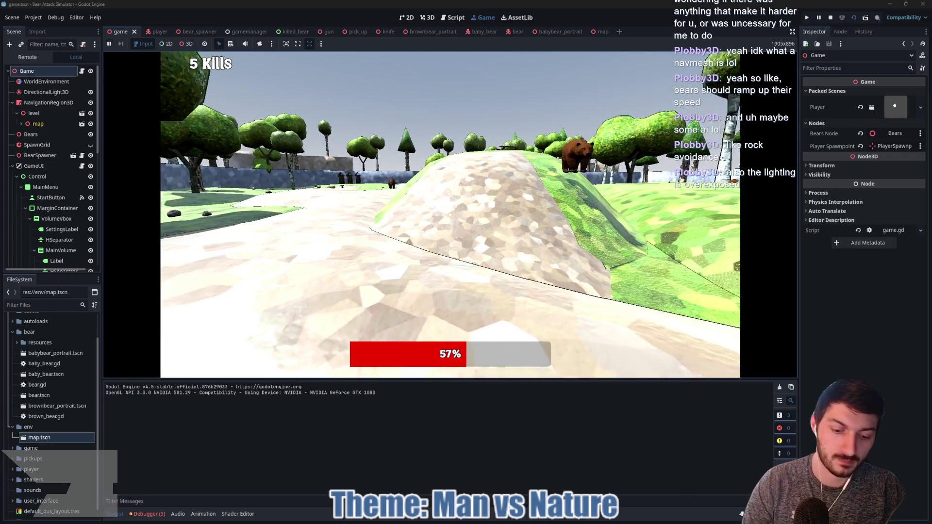
pyautogui.press('d')
pyautogui.press('a')
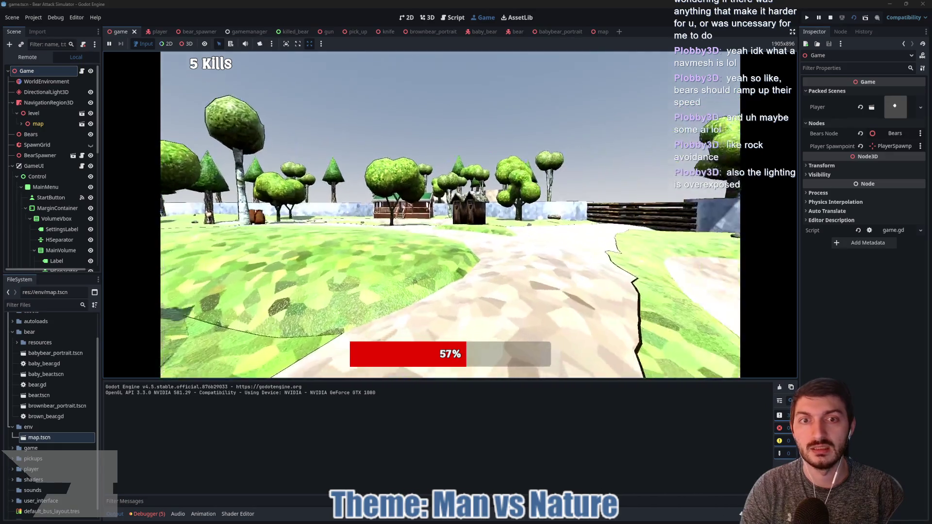
pyautogui.press('F8')
pyautogui.moveTo(478, 242)
pyautogui.mouseDown()
pyautogui.moveTo(557, 187)
pyautogui.moveTo(520, 104)
pyautogui.moveTo(451, 210)
pyautogui.mouseUp()
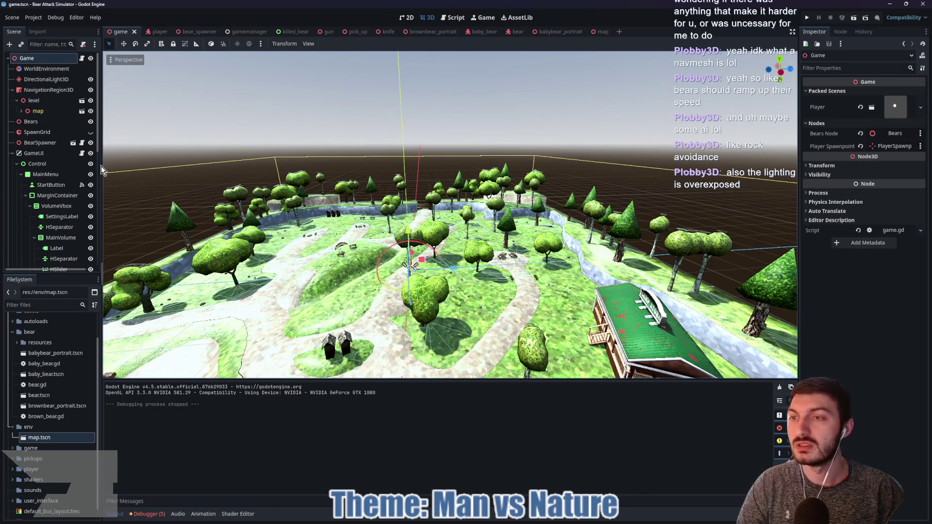
# Set DirectionalLight3D's directional shadow mode to PSSM 2 Splits
pyautogui.click(68, 68)
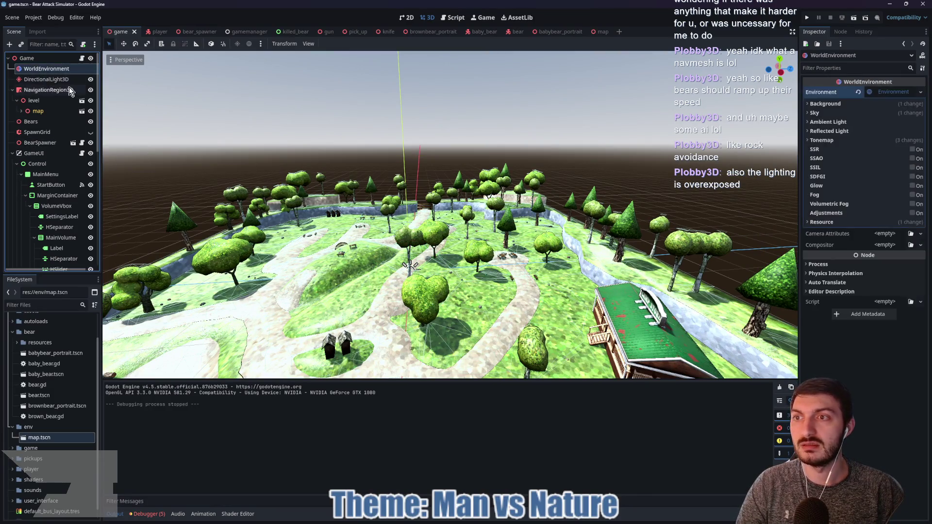
pyautogui.click(66, 79)
pyautogui.click(873, 102)
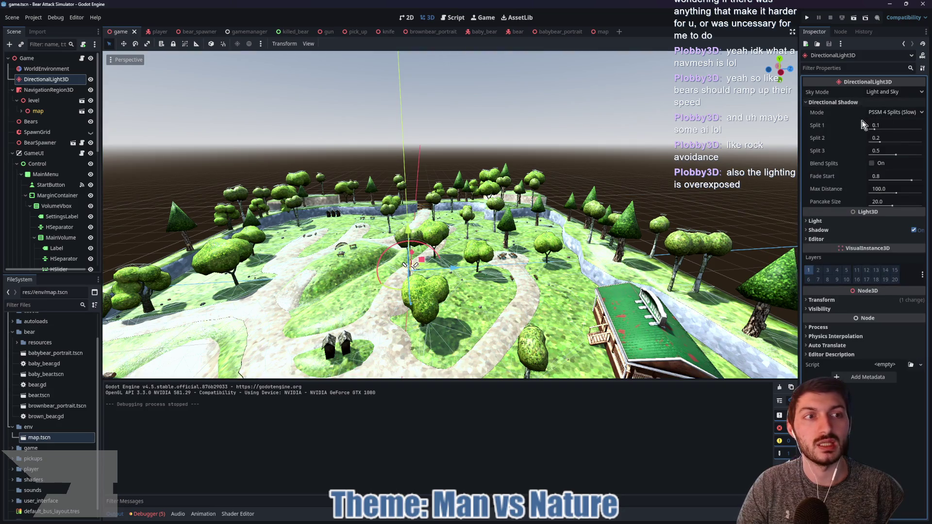
pyautogui.click(888, 113)
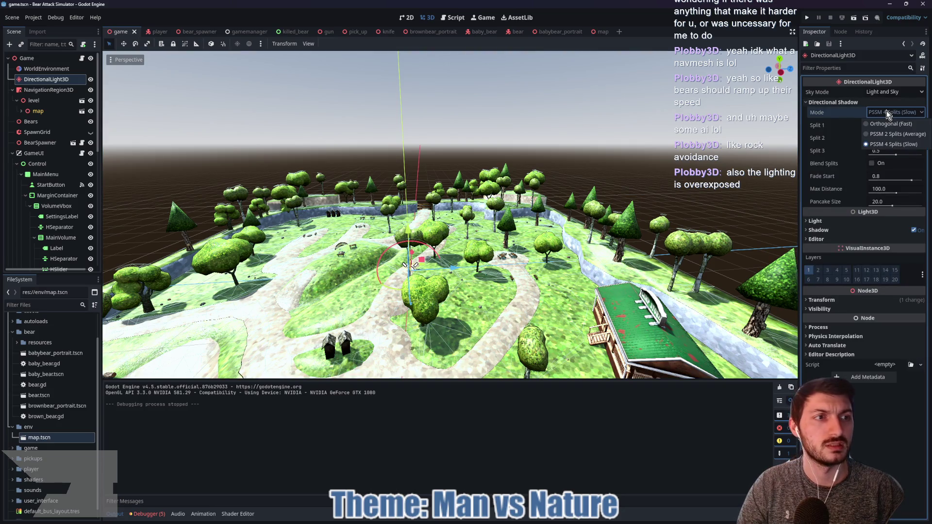
pyautogui.click(887, 141)
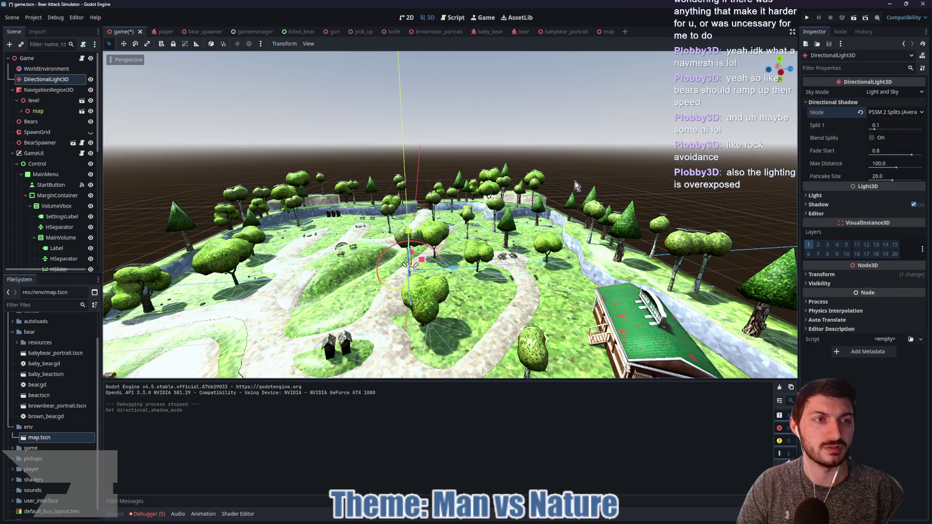
# Check the light's colour without changing it, then select WorldEnvironment
pyautogui.click(815, 195)
pyautogui.click(894, 205)
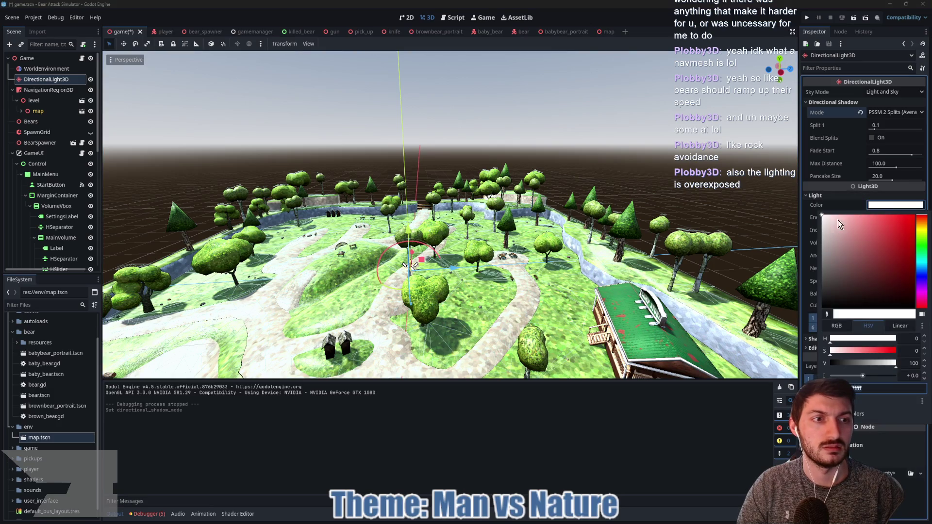
pyautogui.click(890, 207)
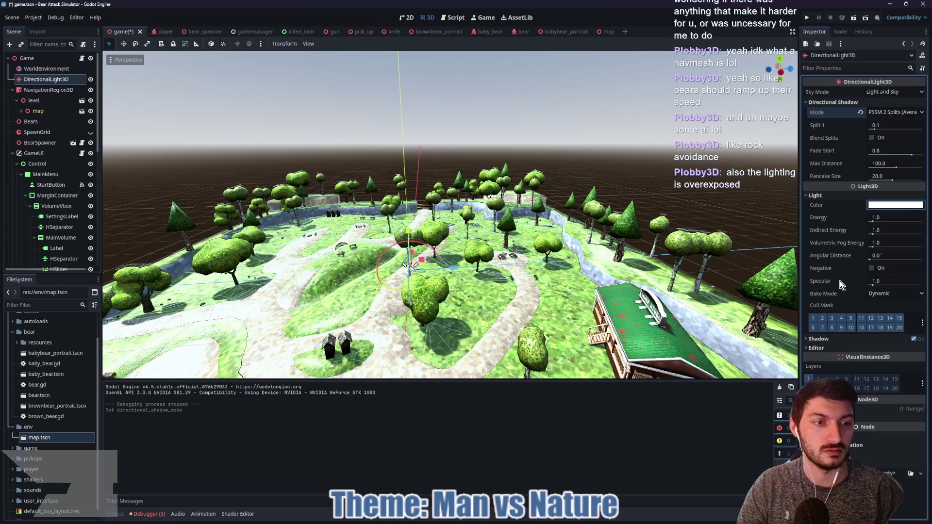
pyautogui.click(34, 68)
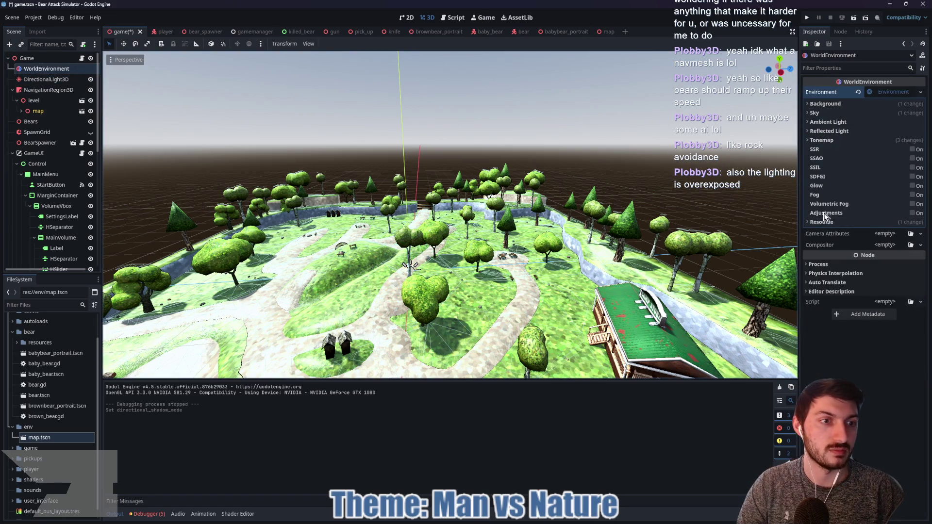
# Review the WorldEnvironment tonemap and sky settings, checking the Game and DirectionalLight3D nodes
pyautogui.click(822, 140)
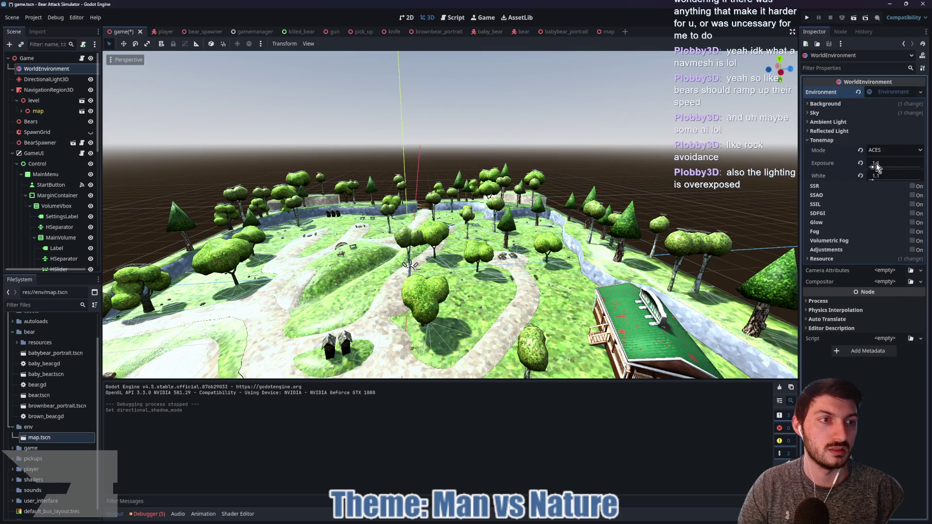
pyautogui.moveTo(588, 233); pyautogui.dragTo(587, 267)
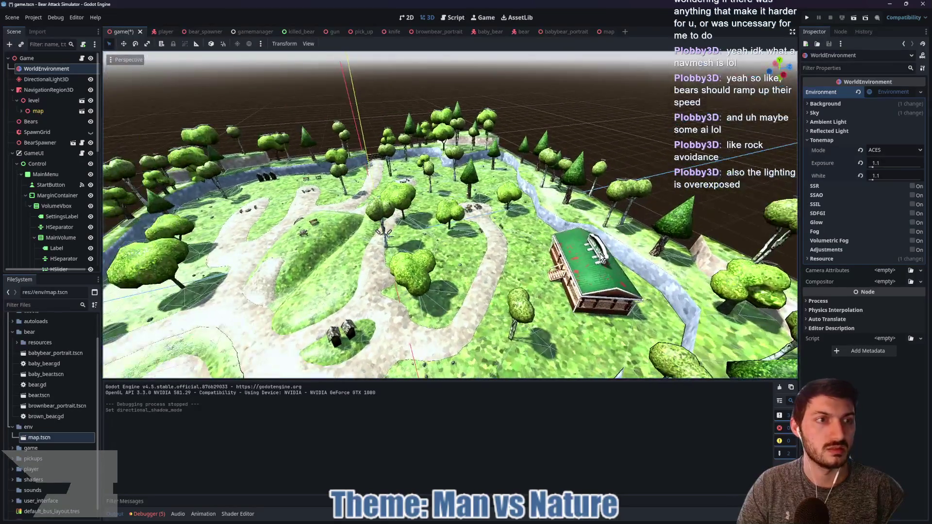
pyautogui.click(829, 113)
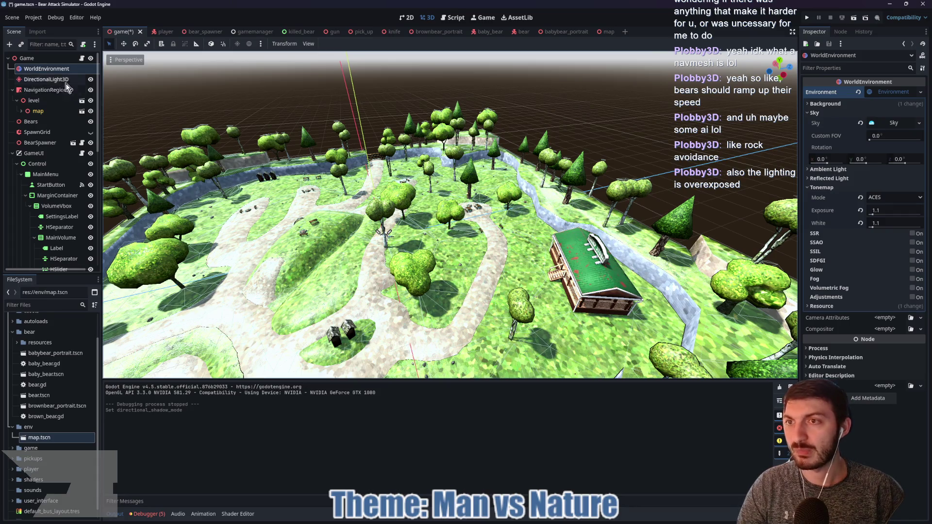
pyautogui.click(47, 61)
pyautogui.click(39, 81)
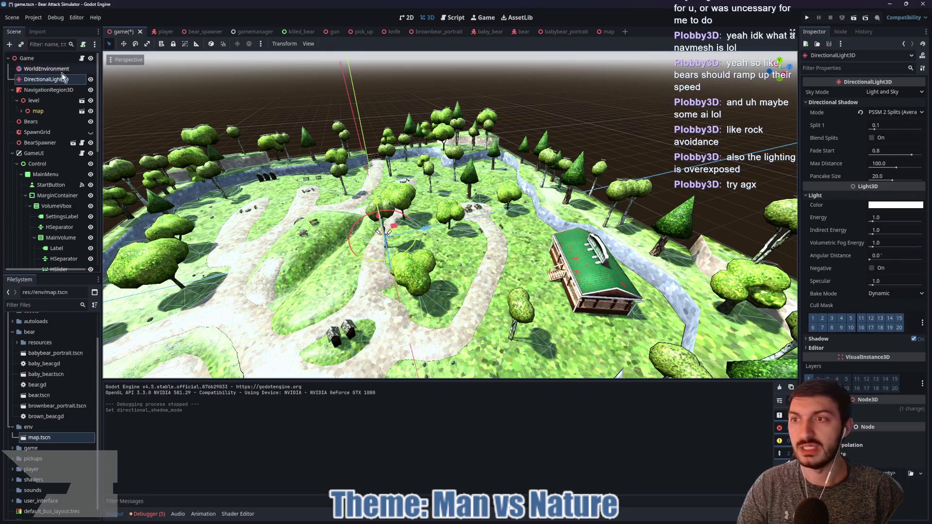
pyautogui.click(47, 69)
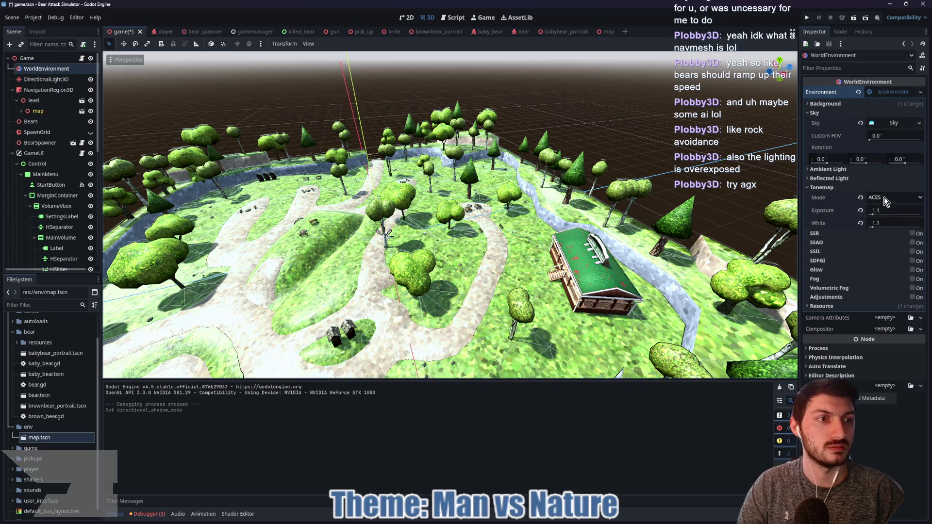
# Switch the tonemap mode from ACES to AgX and set exposure to 1.0
pyautogui.click(885, 201)
pyautogui.click(889, 252)
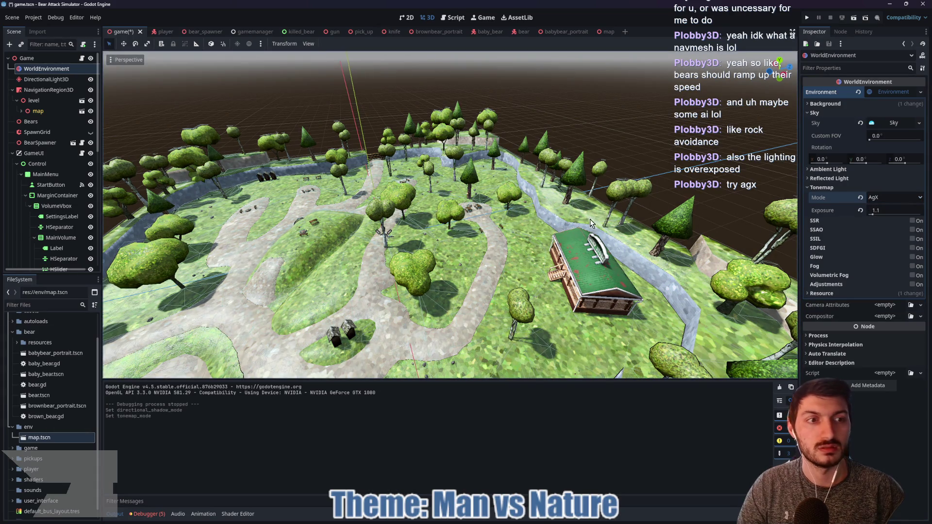
pyautogui.moveTo(872, 215); pyautogui.dragTo(873, 218)
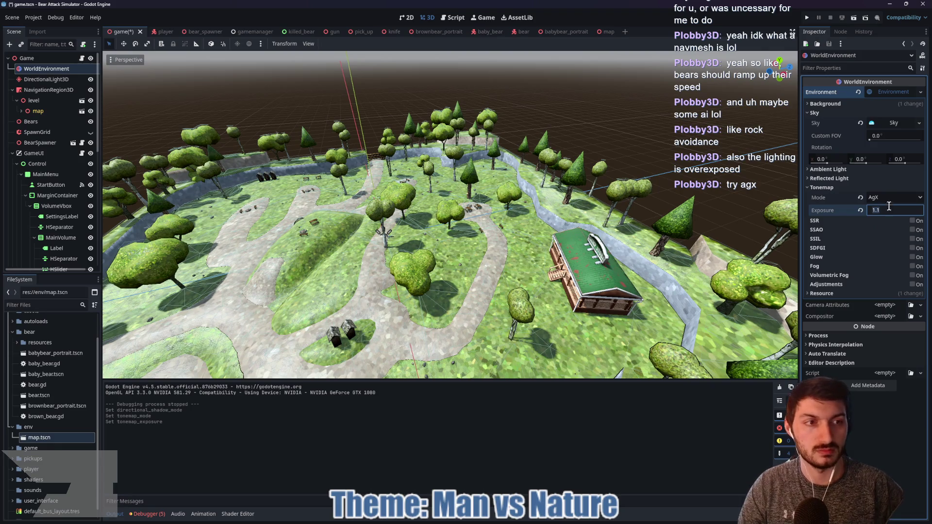
pyautogui.click(859, 211)
pyautogui.moveTo(573, 286)
pyautogui.mouseDown()
pyautogui.moveTo(479, 231)
pyautogui.moveTo(509, 247)
pyautogui.moveTo(472, 216)
pyautogui.mouseUp()
pyautogui.click(46, 79)
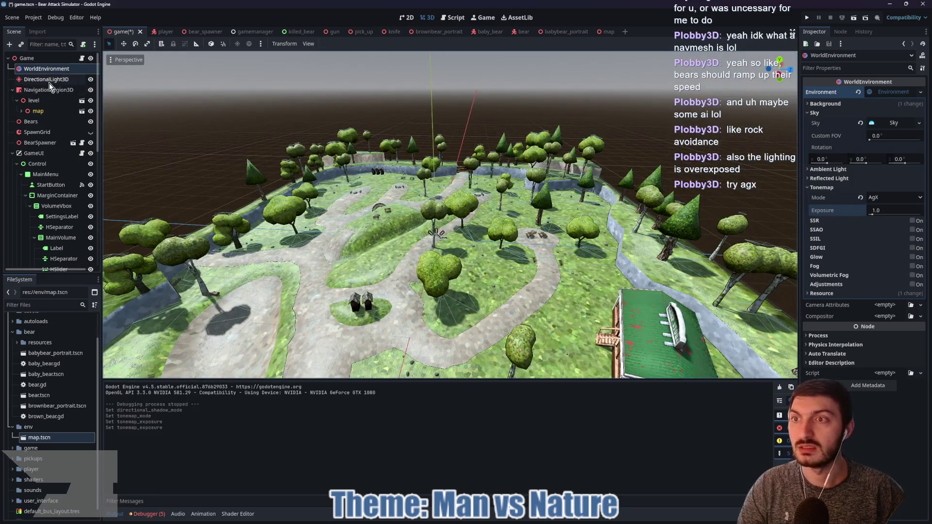